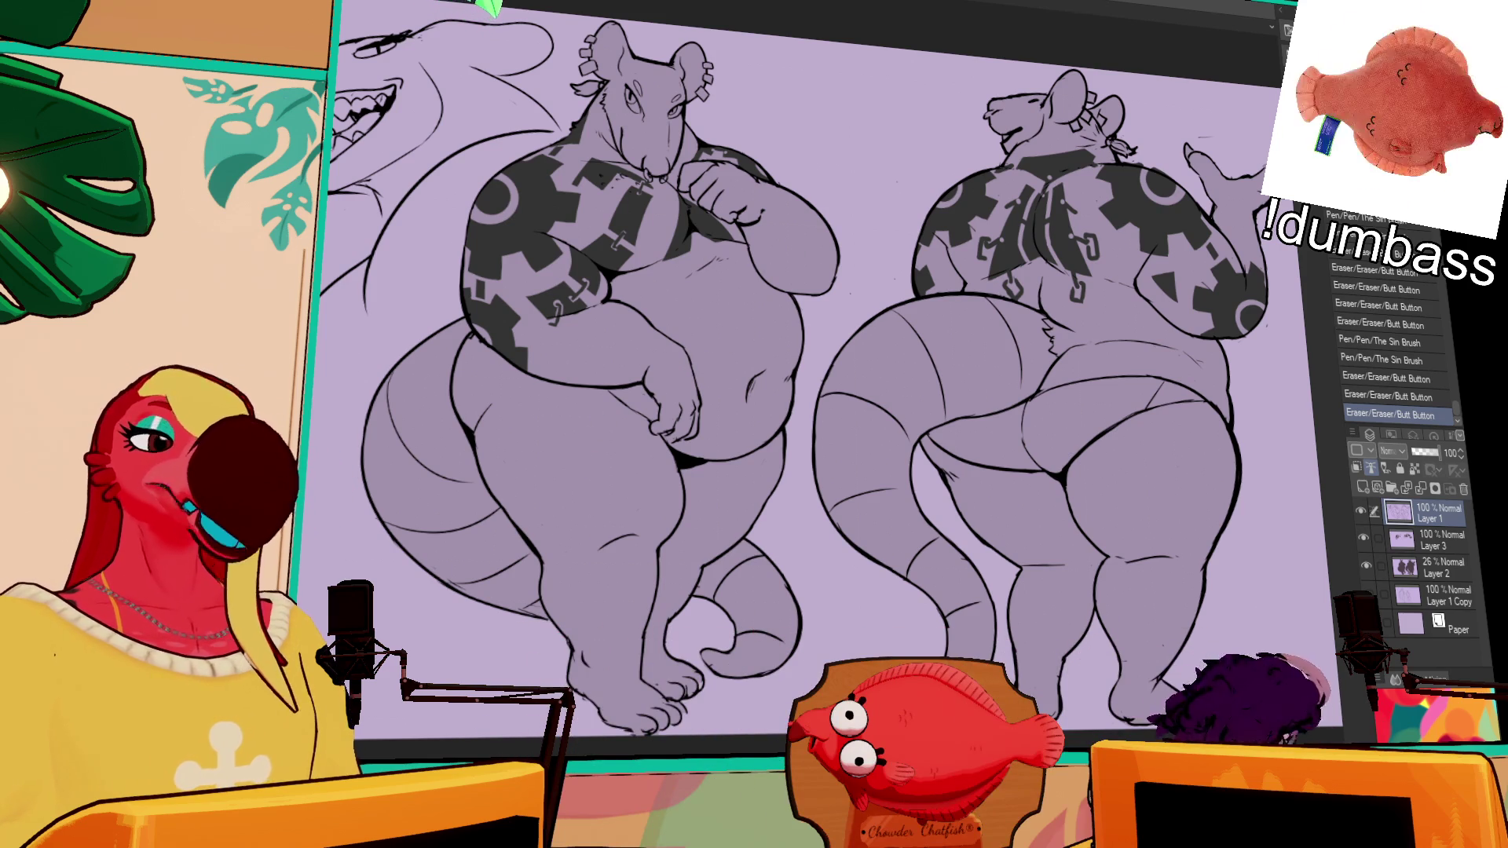
Step: Select Layer 3 in the Layers panel so the rat sheet is painted on it
click(1434, 540)
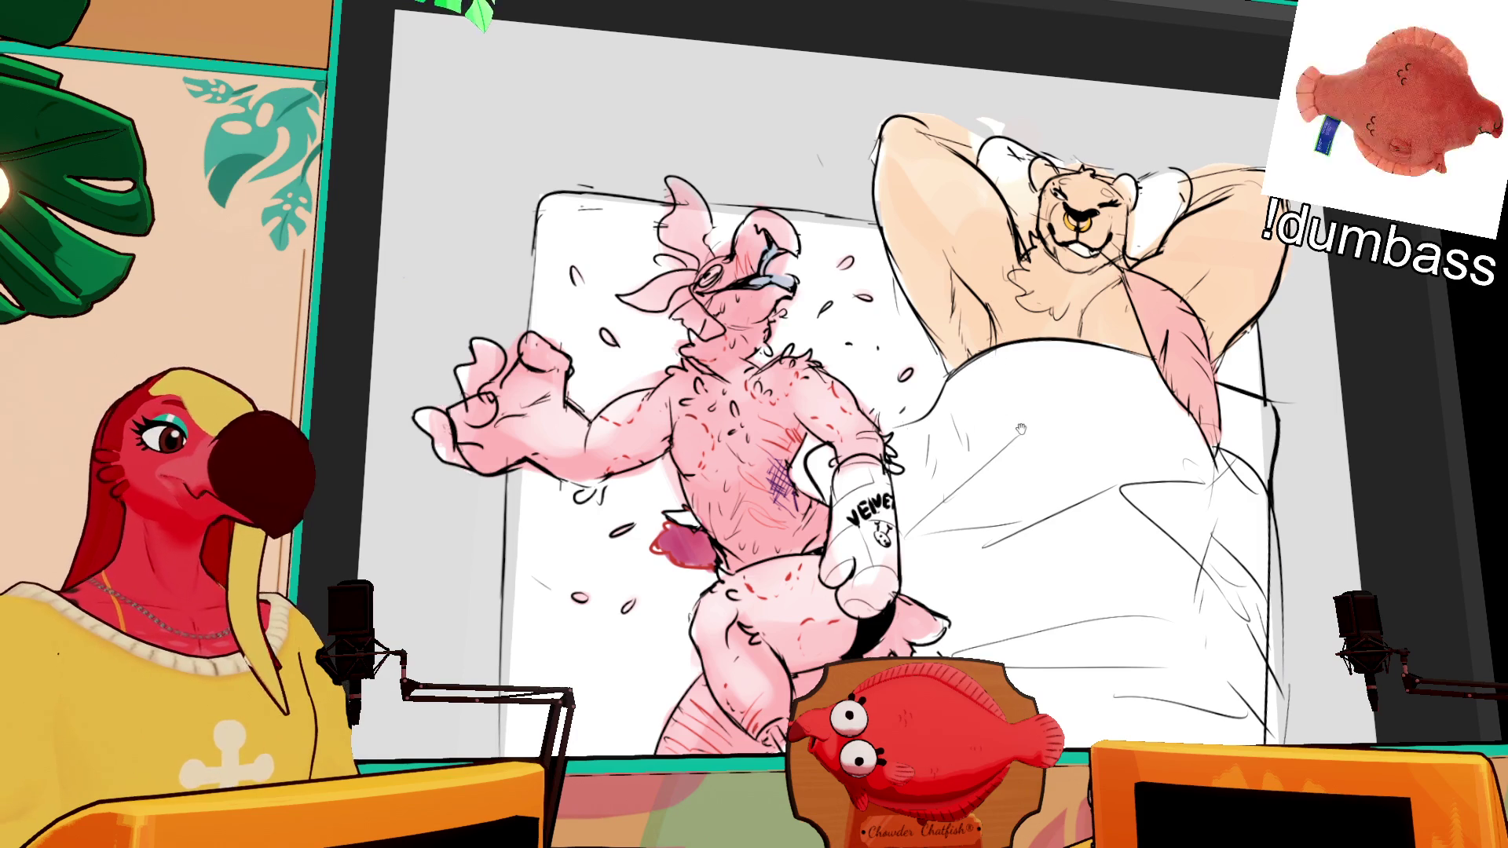
Step: Shift the view to the rat's legs and ink a thin pink guide line across its thigh
drag(1020, 428, 1007, 264)
drag(572, 30, 505, 72)
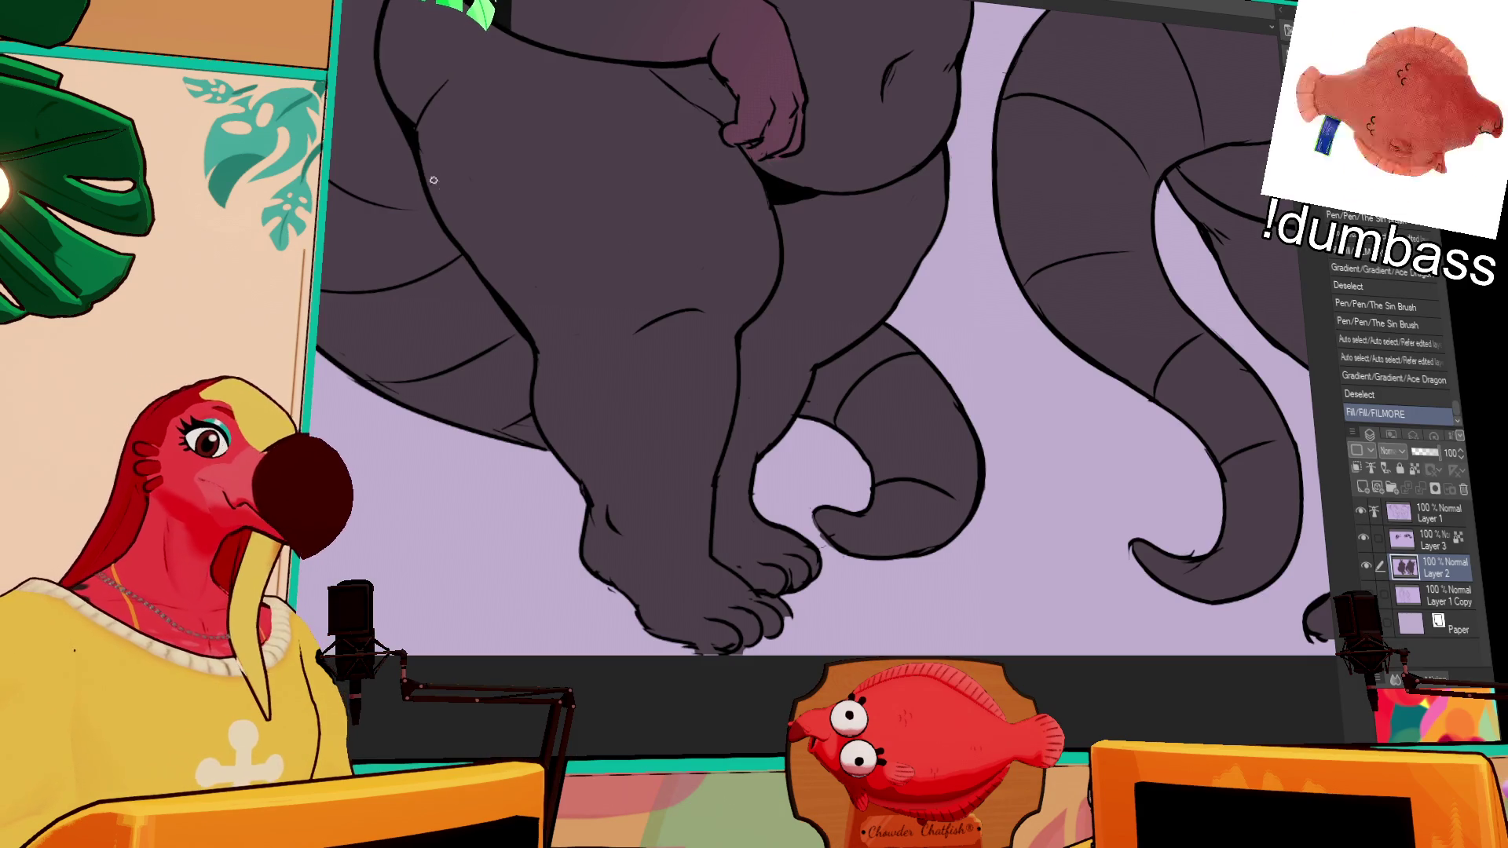
mouse_move(422, 167)
mouse_down()
mouse_move(592, 130)
mouse_move(904, 231)
mouse_up()
Step: Auto-select the leg below the pink line and fill it with a magenta gradient
key(w)
click(711, 359)
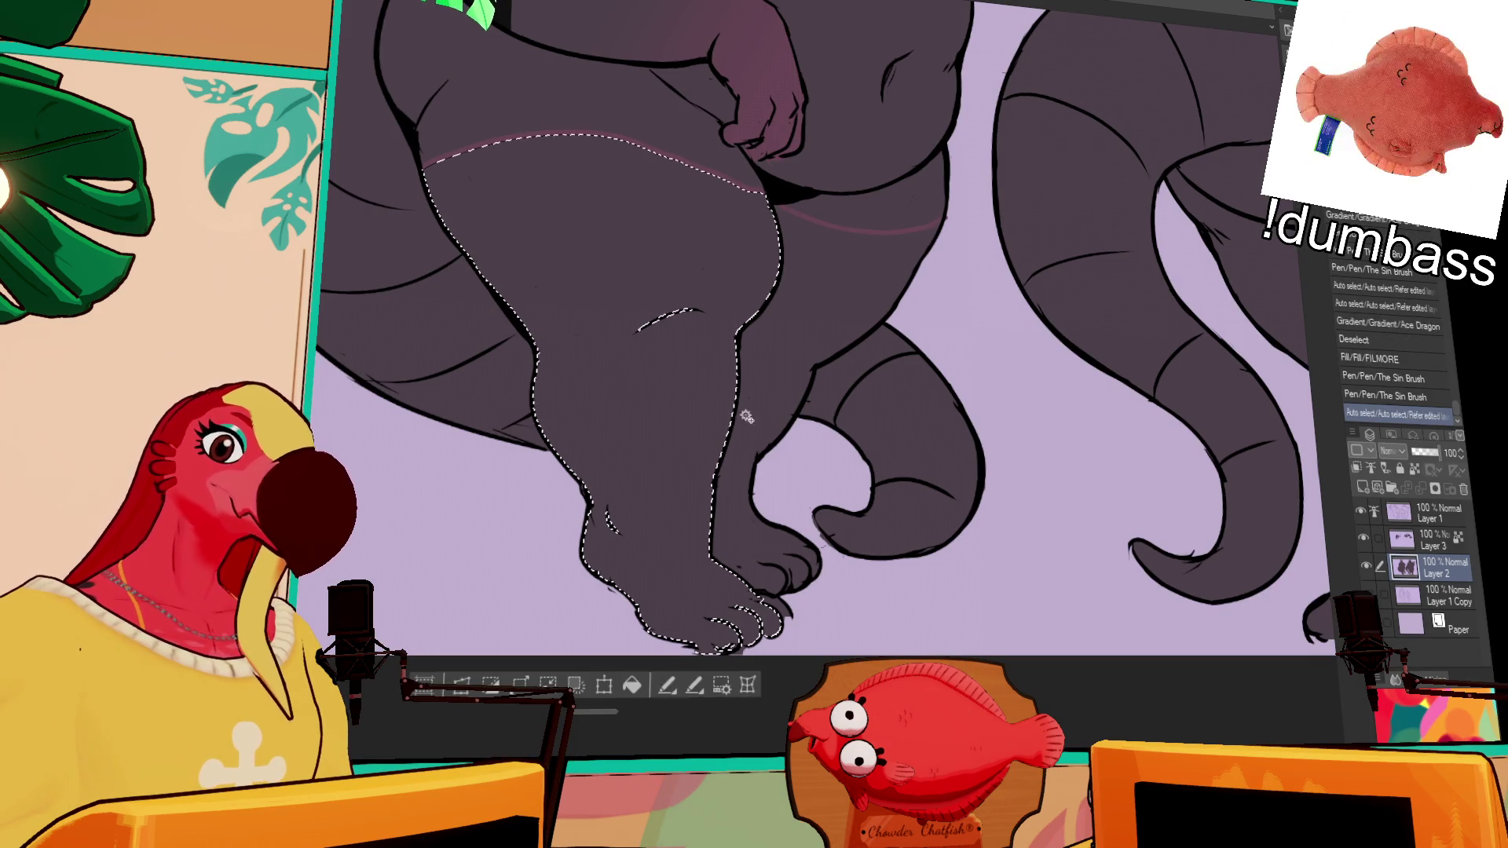
click(626, 228)
key(g)
drag(691, 251, 706, 628)
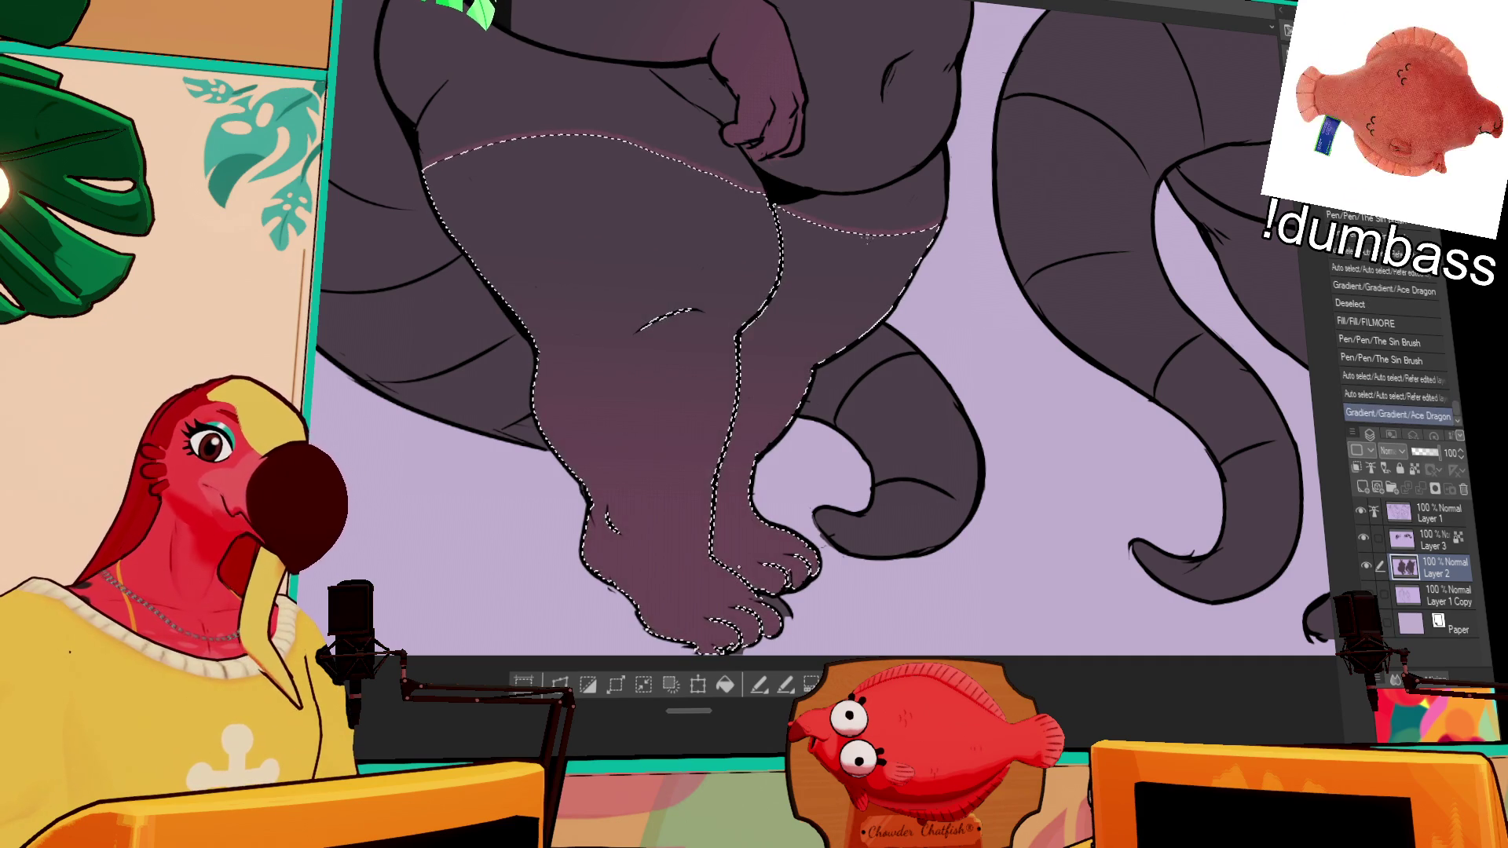
key(ctrl+d)
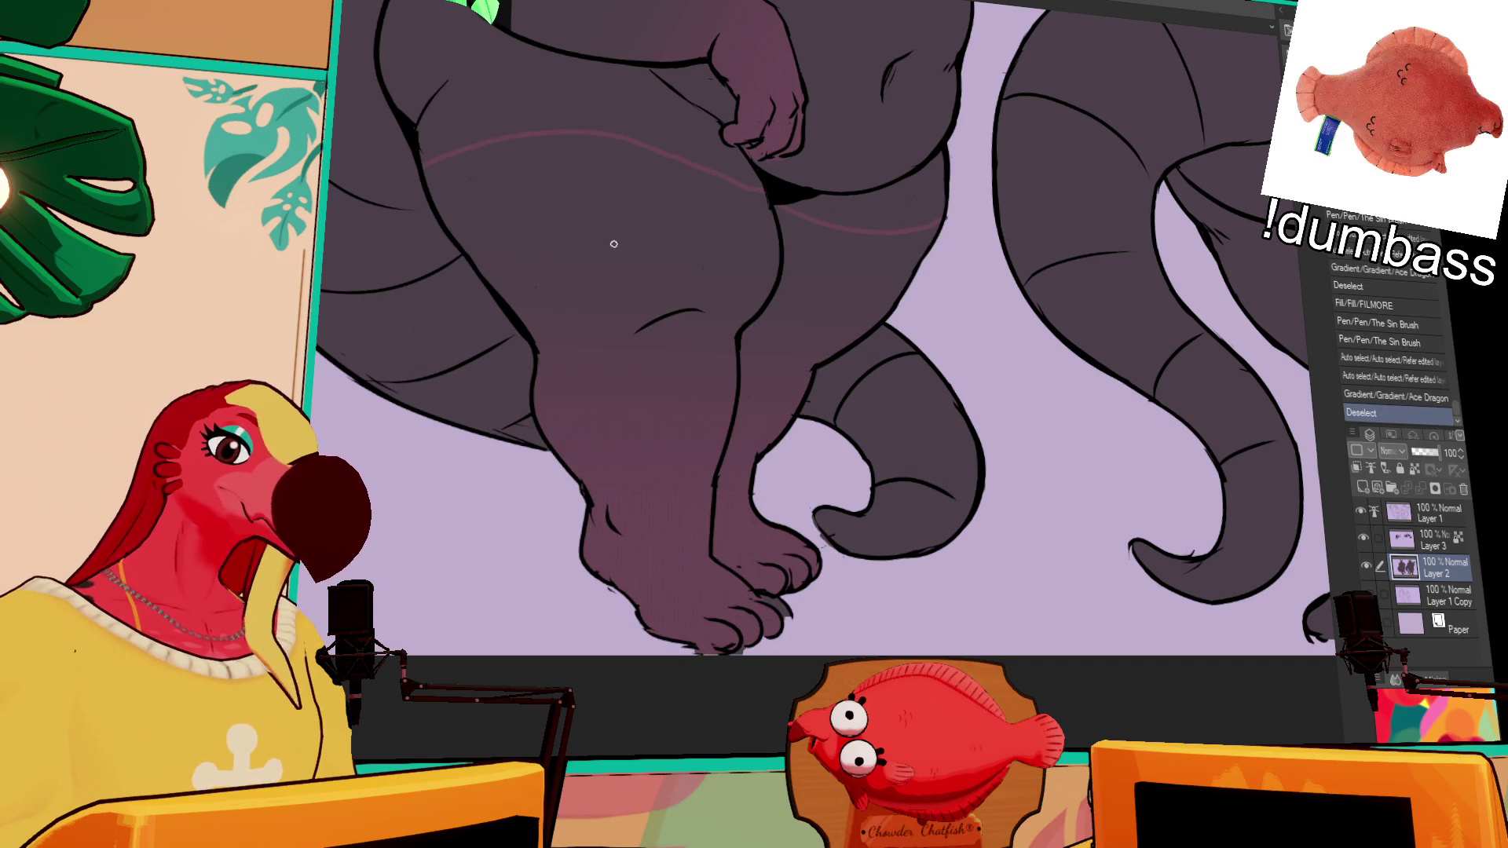
Step: Paint over the pink guide line across the belly and thigh
drag(417, 165, 595, 130)
drag(483, 146, 778, 165)
drag(654, 137, 749, 181)
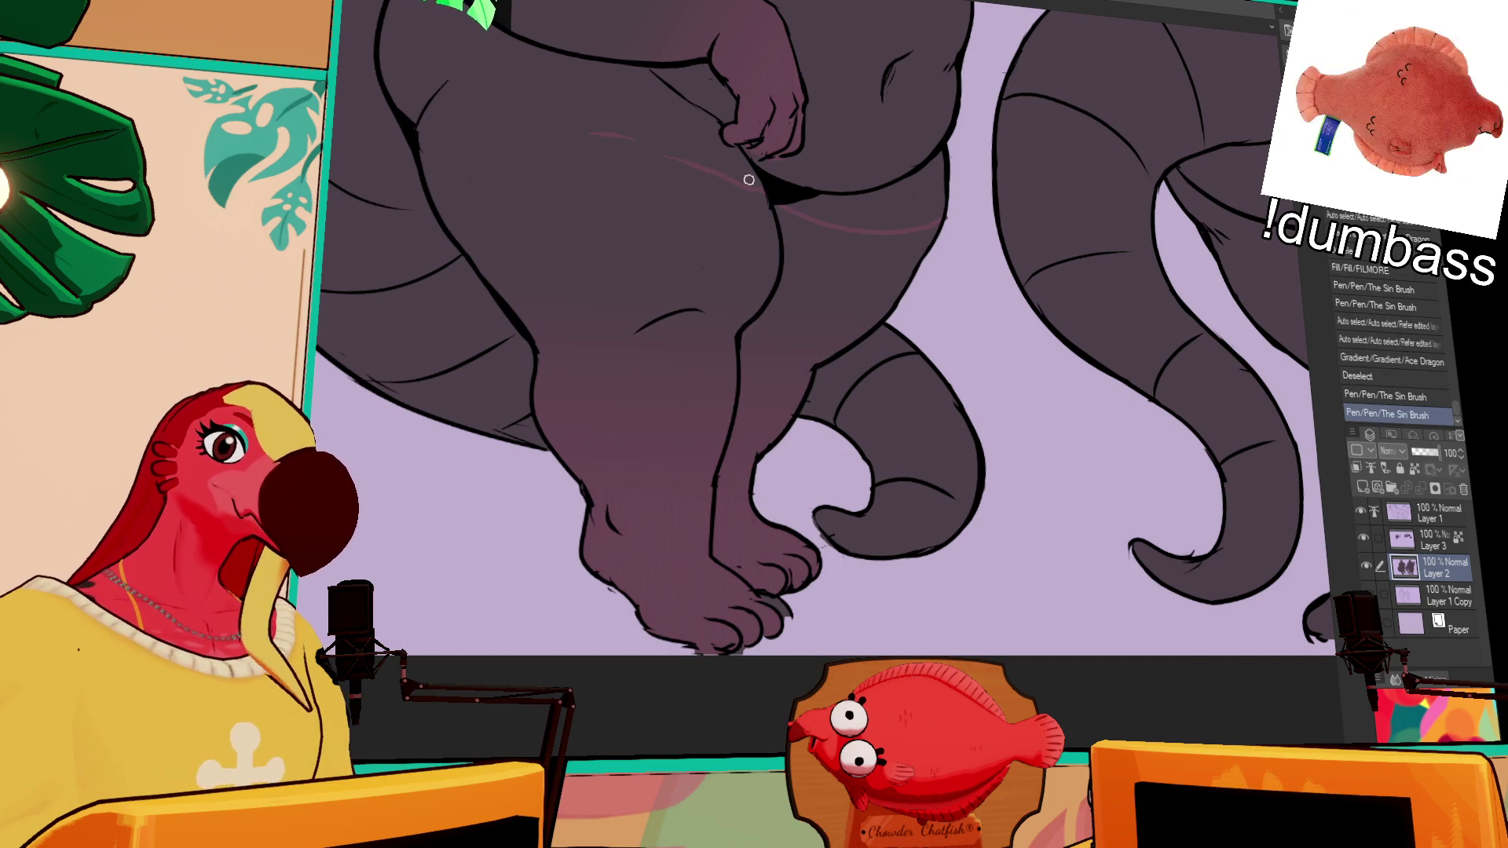
drag(591, 134, 871, 229)
mouse_move(785, 209)
mouse_down()
mouse_move(921, 226)
mouse_move(968, 200)
mouse_move(947, 228)
mouse_move(964, 227)
mouse_up()
Step: Fill the tail sections and remaining gaps magenta-purple
scroll(965, 226, down, 5)
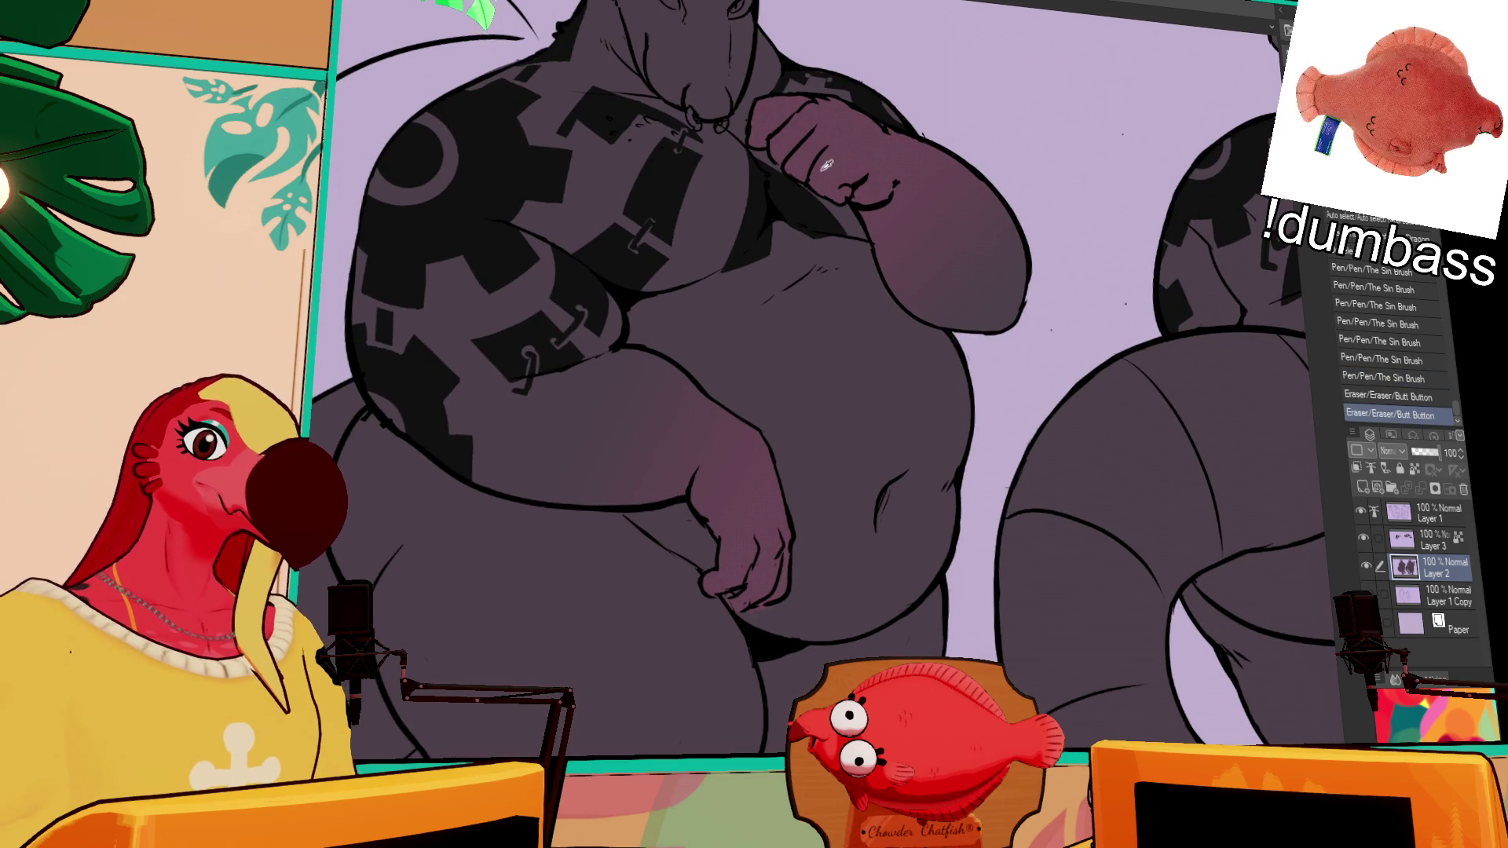
scroll(933, 169, up, 5)
click(563, 318)
click(750, 624)
click(1115, 686)
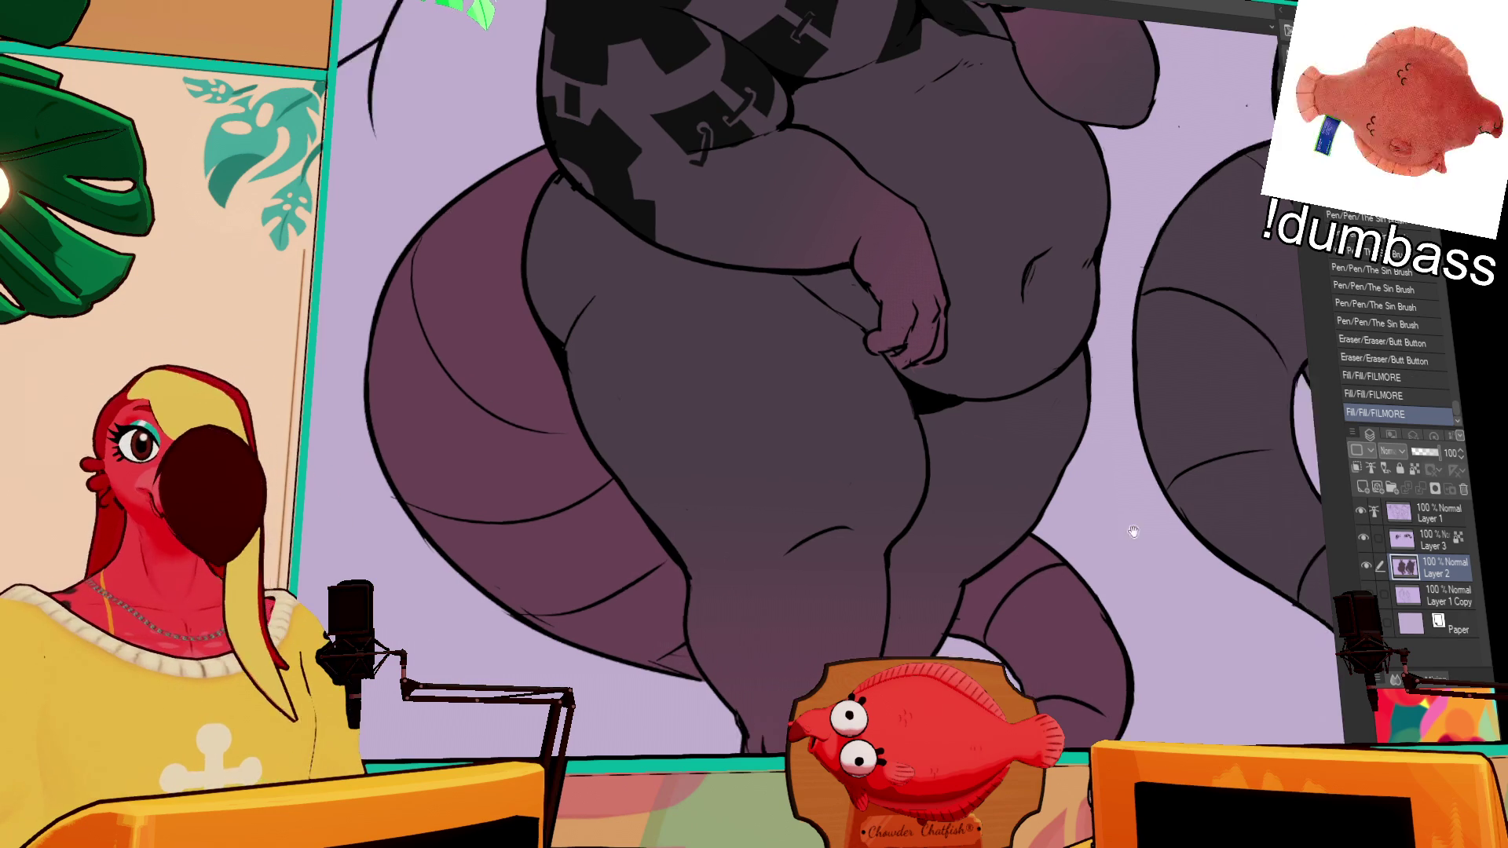
Step: Select the tail and leg areas and shade them with a gradient
click(1018, 675)
shift+click(962, 611)
shift+click(605, 597)
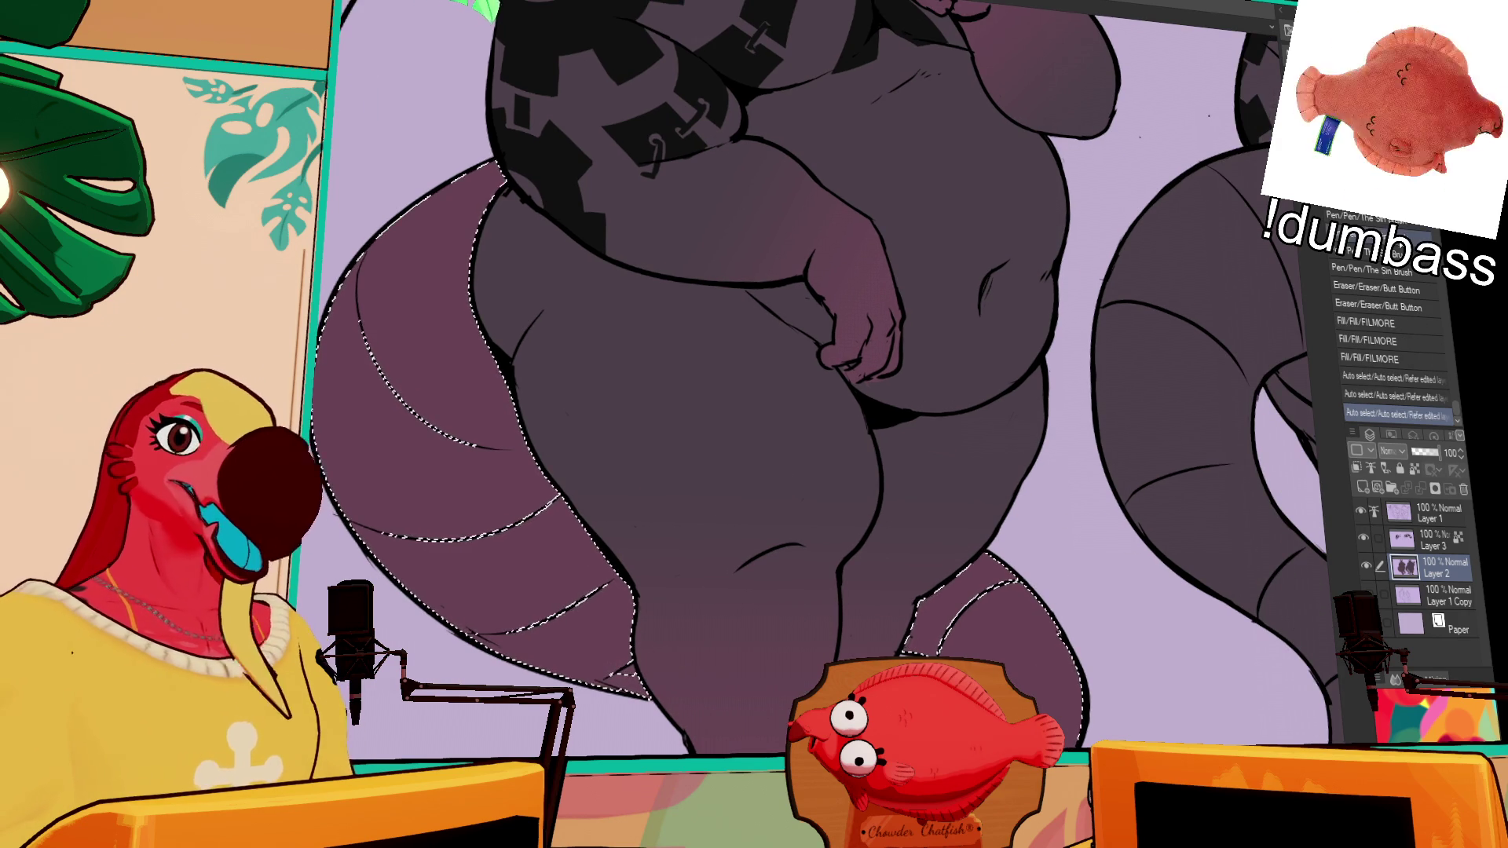
key(ctrl+0)
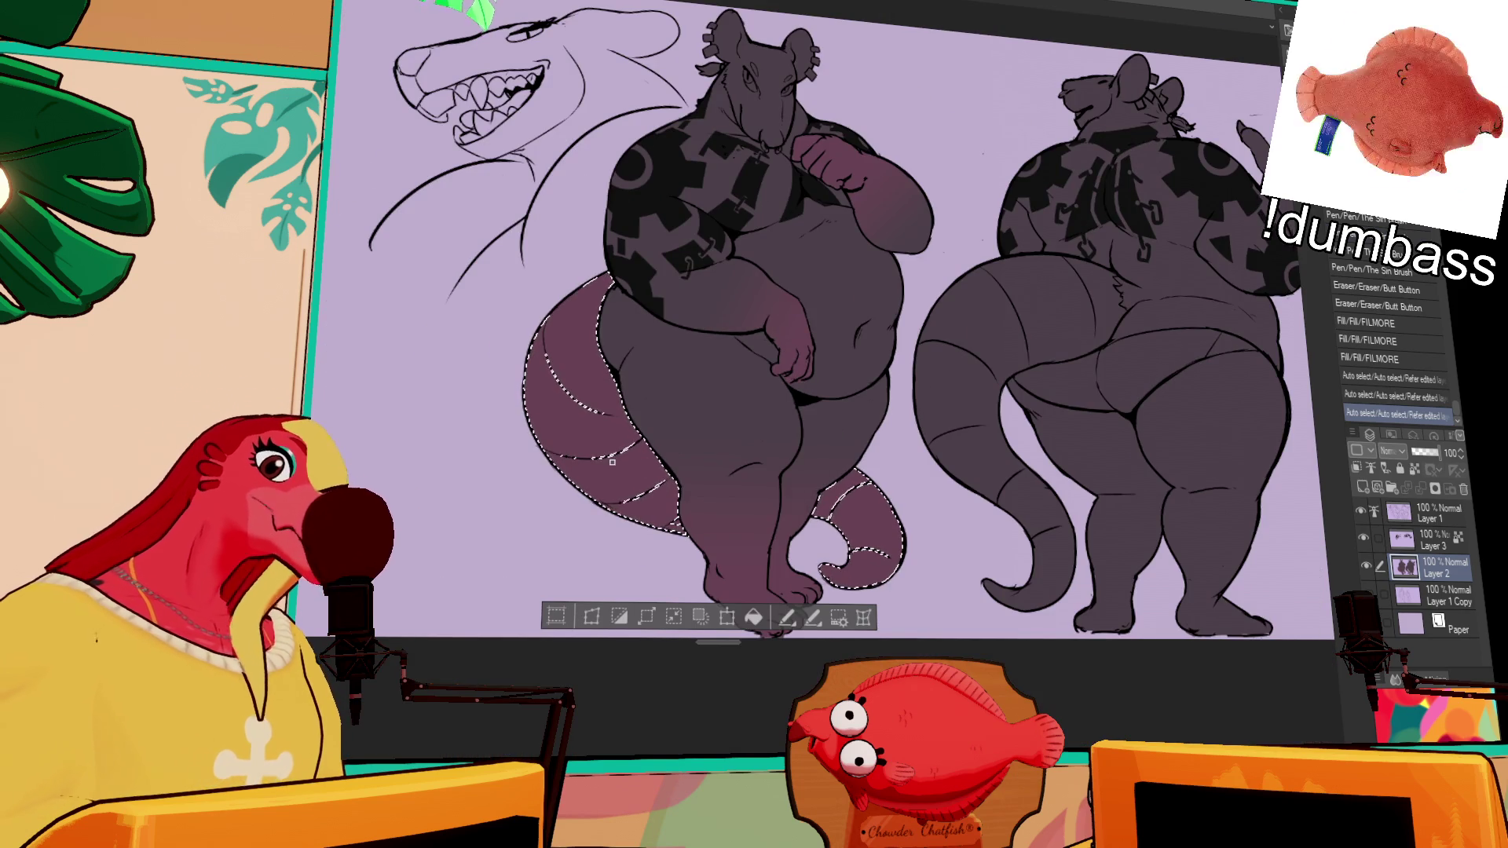
drag(617, 417, 605, 334)
key(ctrl+d)
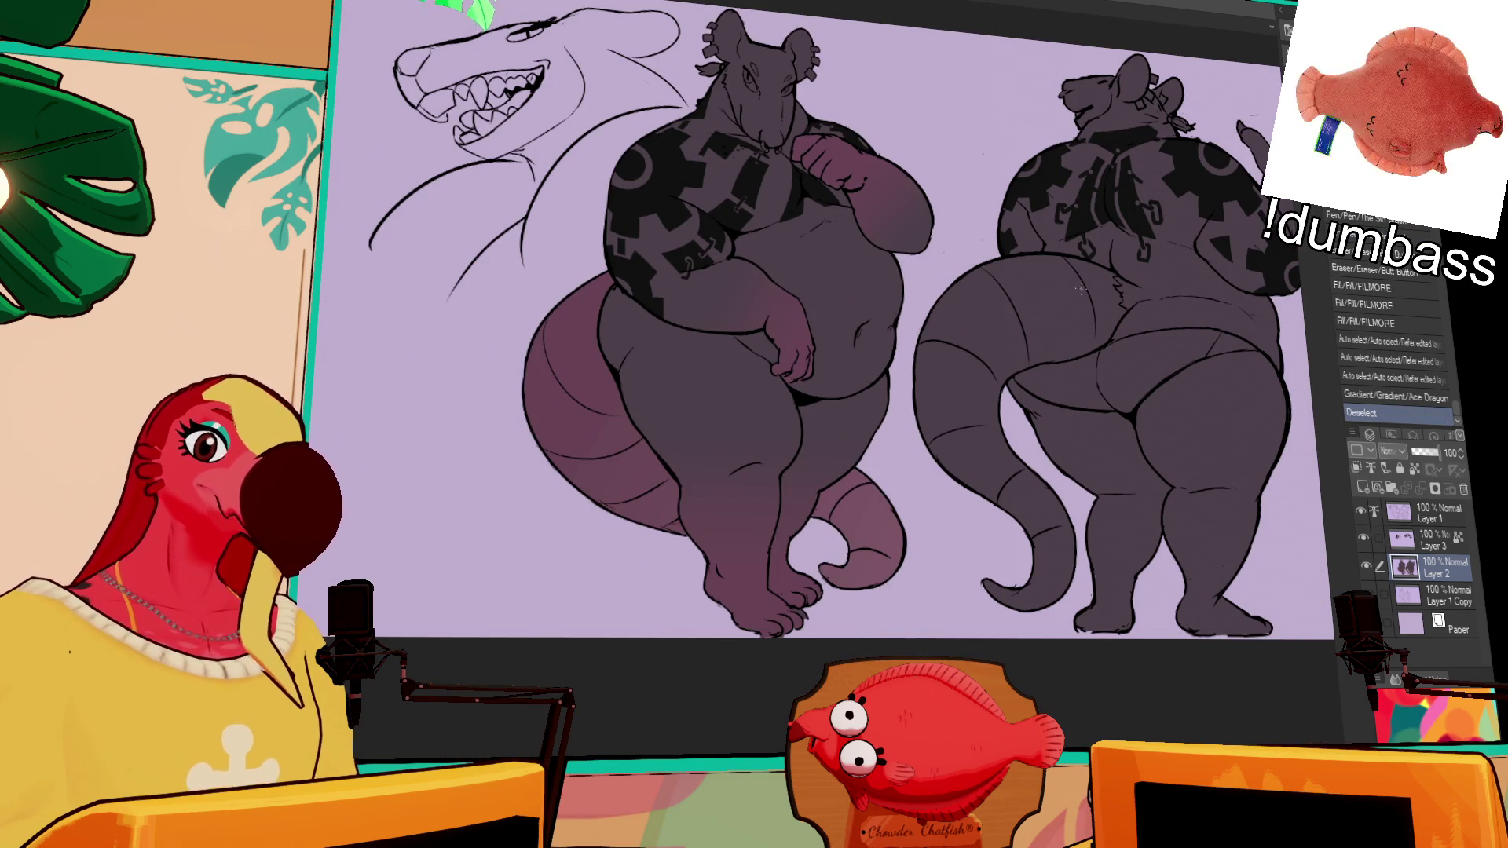
scroll(1131, 291, up, 3)
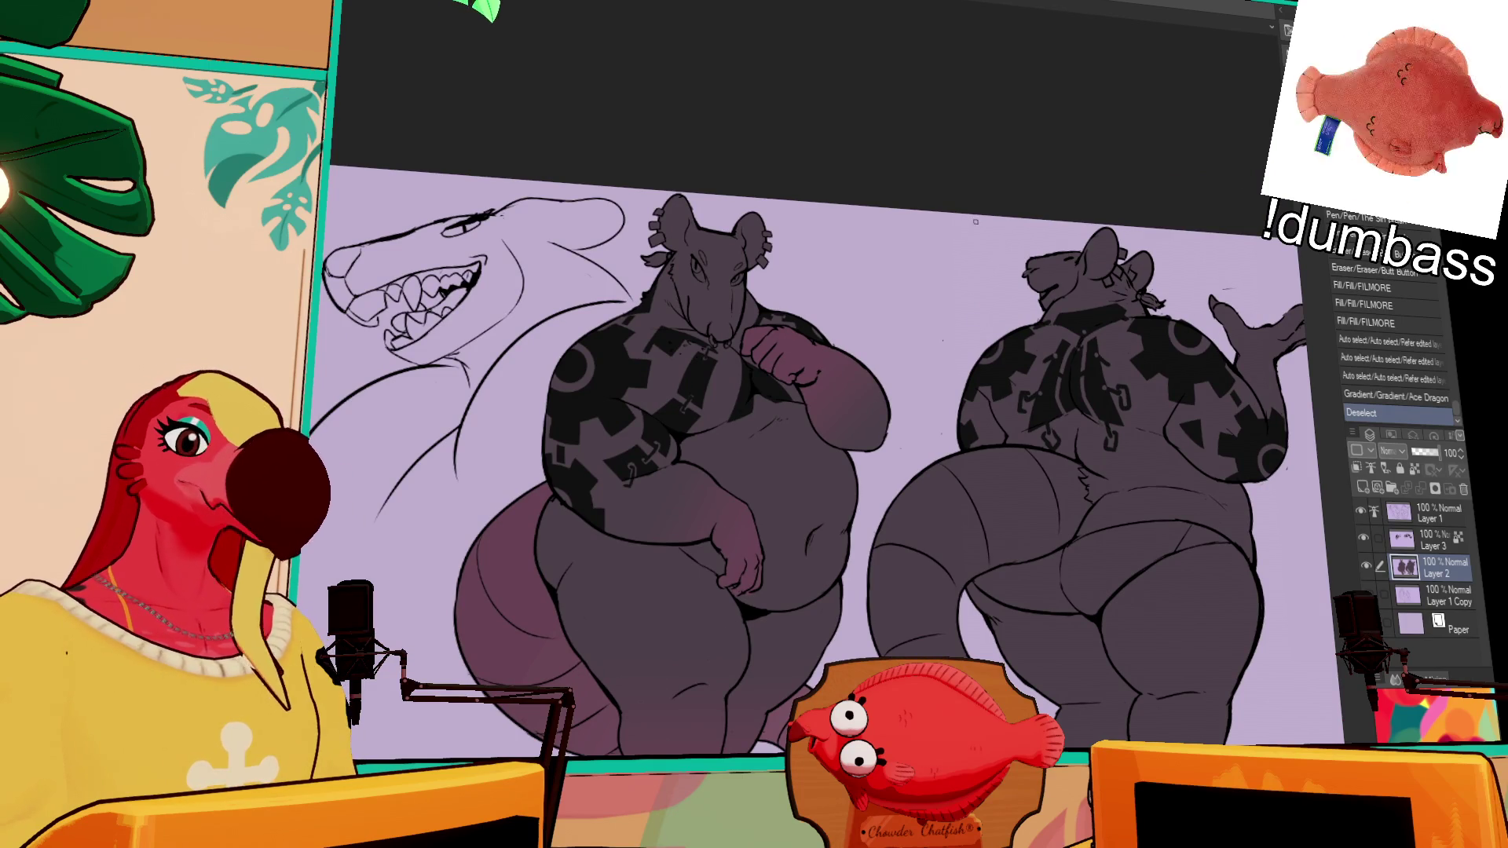
Step: Fill the front rat's nose pink, including a small stroke near the mouth
scroll(1095, 259, up, 3)
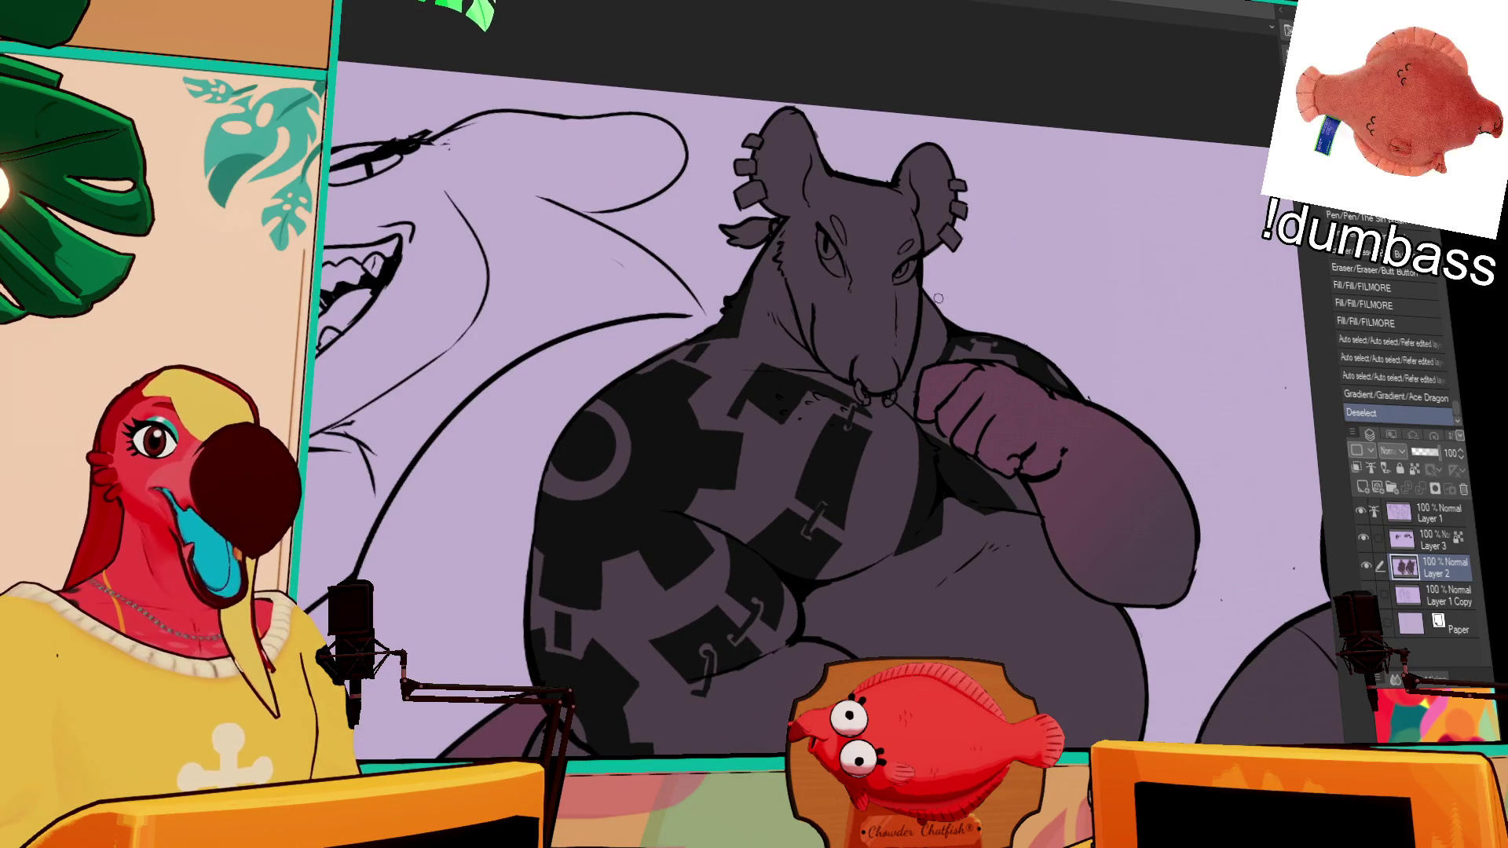
scroll(938, 298, up, 2)
scroll(905, 372, down, 1)
mouse_move(905, 372)
mouse_down()
mouse_move(894, 387)
mouse_move(907, 388)
mouse_up()
key(g)
click(906, 394)
click(906, 395)
key(p)
click(917, 377)
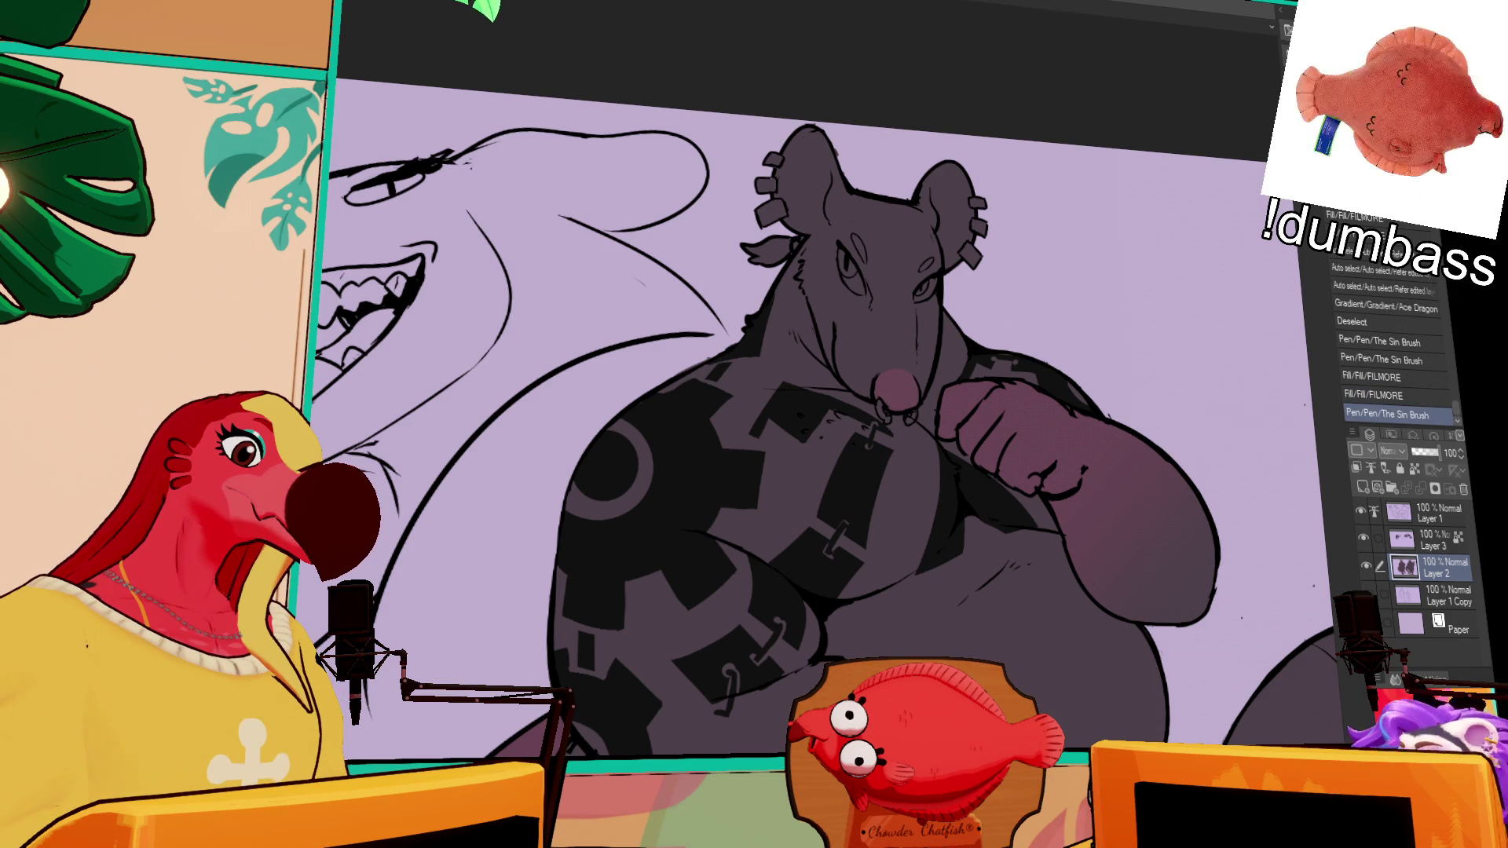
Step: Airbrush soft pink shading on the nose and muzzle within an auto-selection of the head
key(b)
drag(896, 371, 882, 344)
key(bracketleft)
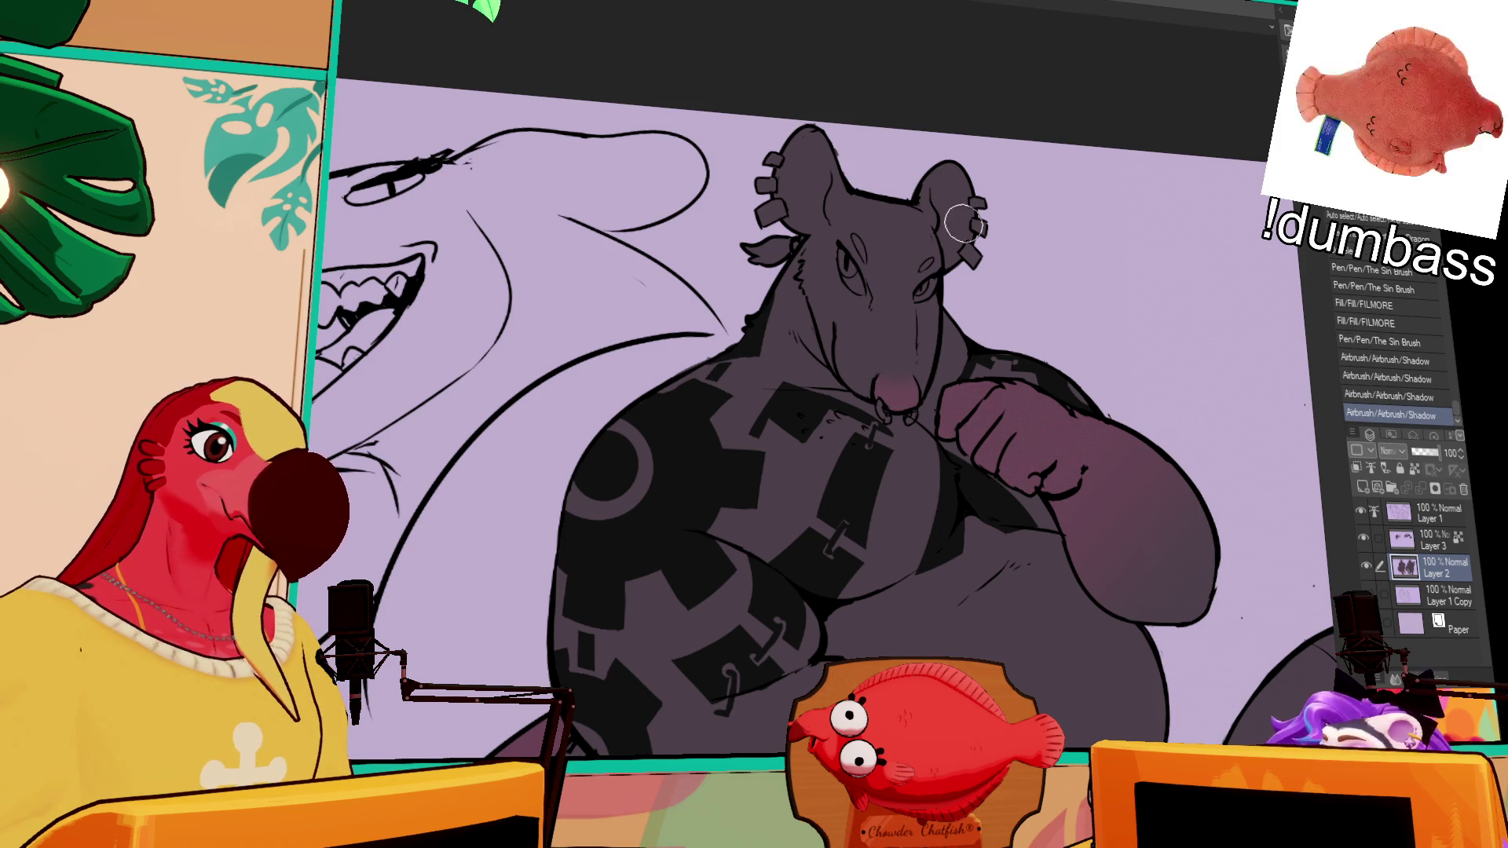
key(w)
click(865, 355)
key(b)
drag(809, 275, 834, 377)
drag(835, 377, 830, 367)
key(ctrl+z)
mouse_move(840, 370)
mouse_down()
mouse_move(872, 345)
mouse_move(858, 370)
mouse_move(880, 377)
mouse_move(818, 358)
mouse_move(826, 370)
mouse_move(791, 385)
mouse_up()
key(ctrl+d)
Step: Touch up pen lines on the rat's neck and head
key(p)
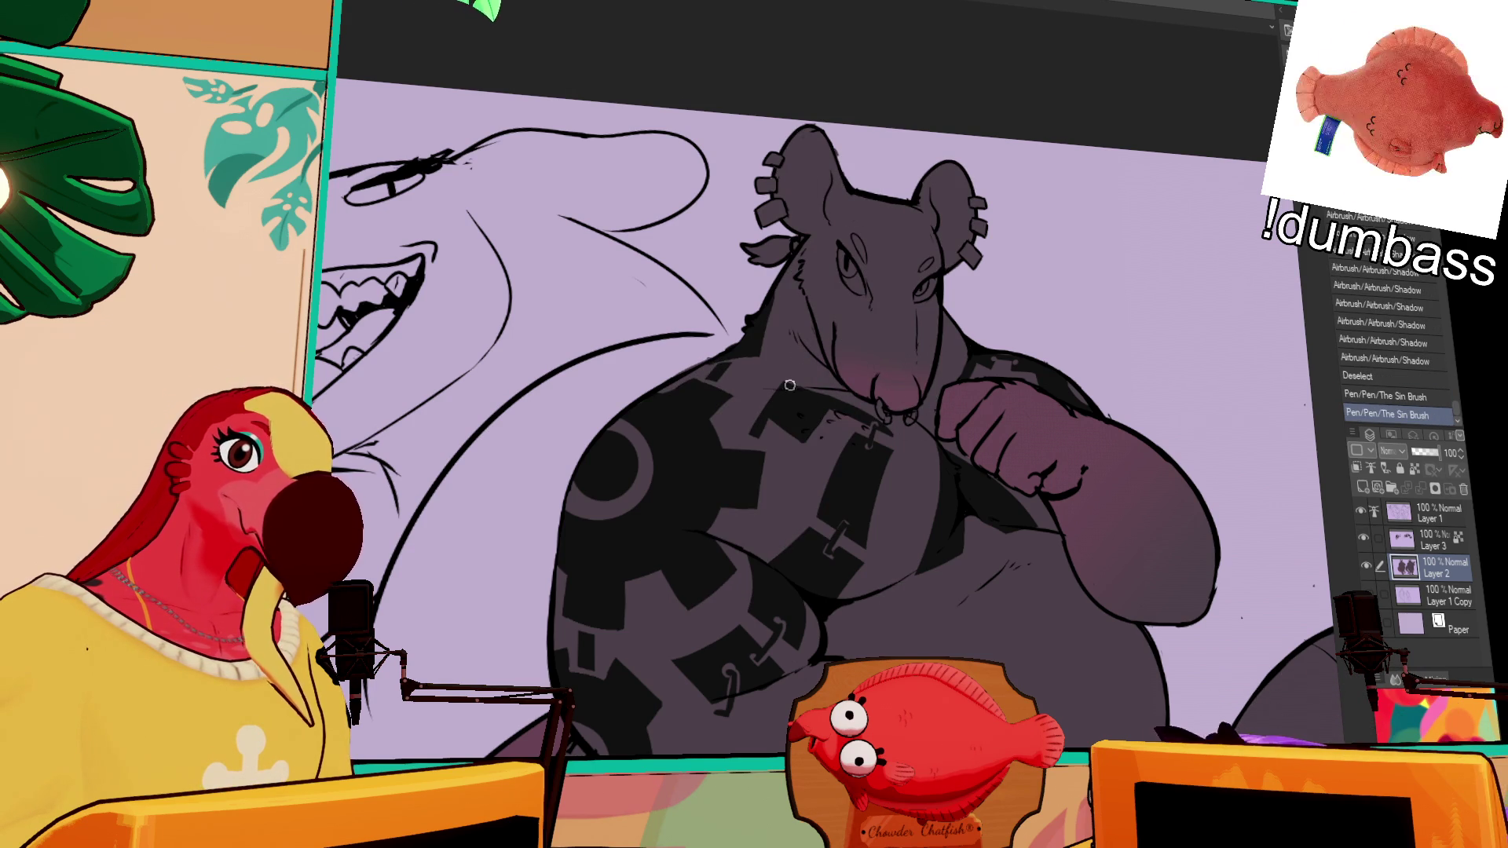
drag(1066, 405, 1035, 382)
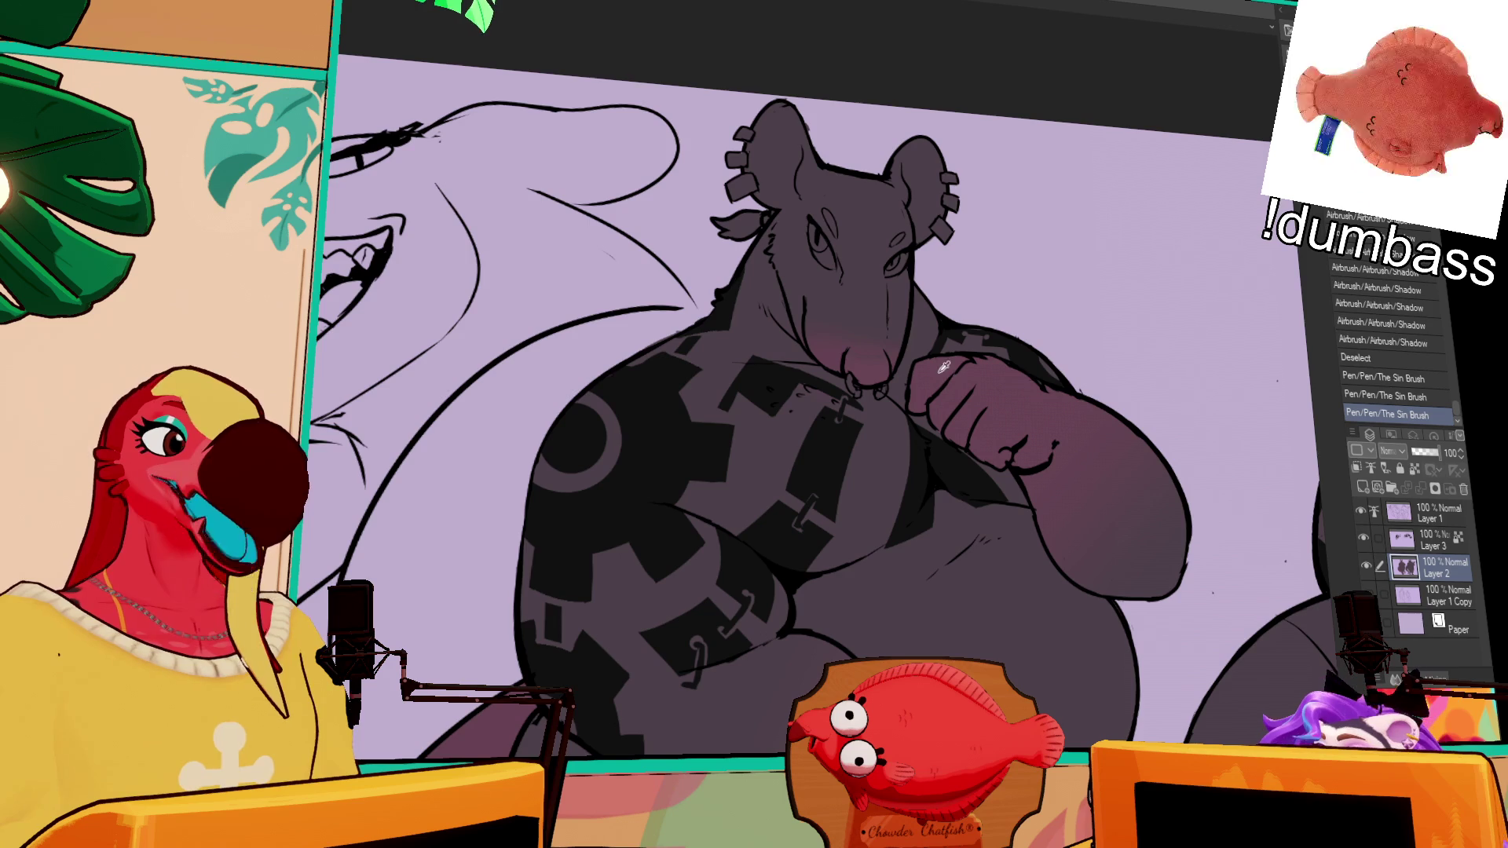
drag(949, 212, 976, 294)
click(934, 284)
Step: Fill both inner ears pinkish-mauve, closing the leftover gaps
click(943, 268)
click(884, 275)
click(822, 275)
click(821, 253)
click(836, 246)
mouse_move(1010, 259)
mouse_down()
mouse_move(1063, 205)
mouse_move(1104, 287)
mouse_move(1073, 276)
mouse_up()
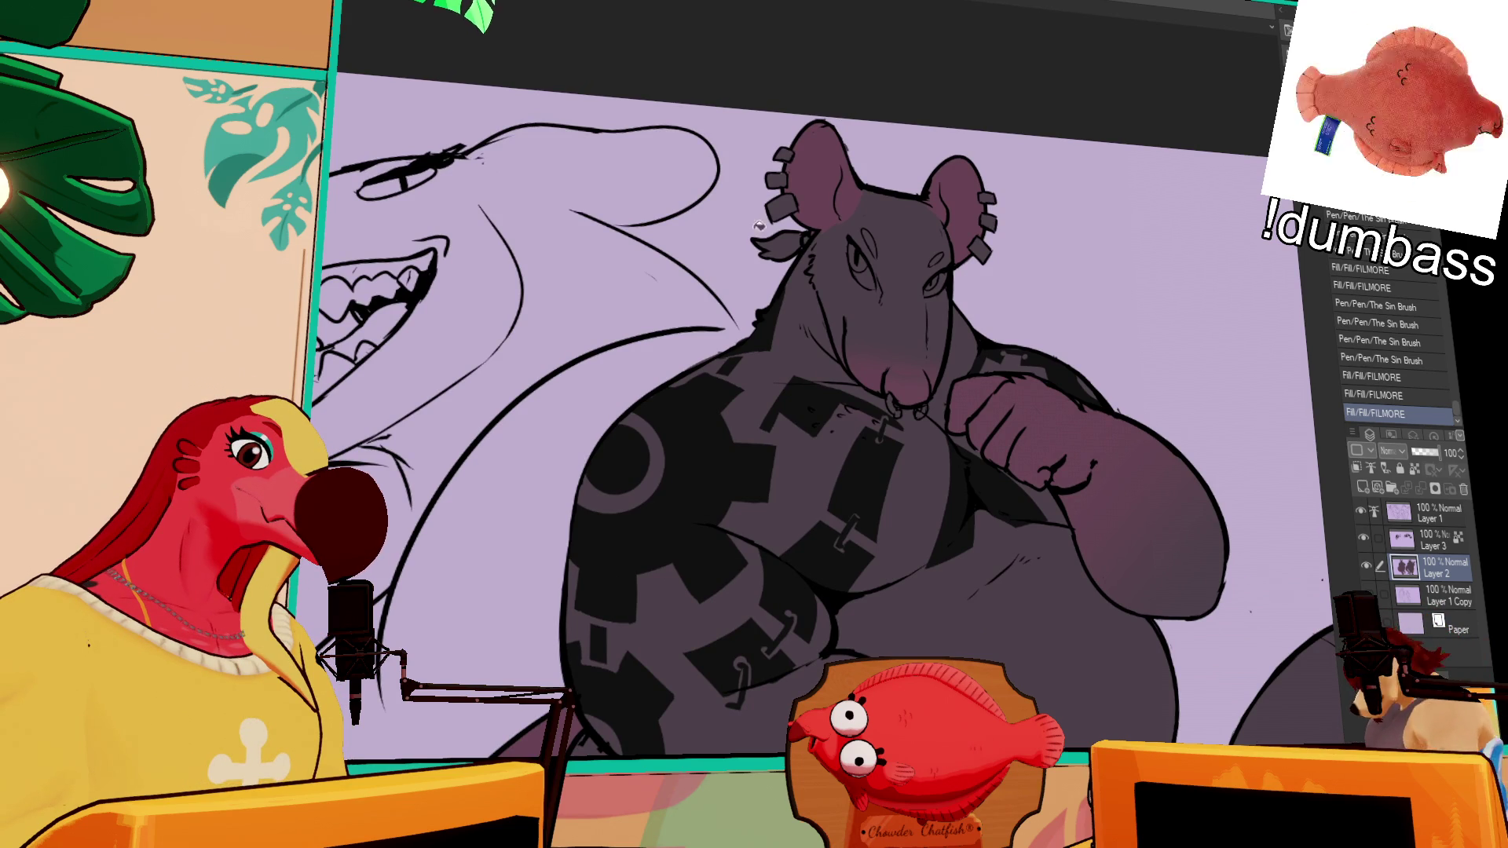
Step: Fill both of the front rat's eyes yellow, touching up small gaps with the pen
click(862, 261)
click(934, 282)
drag(940, 279, 932, 286)
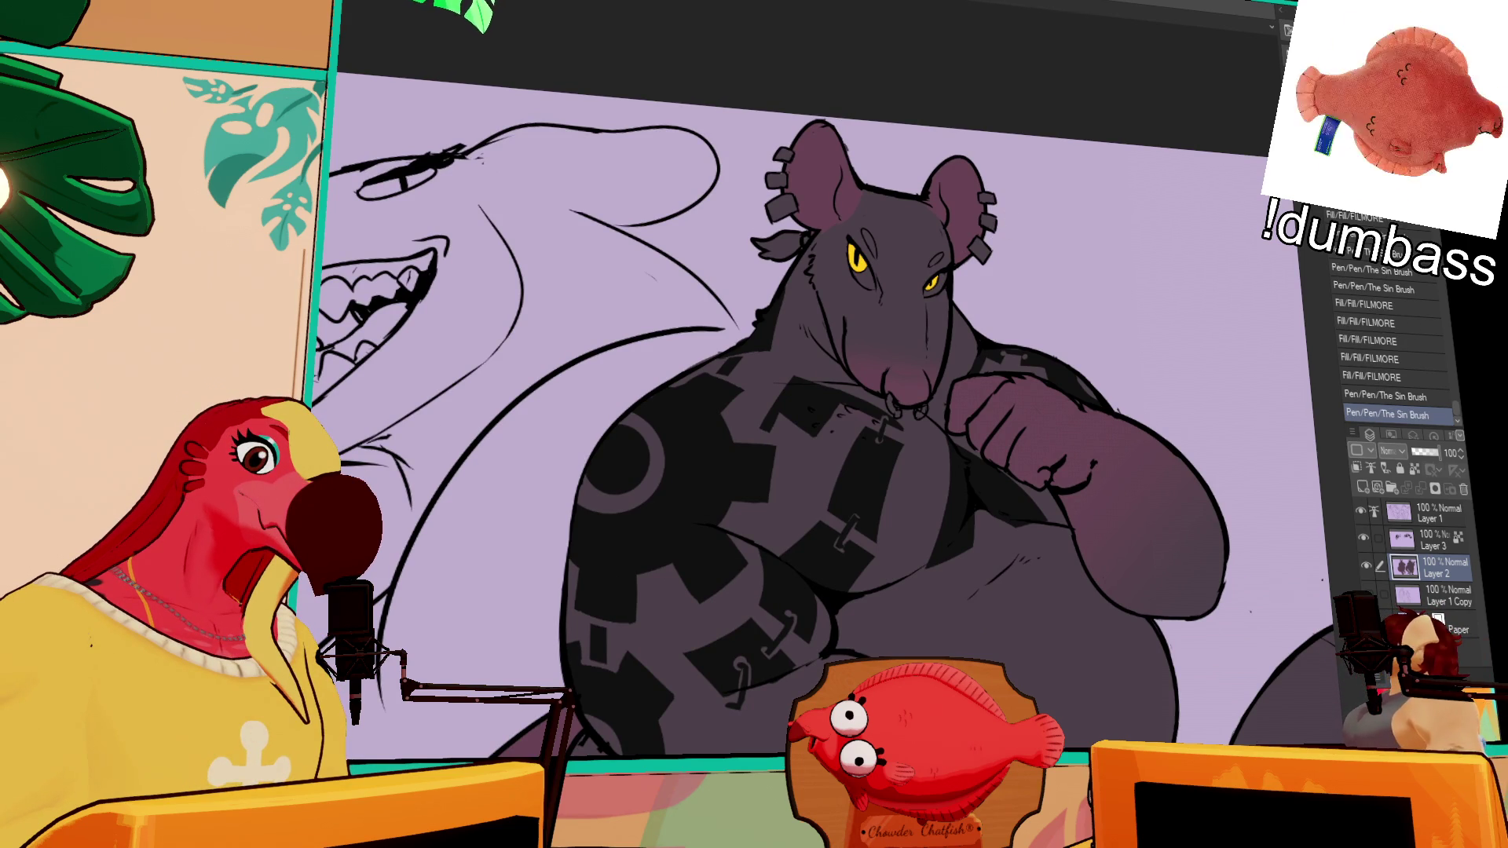
click(861, 272)
click(946, 282)
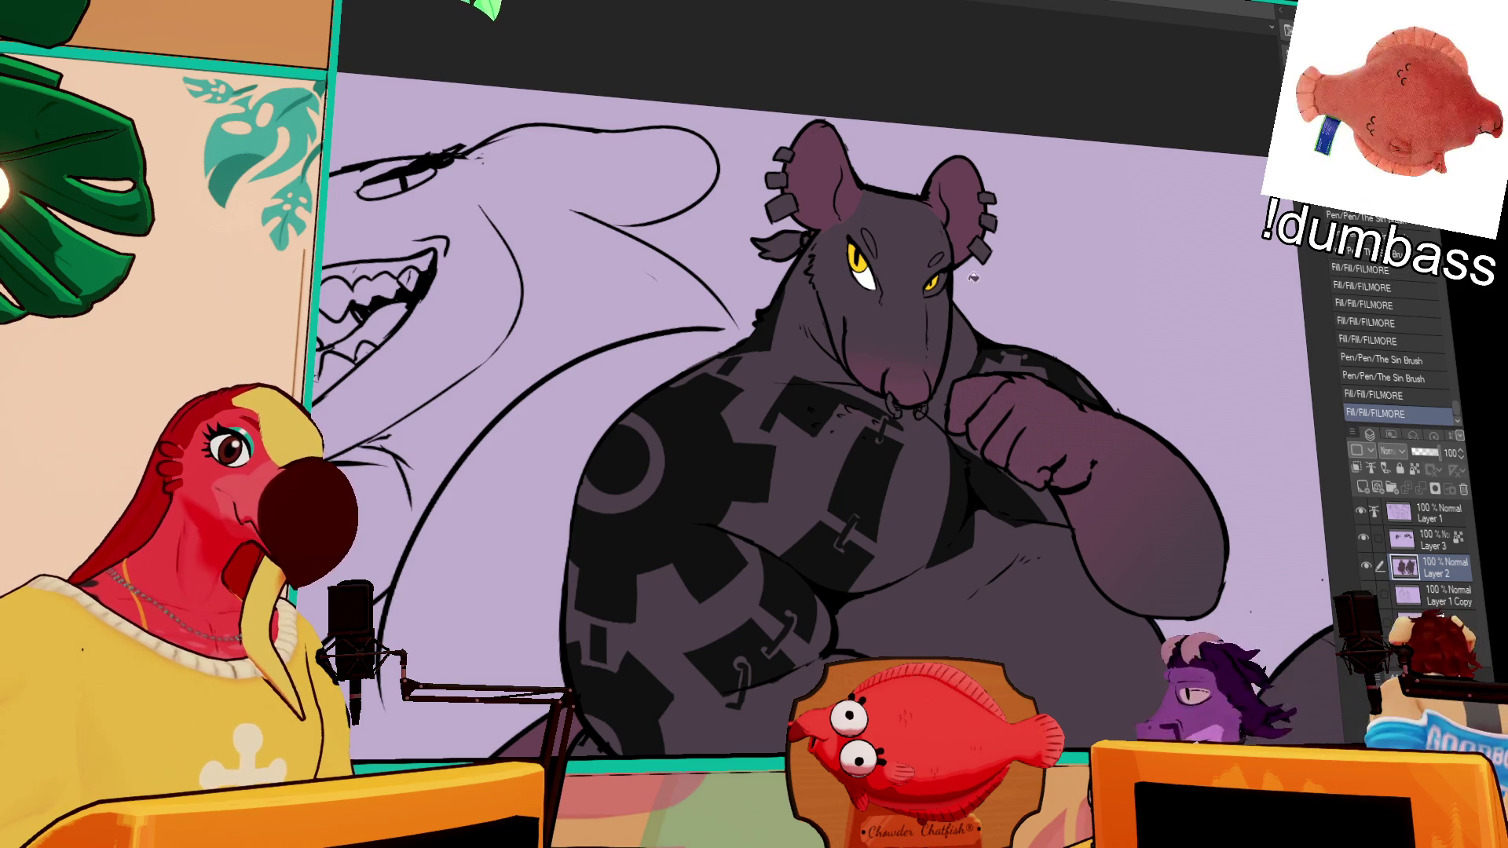
drag(1035, 313, 998, 232)
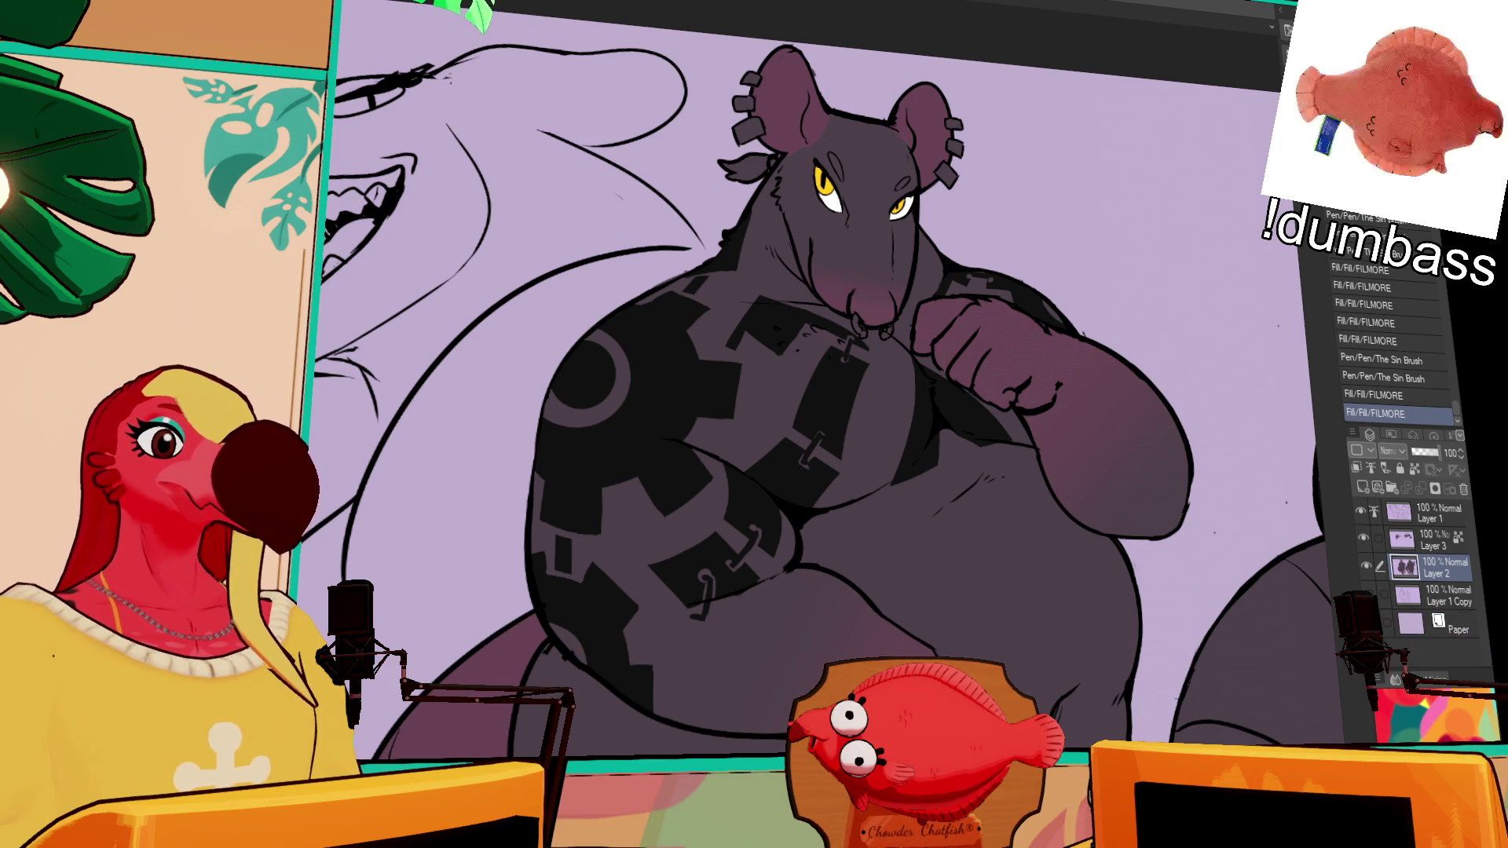
key(ctrl+0)
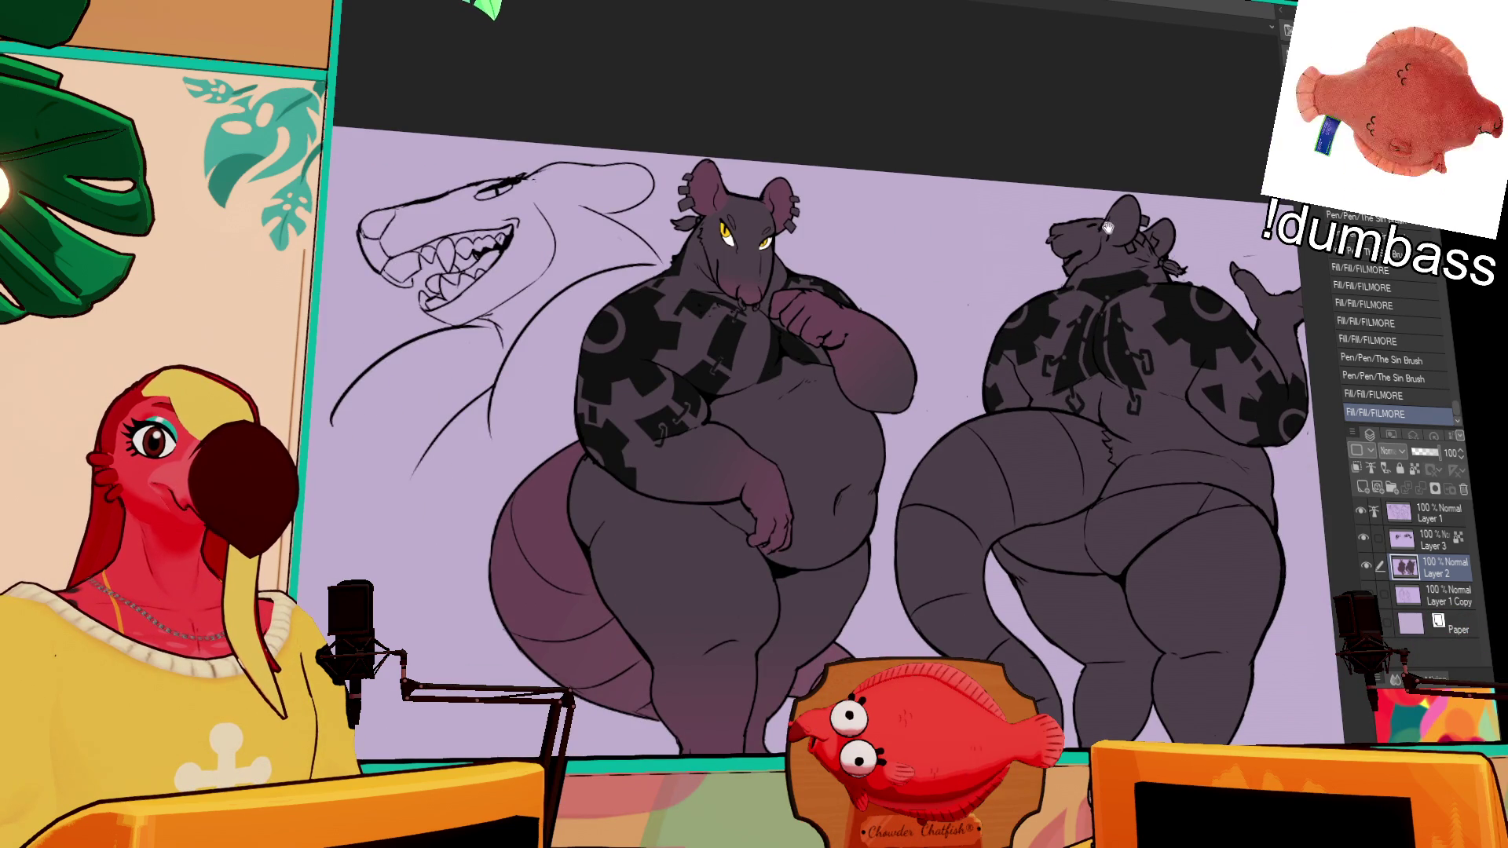
scroll(1113, 228, down, 2)
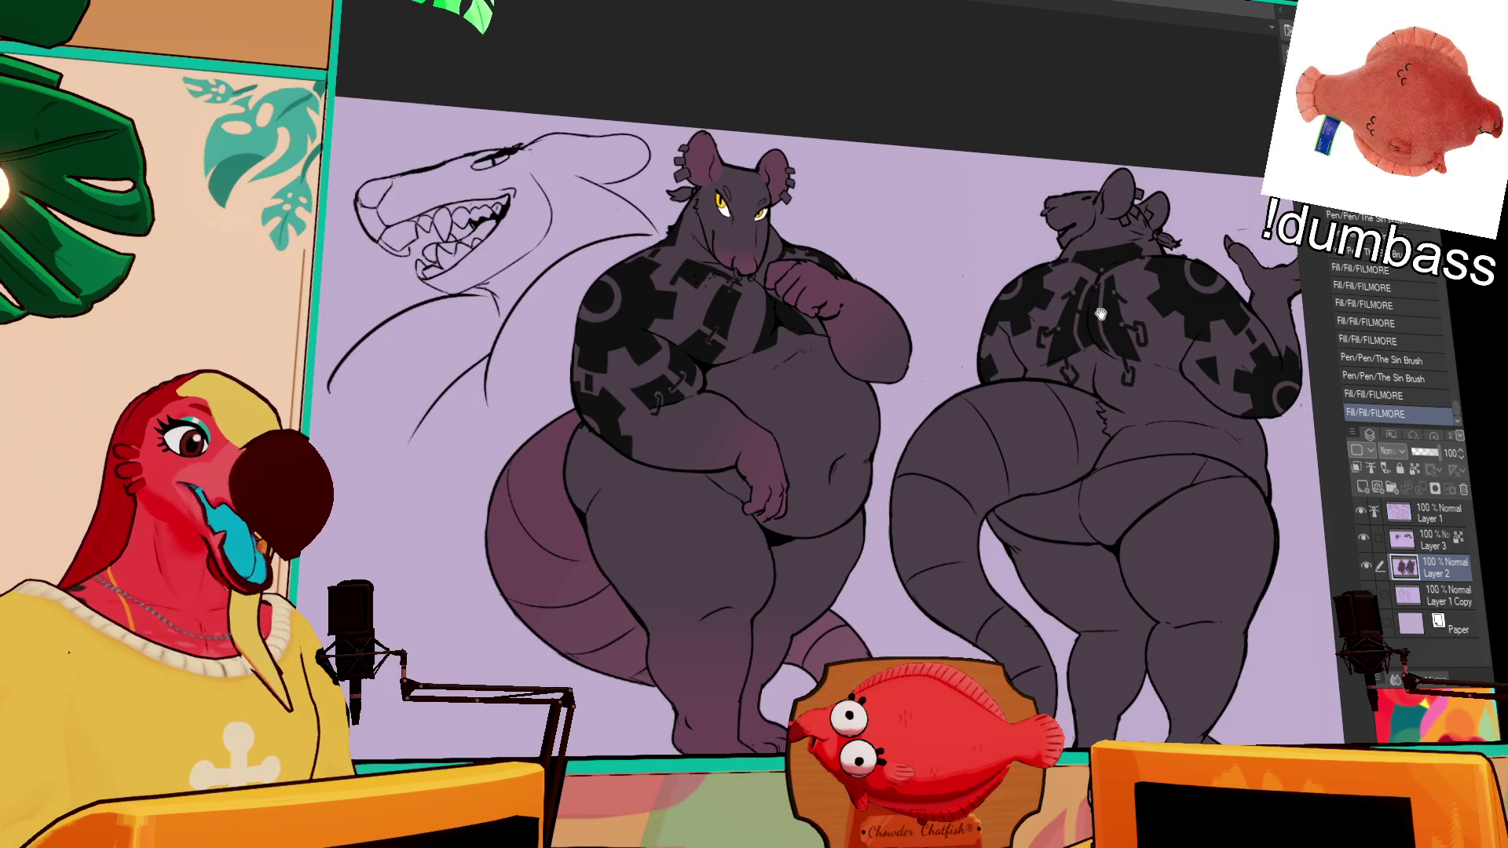
key(ctrl+plus)
key(ctrl+plus)
key(ctrl+plus)
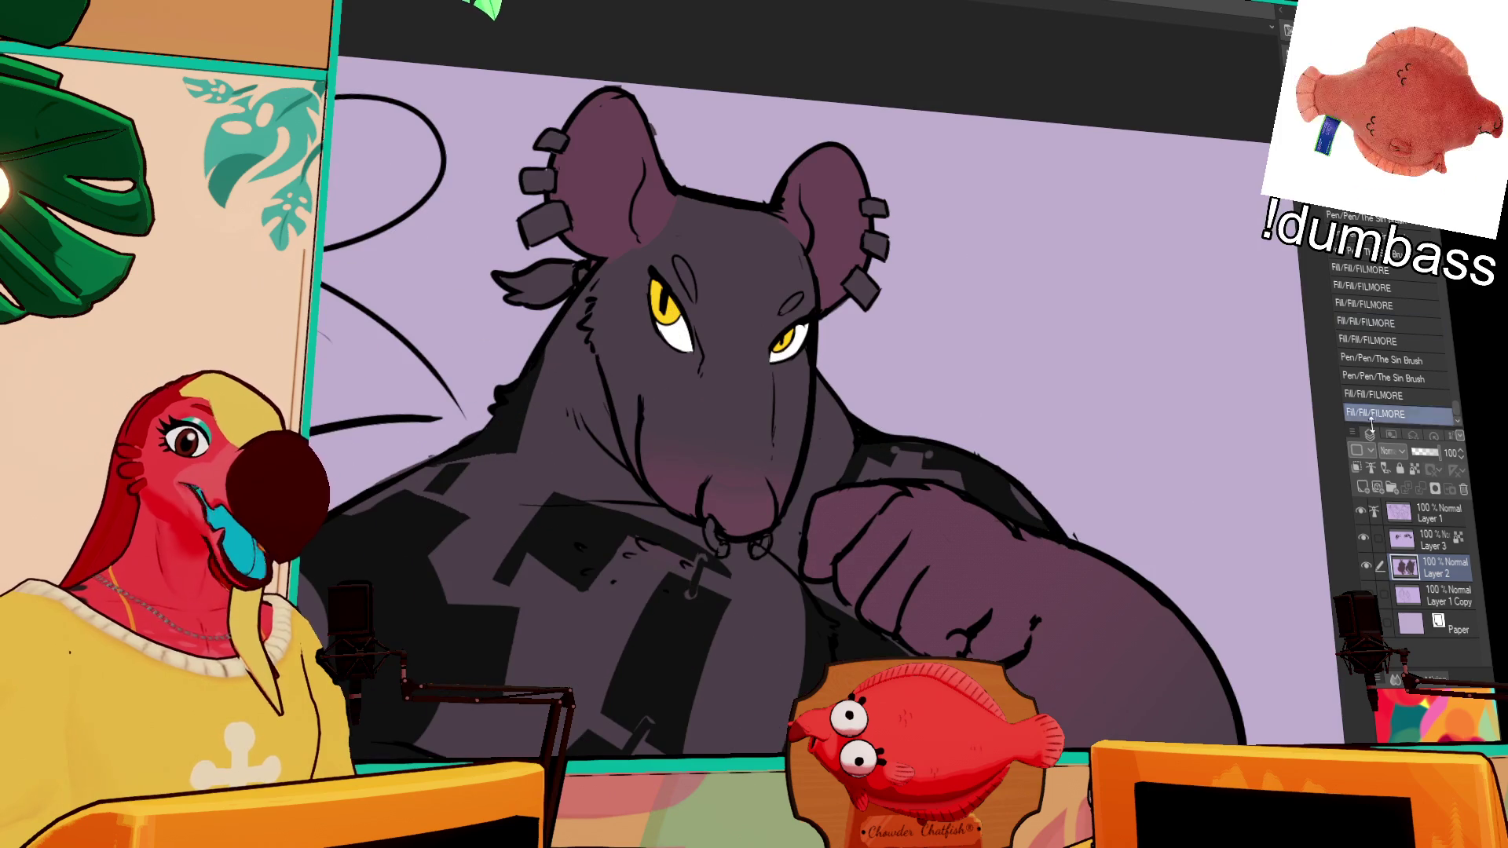
Step: On Layer 1, erase the stray pen marks around the rat's left eye
click(1431, 540)
click(1425, 519)
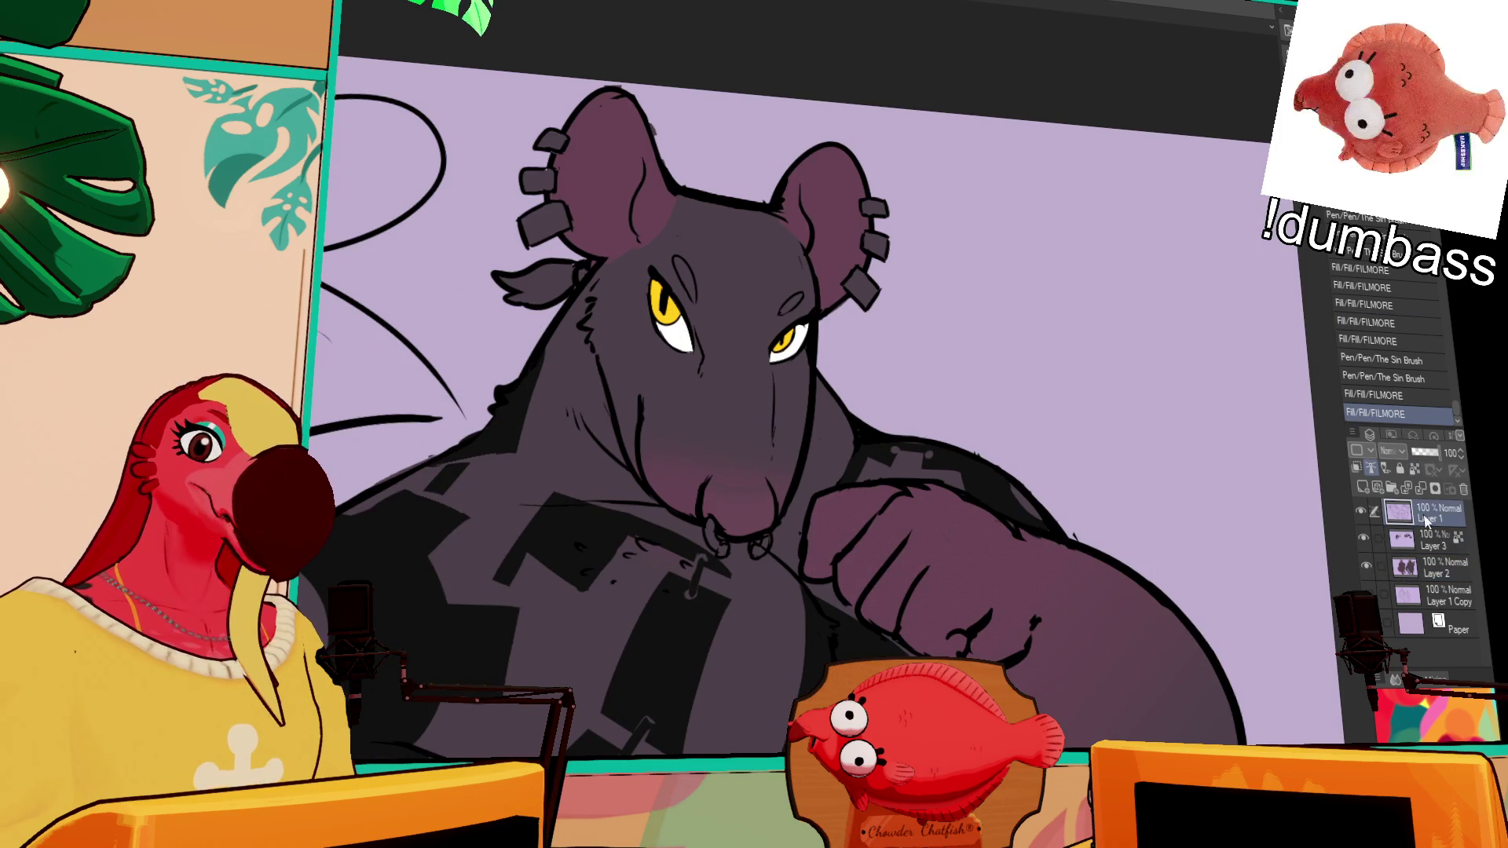
drag(660, 300, 664, 307)
drag(665, 306, 675, 322)
drag(675, 323, 673, 297)
click(674, 330)
click(674, 330)
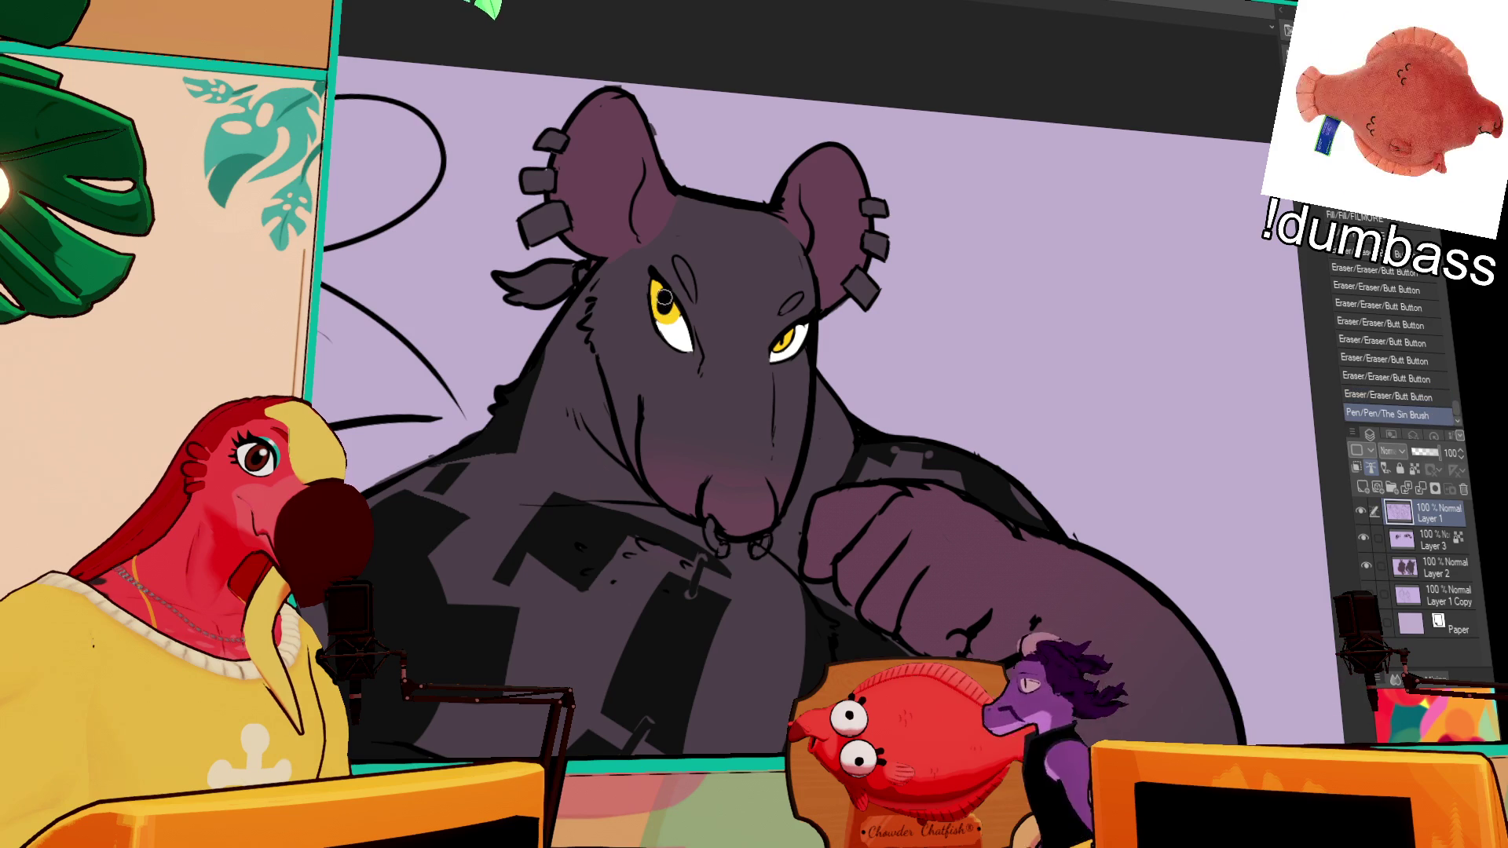
drag(672, 303, 659, 318)
click(664, 322)
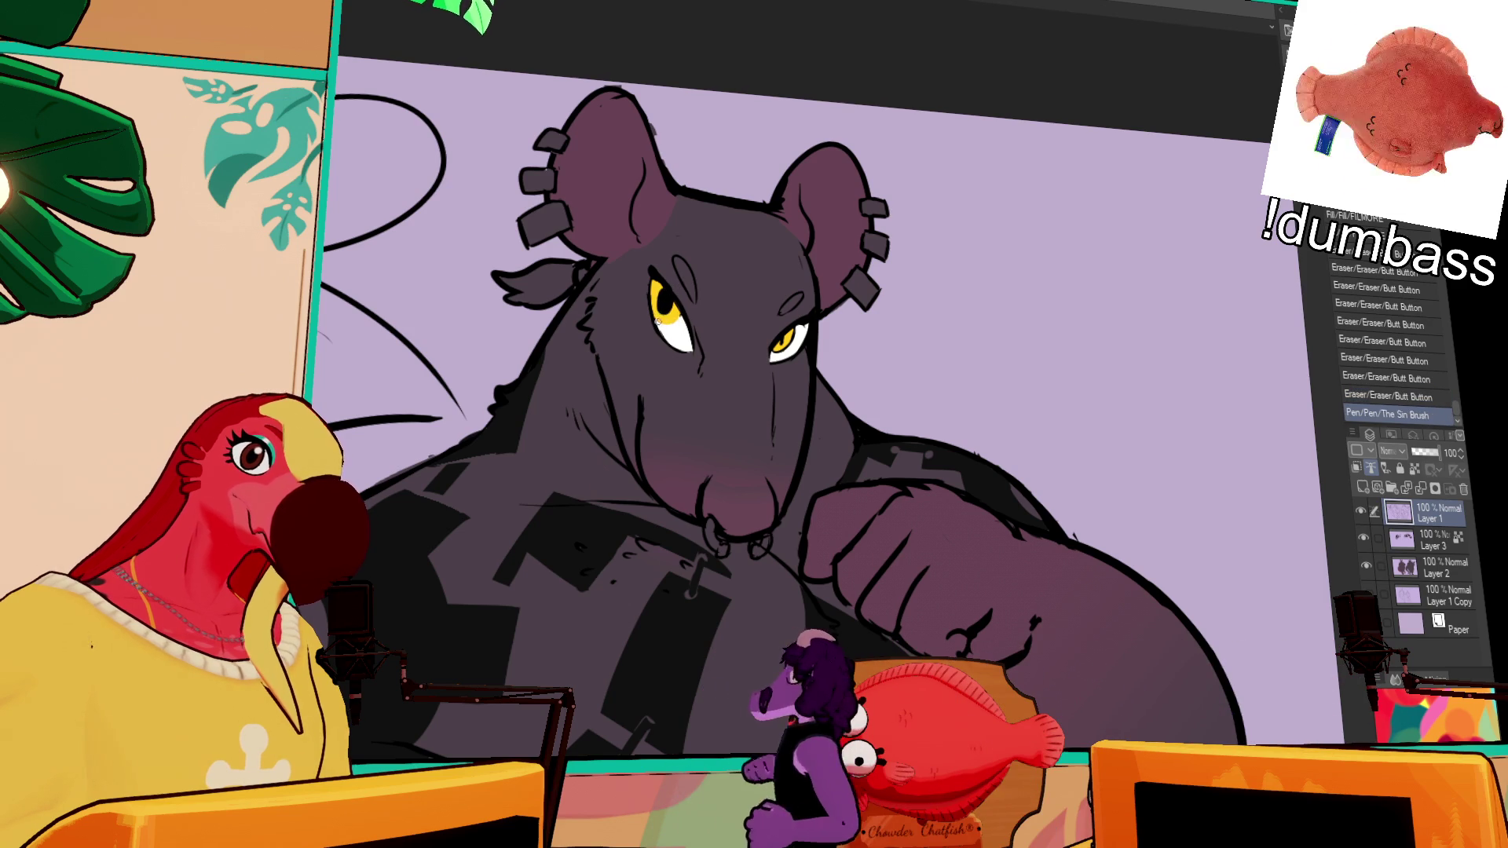
click(680, 327)
click(674, 322)
click(666, 299)
drag(703, 330, 731, 355)
click(709, 354)
click(725, 323)
click(816, 368)
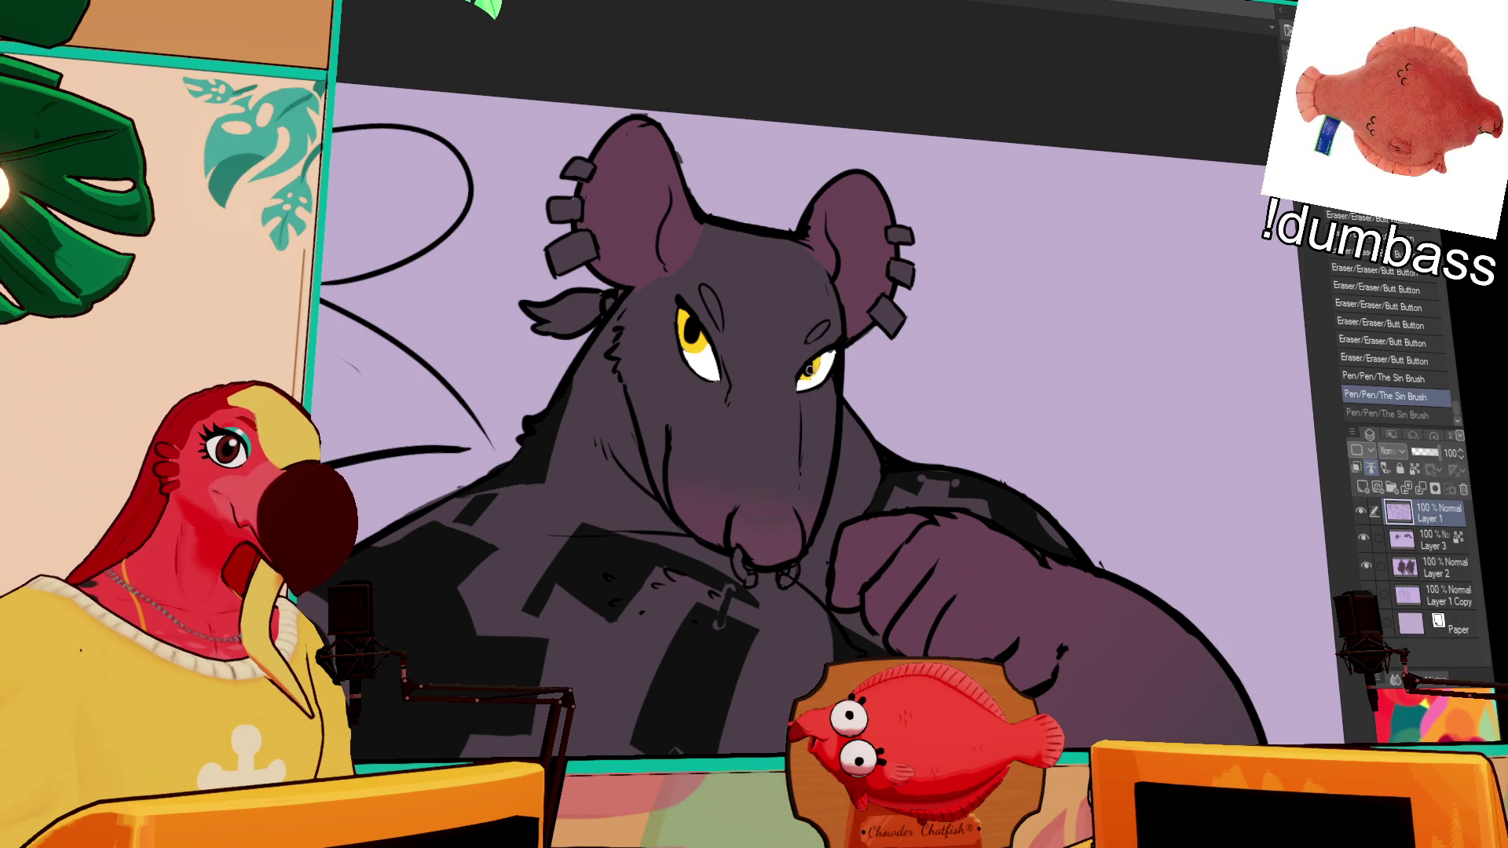
Step: On Layer 2, fill the remaining white spots in both eyes yellow
click(1433, 562)
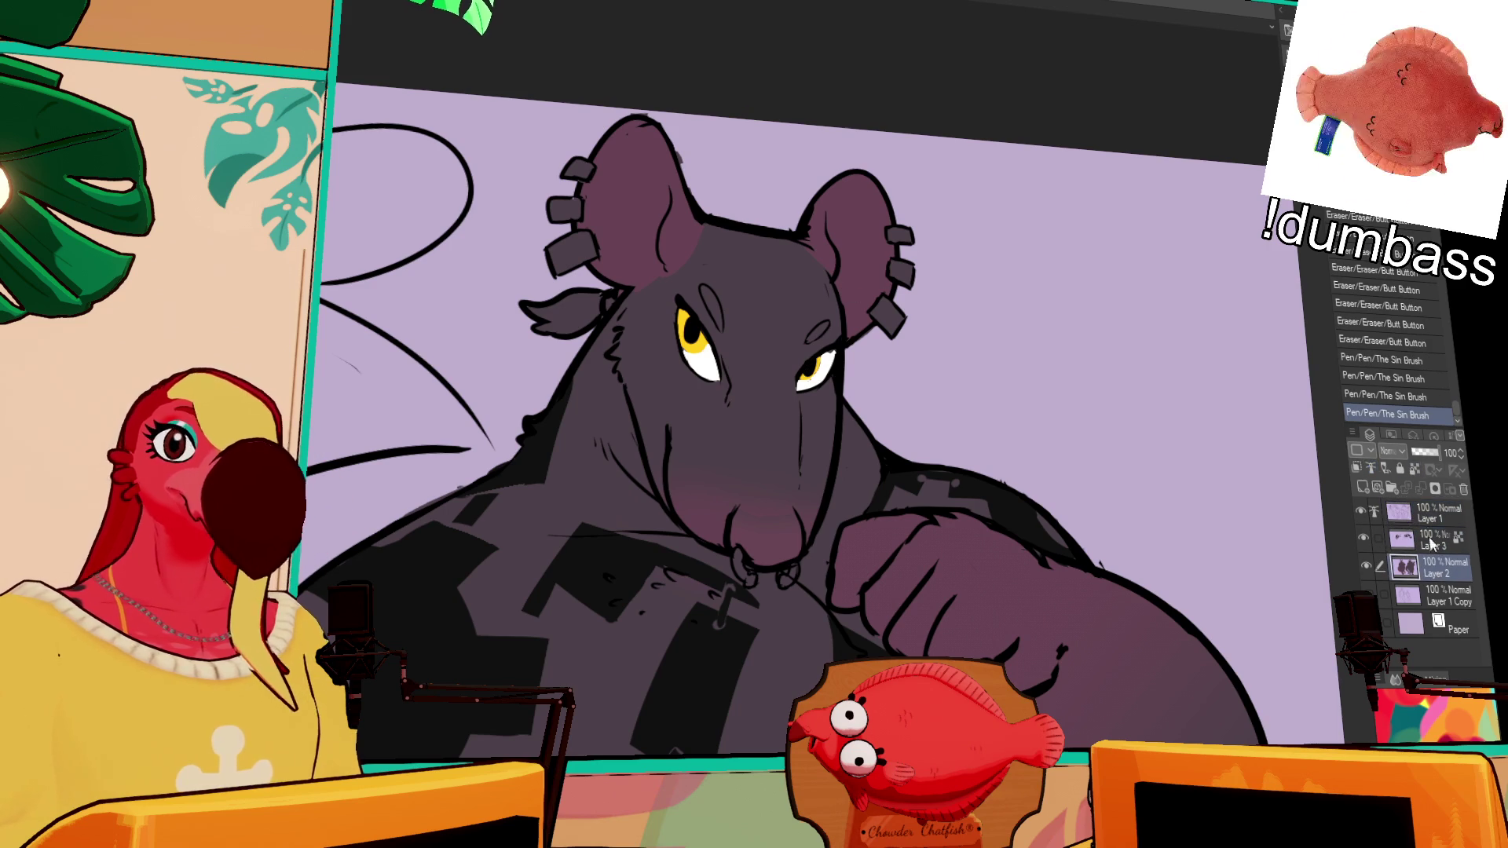
click(704, 355)
click(701, 369)
click(703, 349)
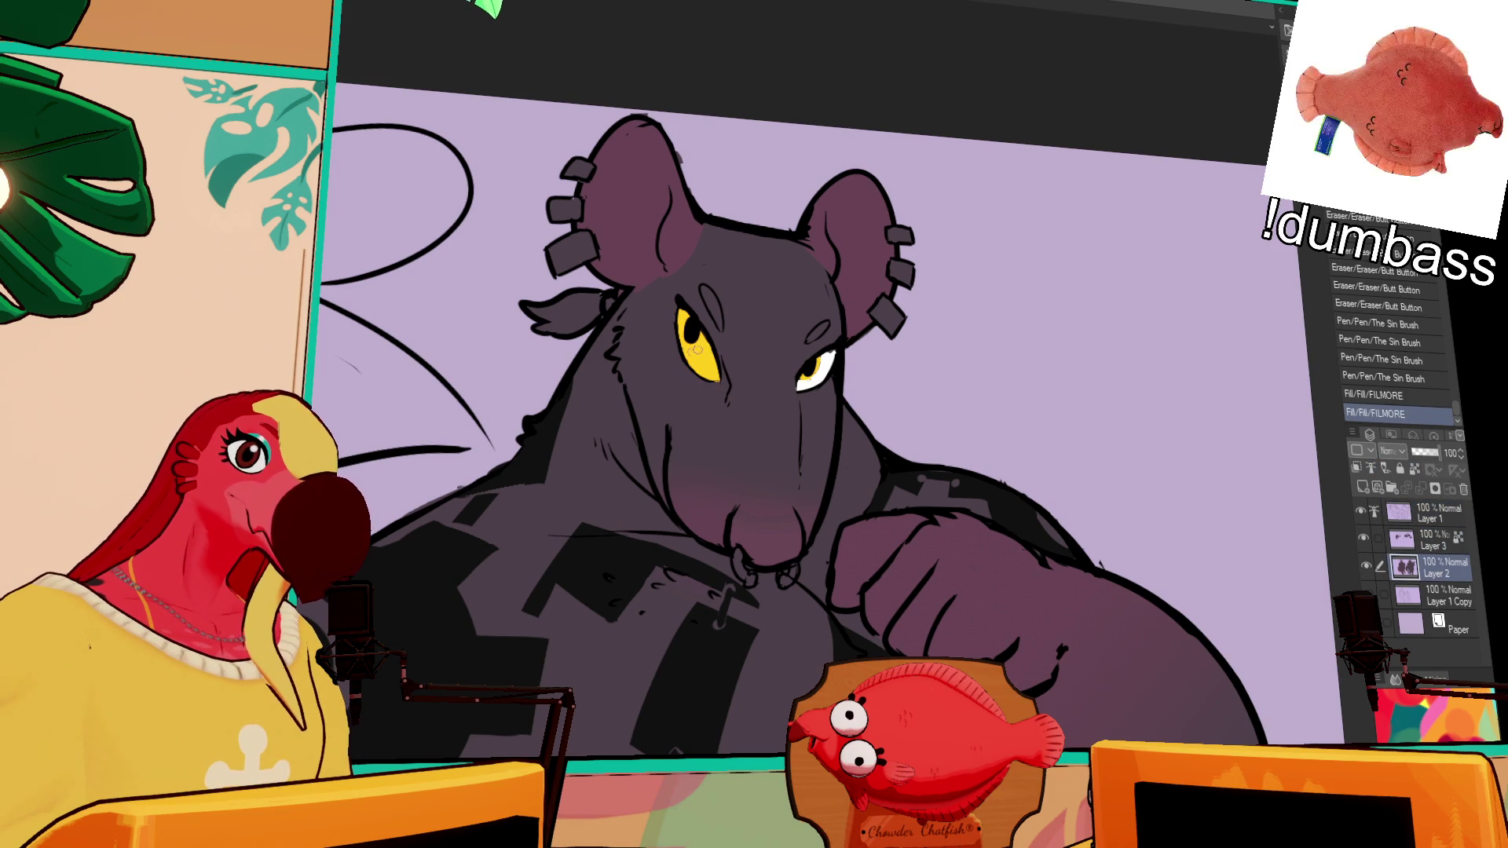
click(809, 374)
click(828, 357)
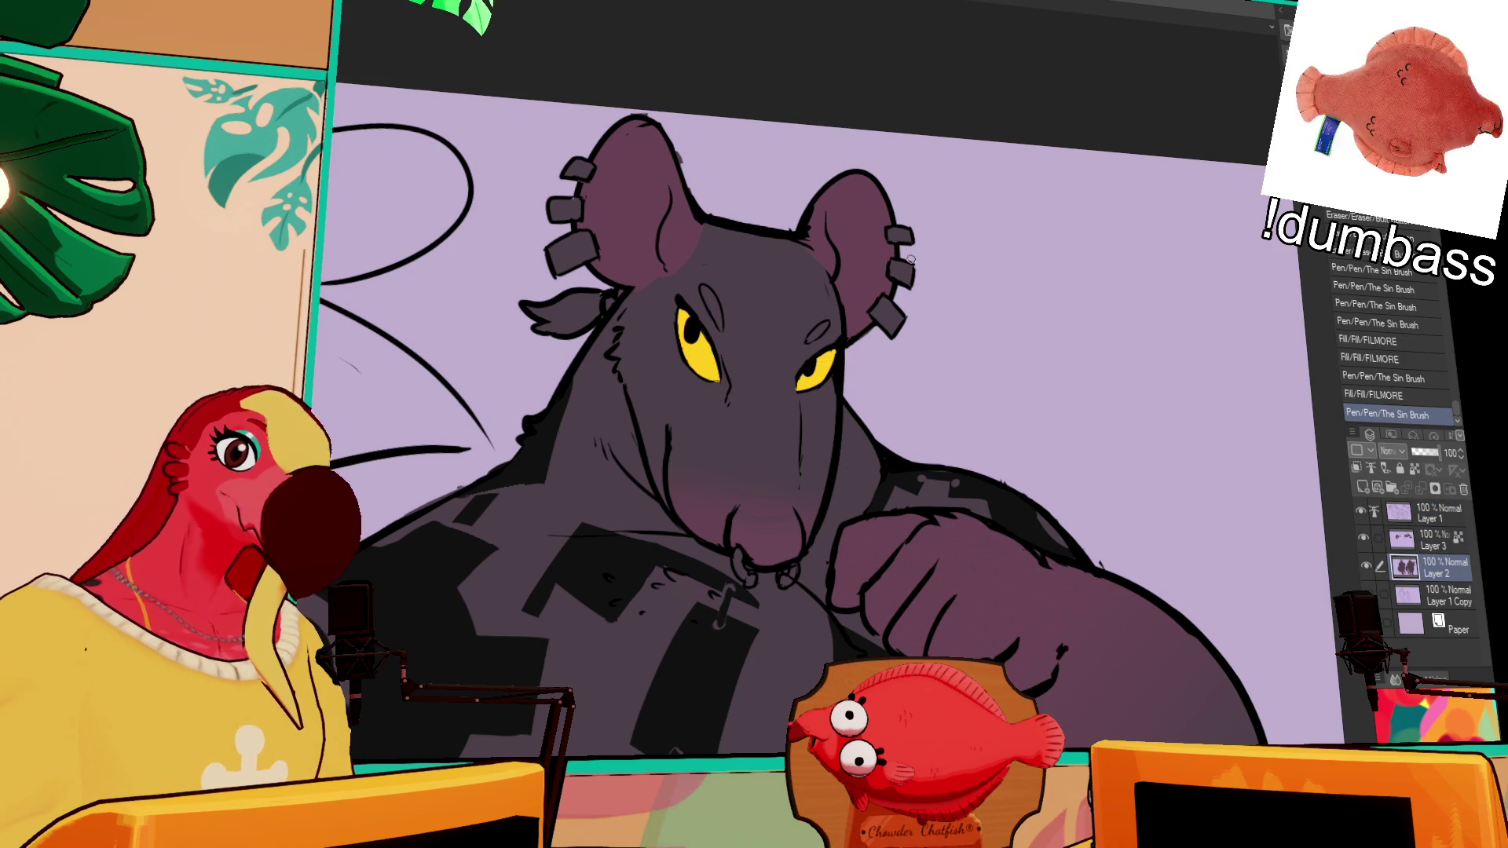
scroll(1134, 247, down, 3)
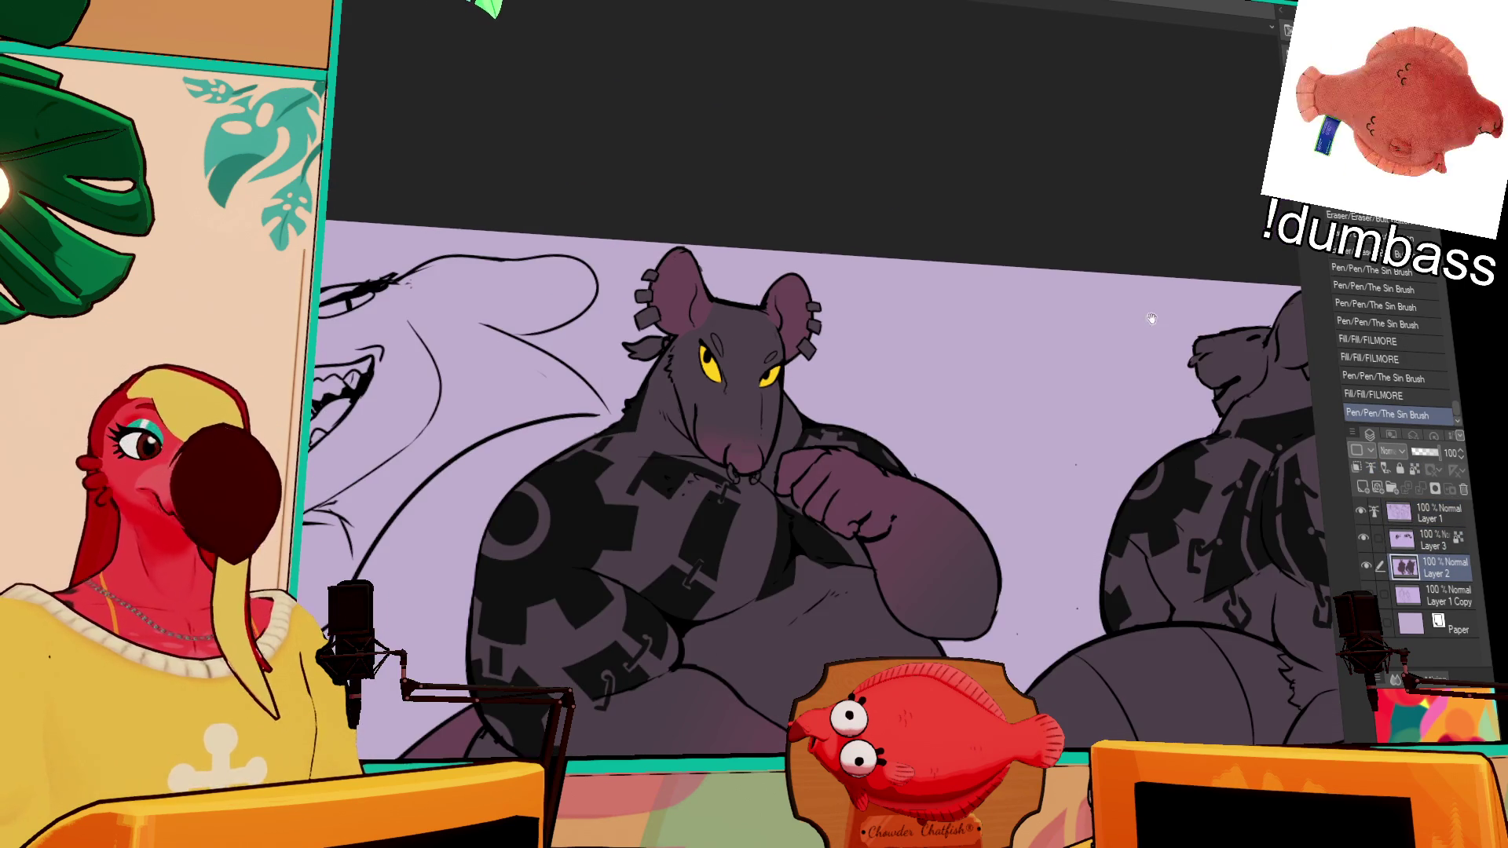
scroll(1125, 237, down, 1)
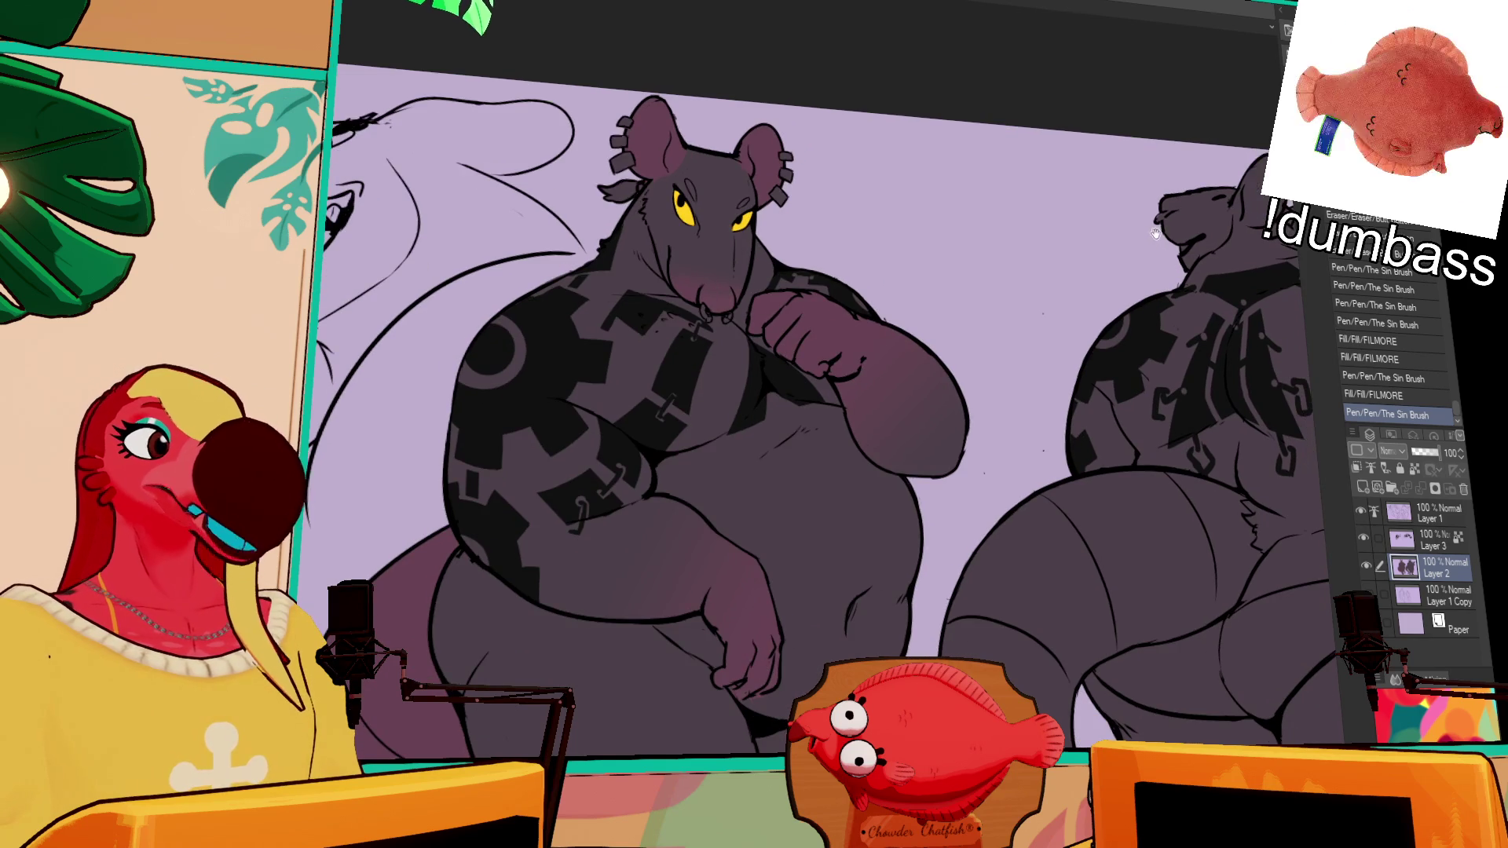
scroll(821, 448, right, 2)
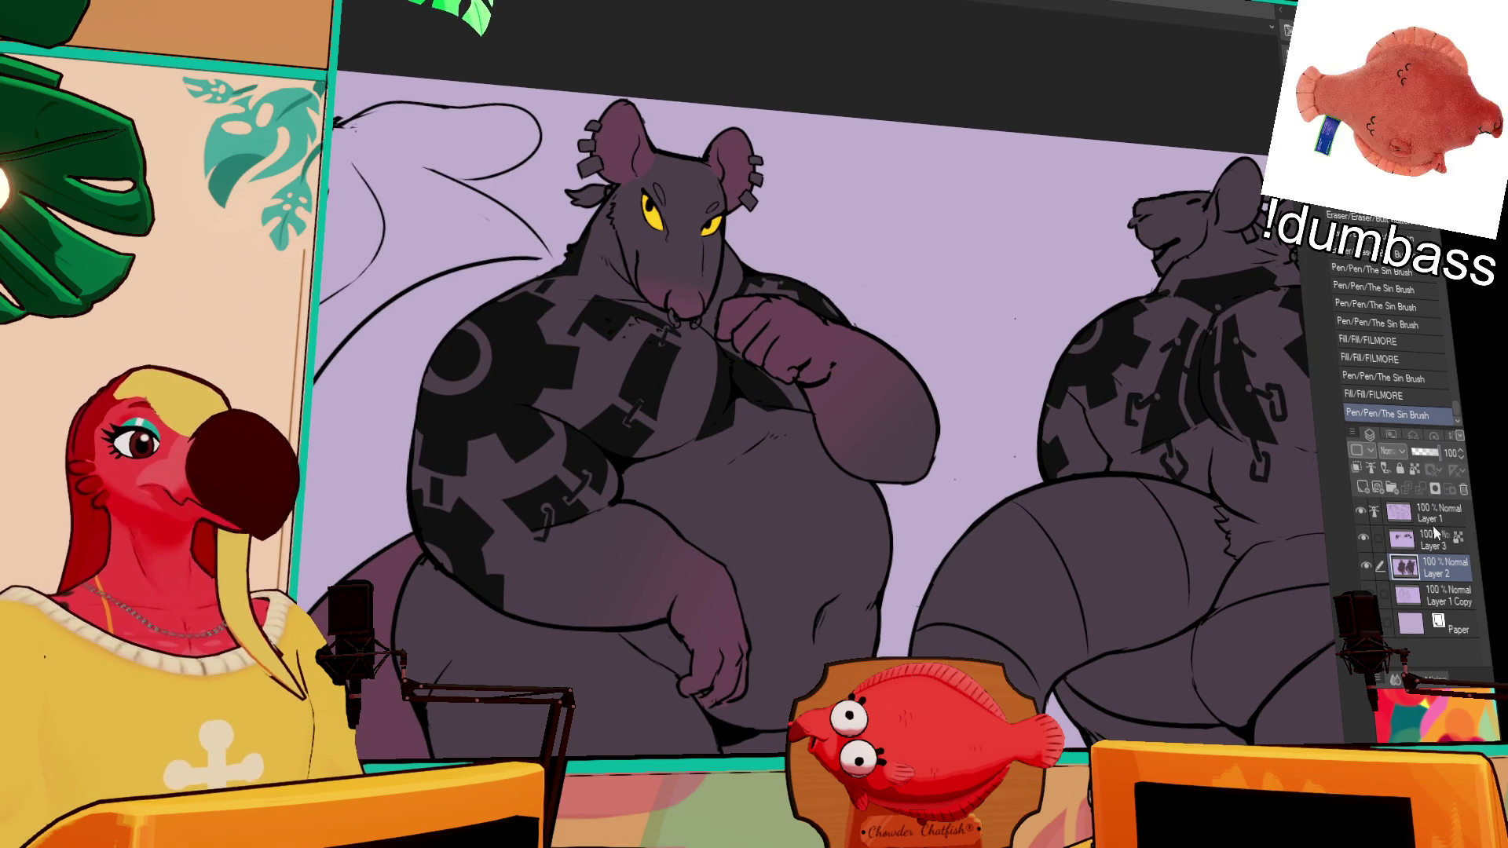
scroll(1159, 344, up, 2)
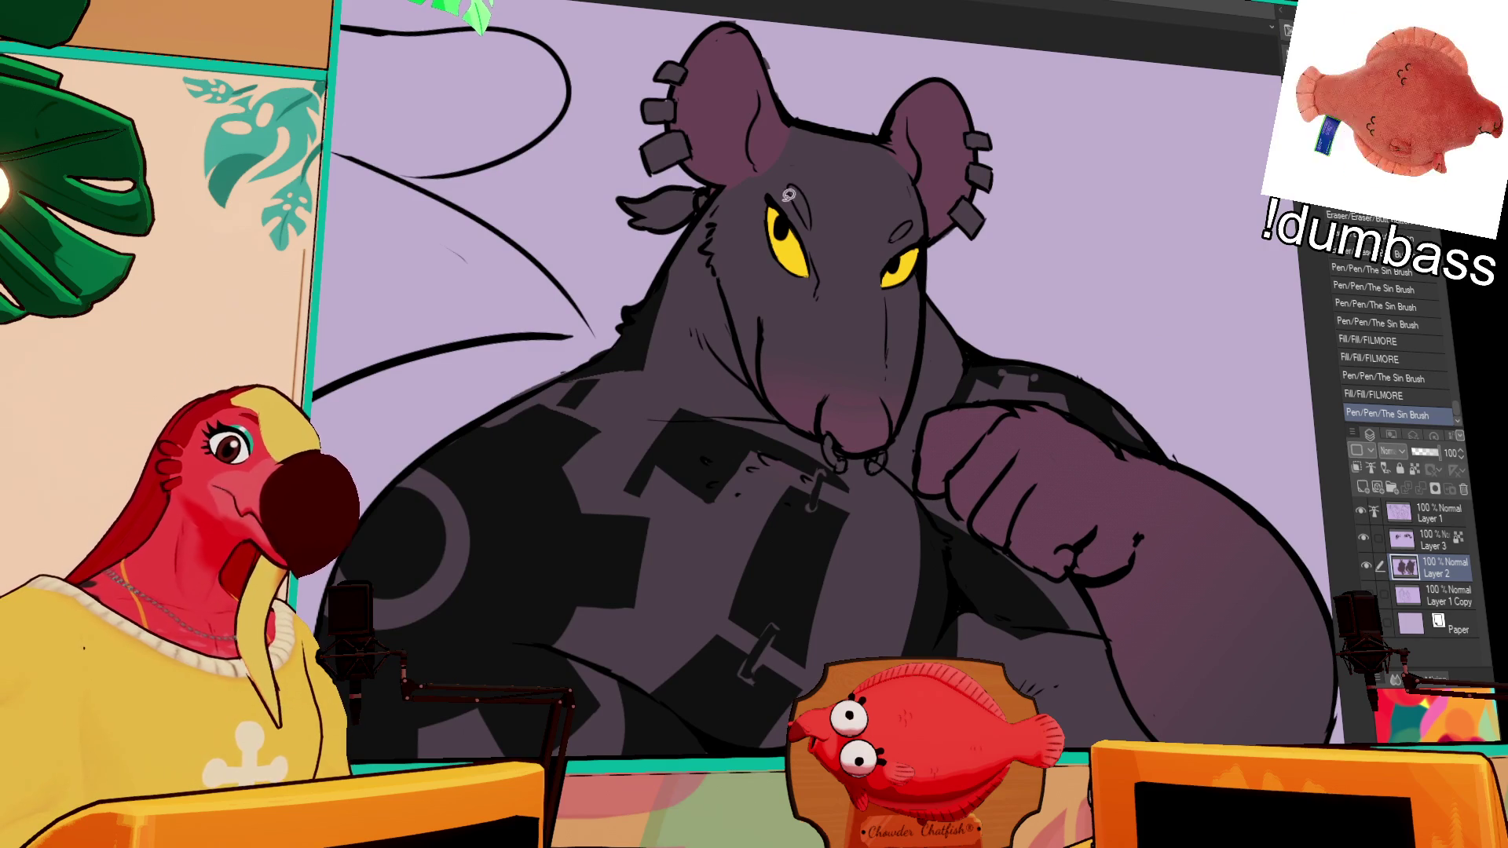
Step: Lasso the left eye on Layers 3 and 1, nudge it down-right, then ink a stroke beside it
drag(831, 261, 832, 267)
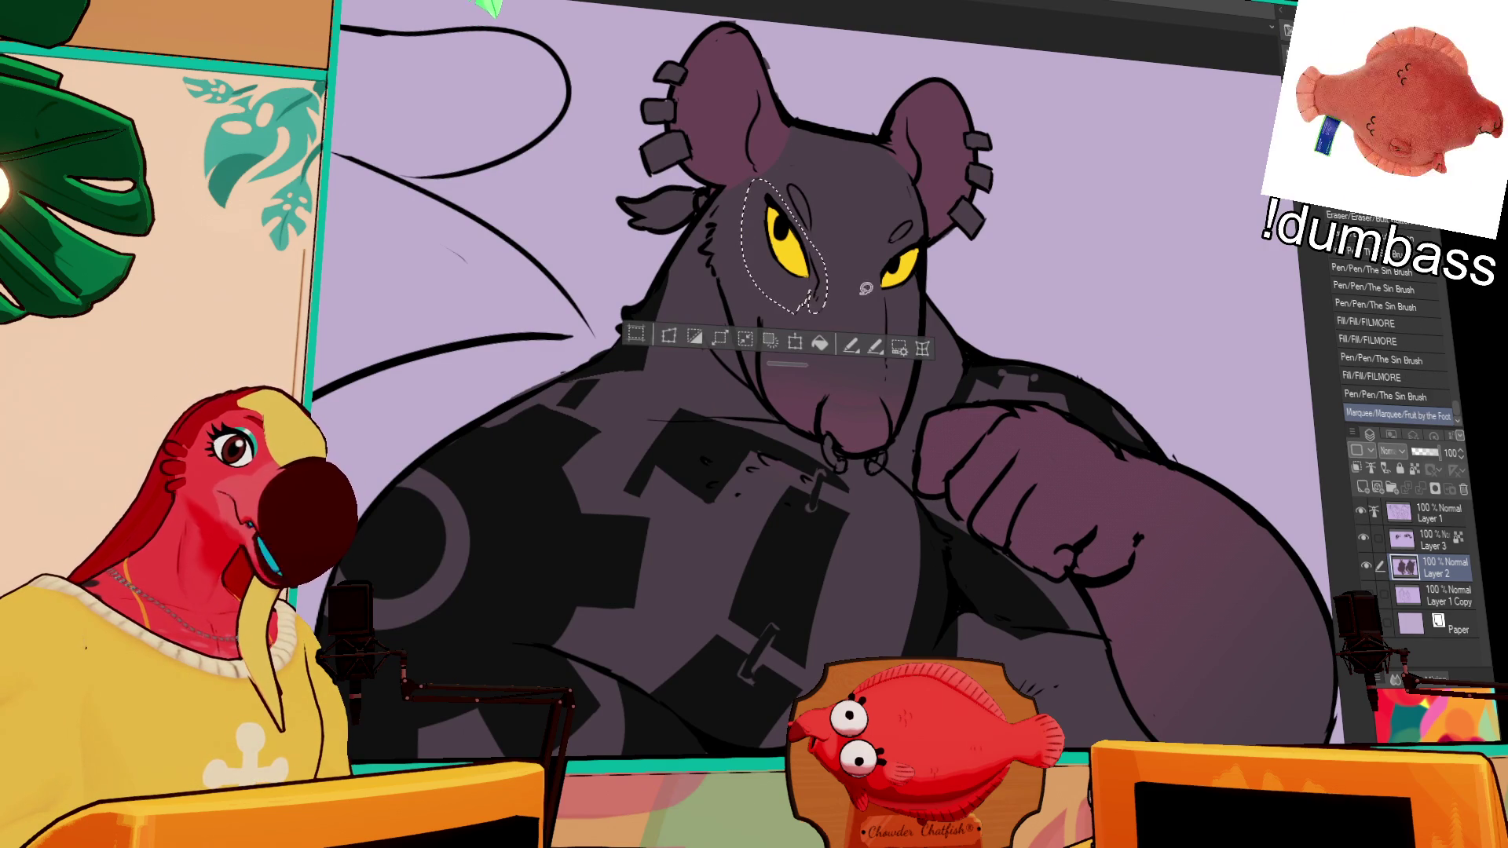
ctrl+click(1434, 542)
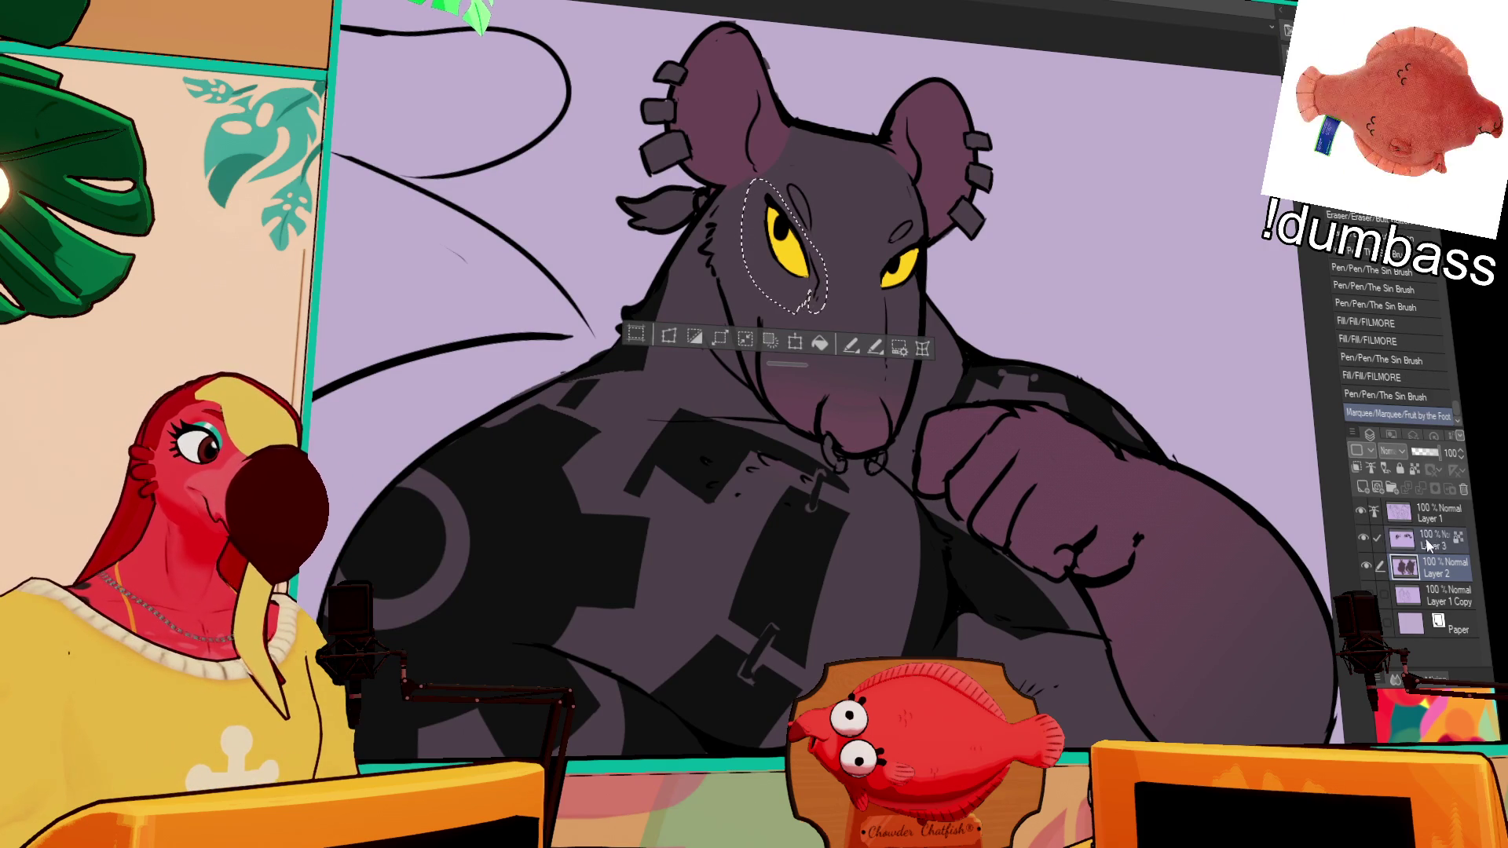
ctrl+click(1434, 512)
click(795, 343)
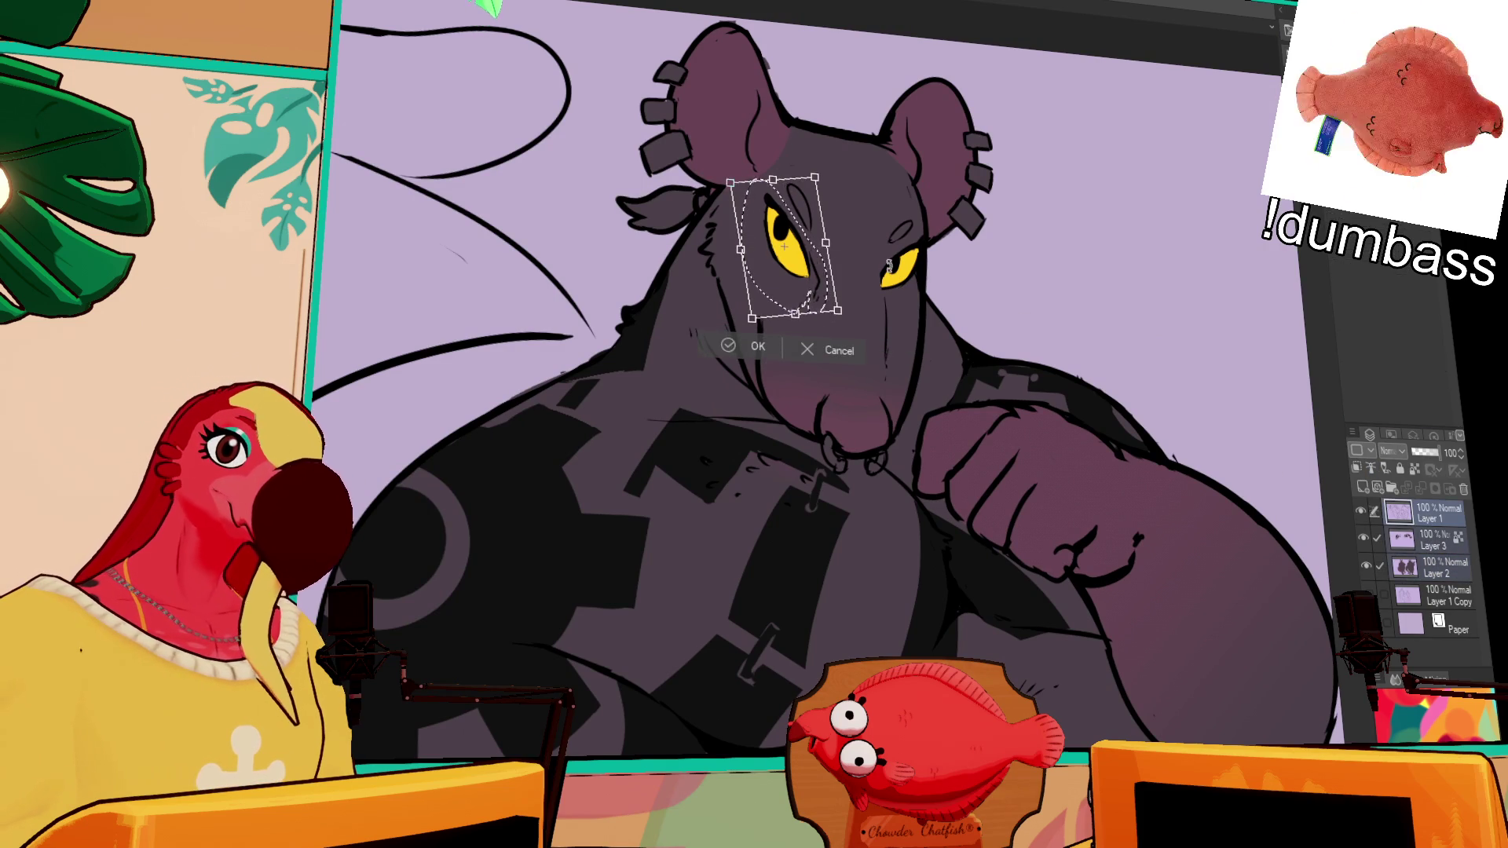
drag(819, 302, 824, 305)
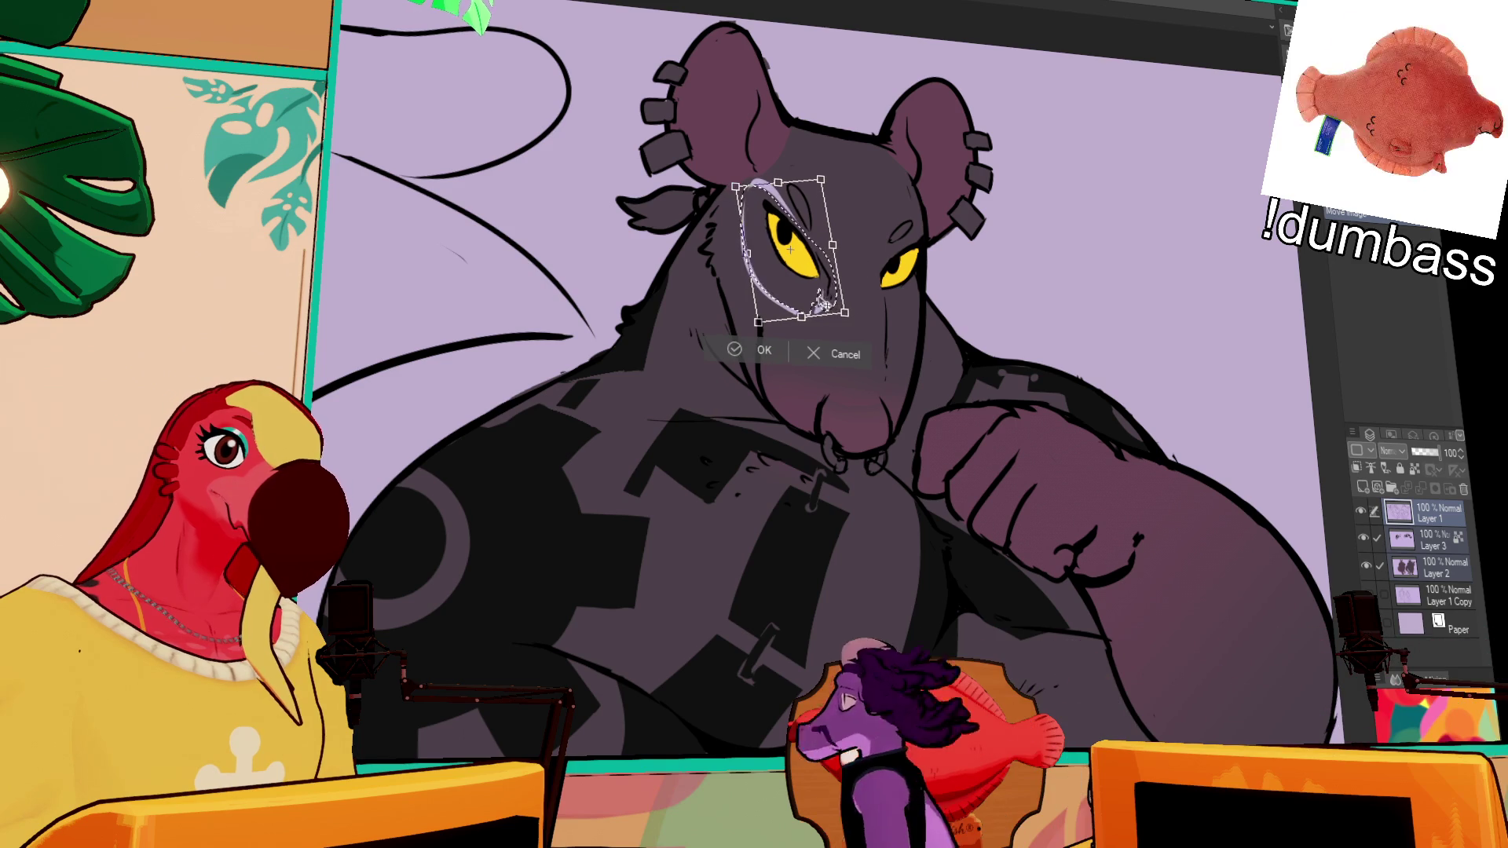
key(Return)
key(ctrl+d)
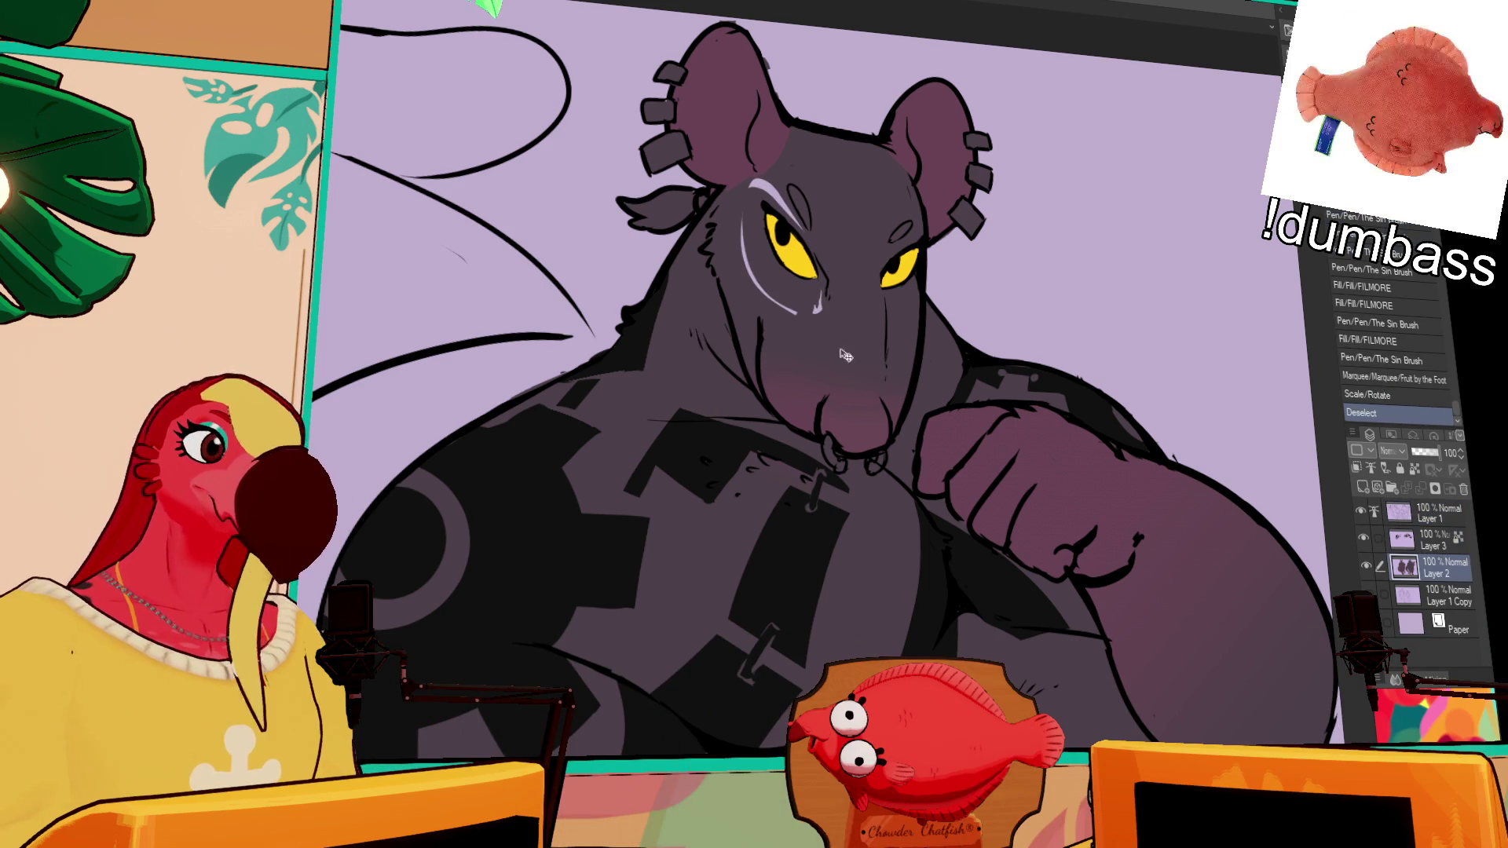
mouse_move(819, 293)
mouse_down()
mouse_move(784, 292)
mouse_move(746, 221)
mouse_move(771, 161)
mouse_up()
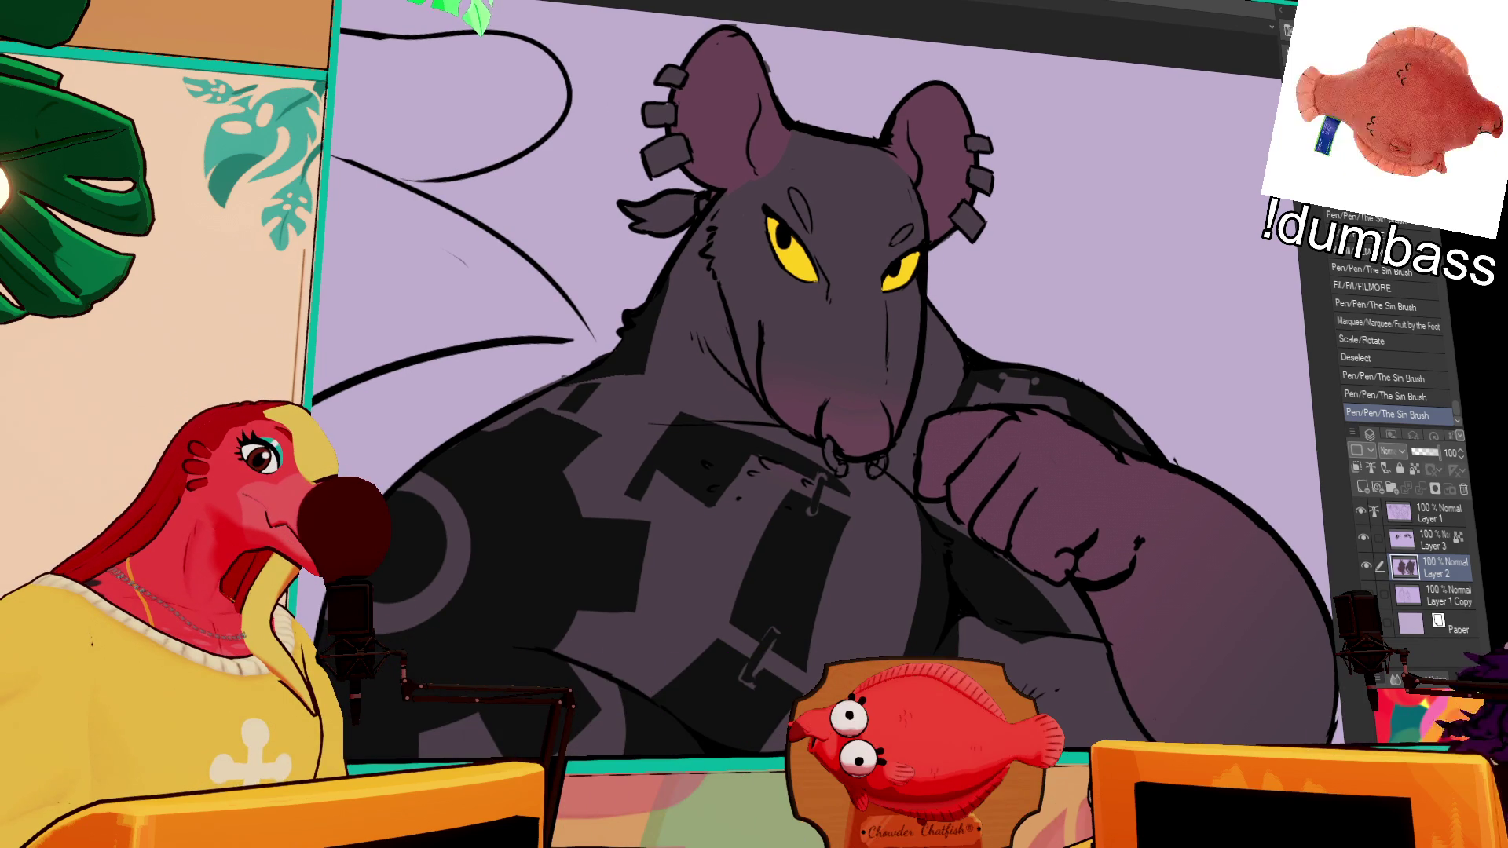
Step: Fill both eyebrow marks and the ear tuft dark, adding a pen stroke on the head
click(803, 210)
click(908, 236)
mouse_move(1049, 198)
mouse_down()
mouse_move(1058, 206)
mouse_move(1046, 149)
mouse_up()
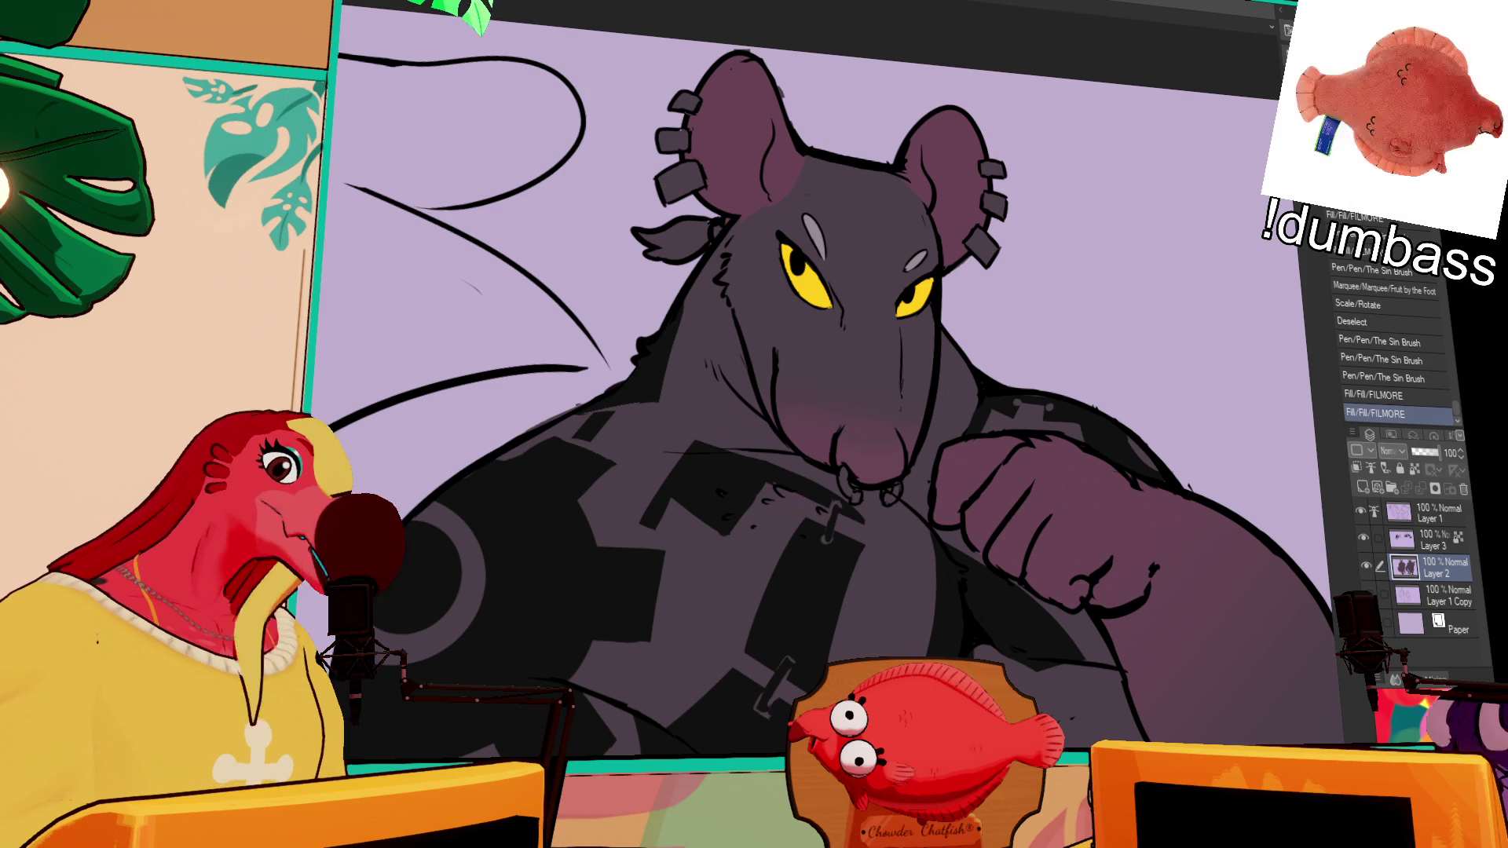
click(821, 233)
click(916, 259)
mouse_move(762, 238)
mouse_down()
mouse_move(793, 291)
mouse_move(848, 285)
mouse_up()
click(766, 289)
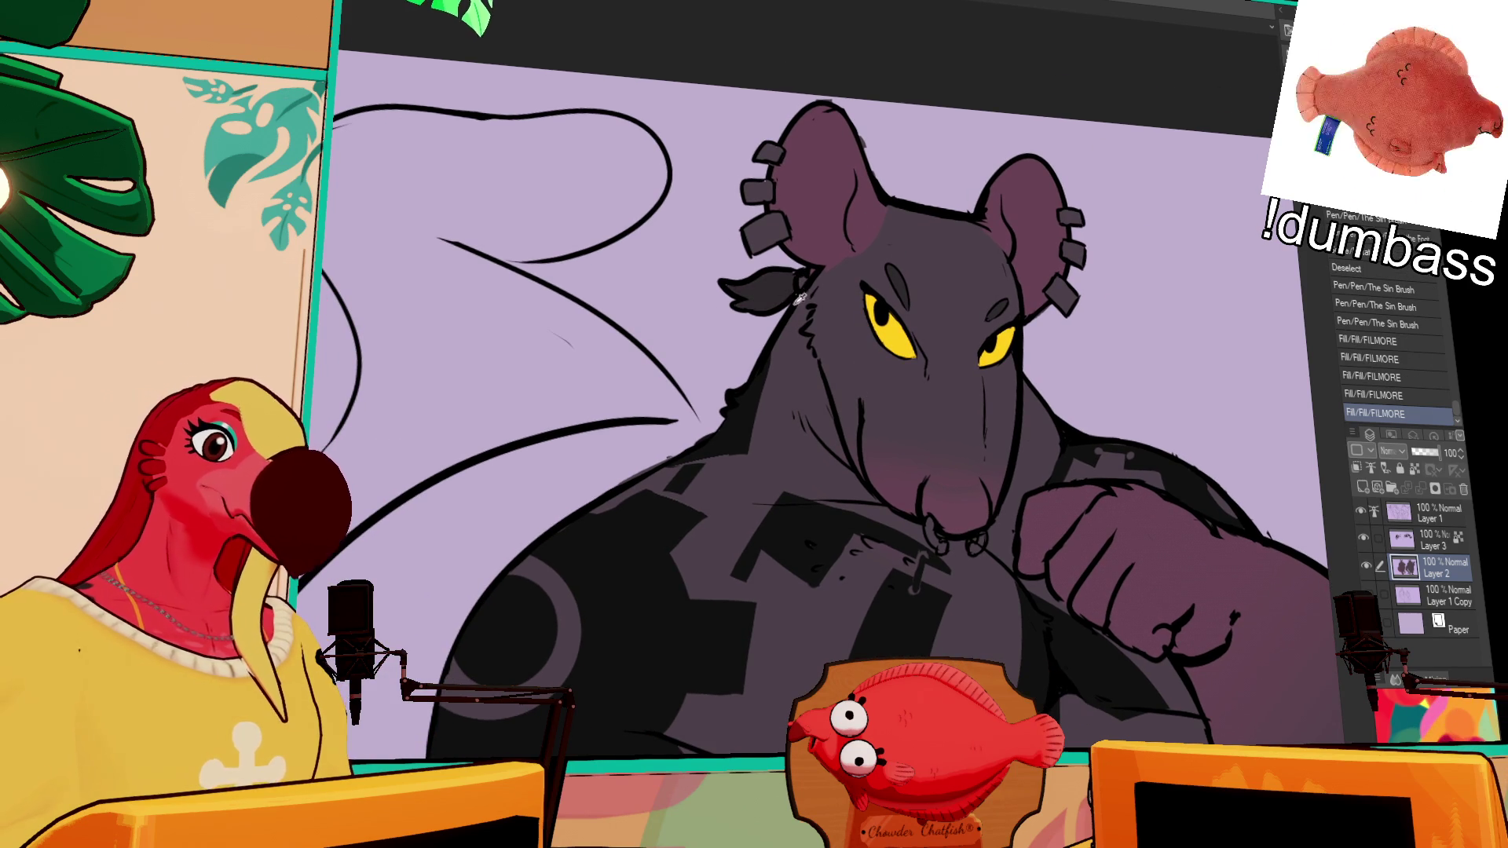
mouse_move(800, 290)
mouse_down()
mouse_move(809, 267)
mouse_move(777, 270)
mouse_up()
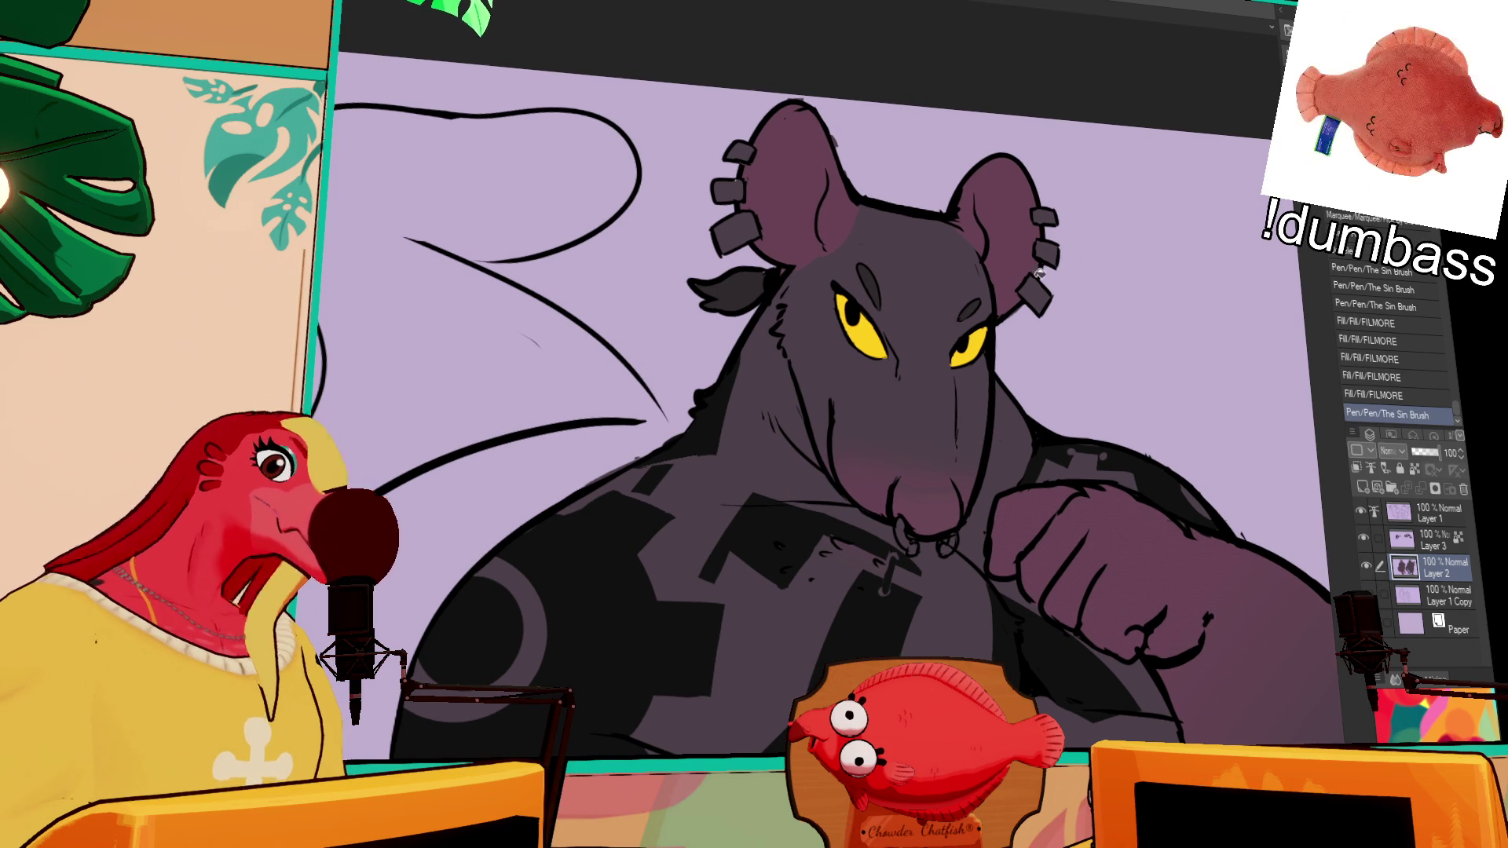
Step: Fill the ear piercing pieces on both ears a lighter grey
click(1037, 291)
click(1050, 220)
click(758, 229)
click(736, 231)
click(728, 191)
click(741, 148)
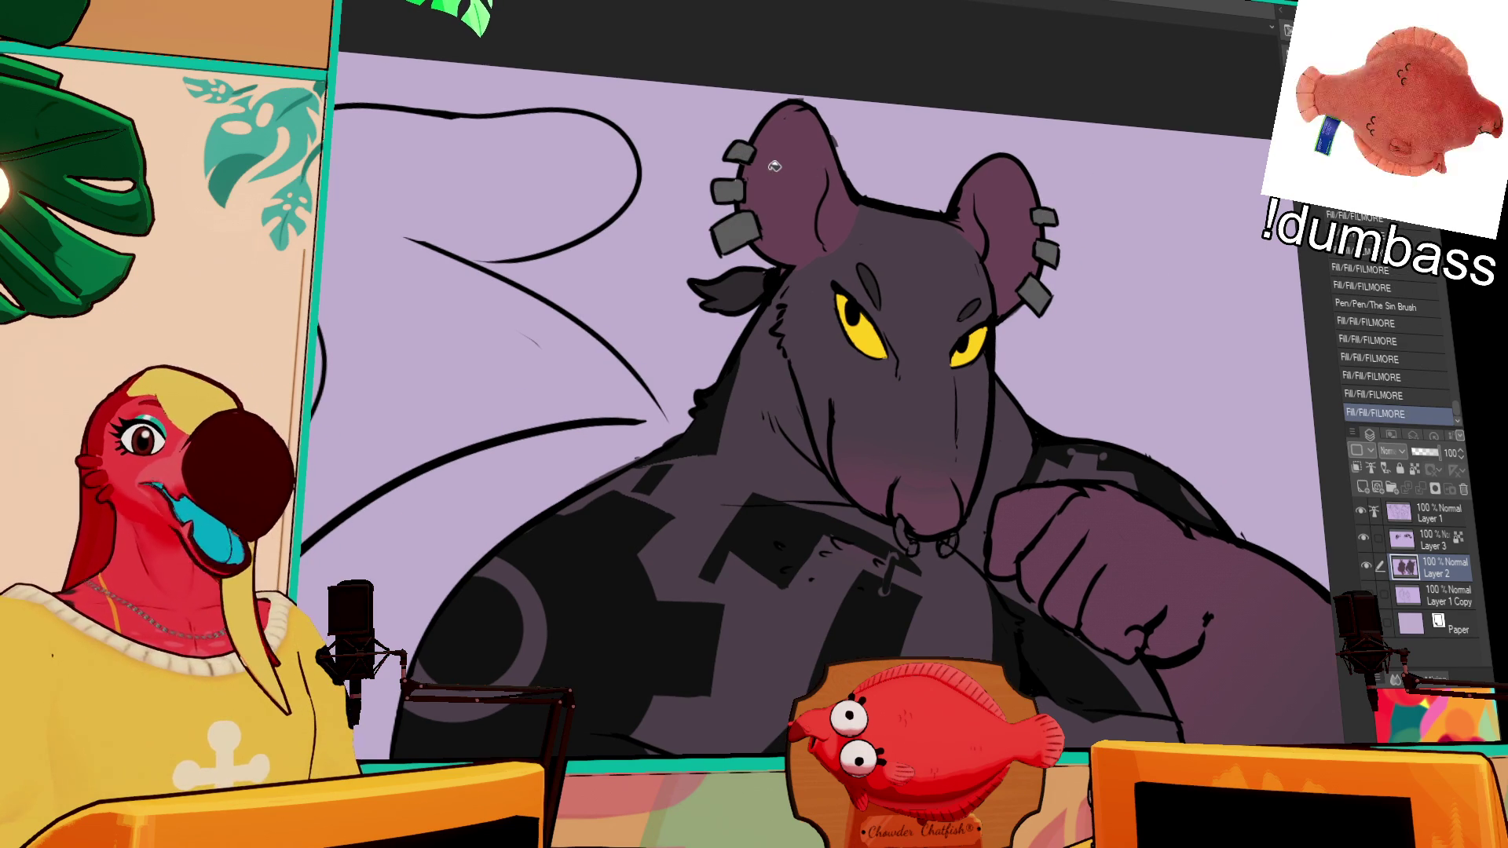
scroll(921, 305, down, 3)
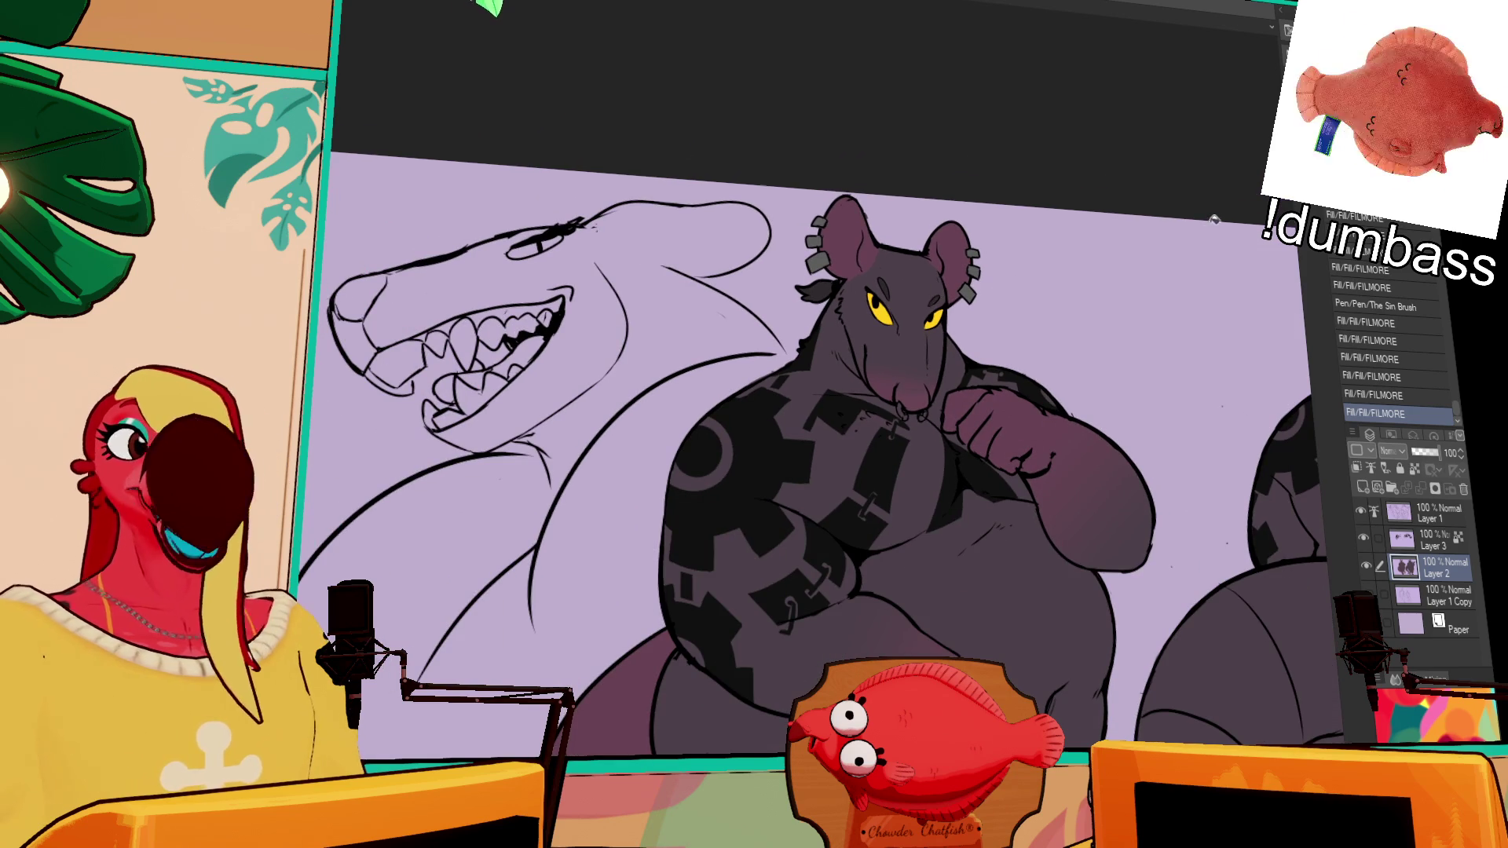
scroll(824, 456, down, 5)
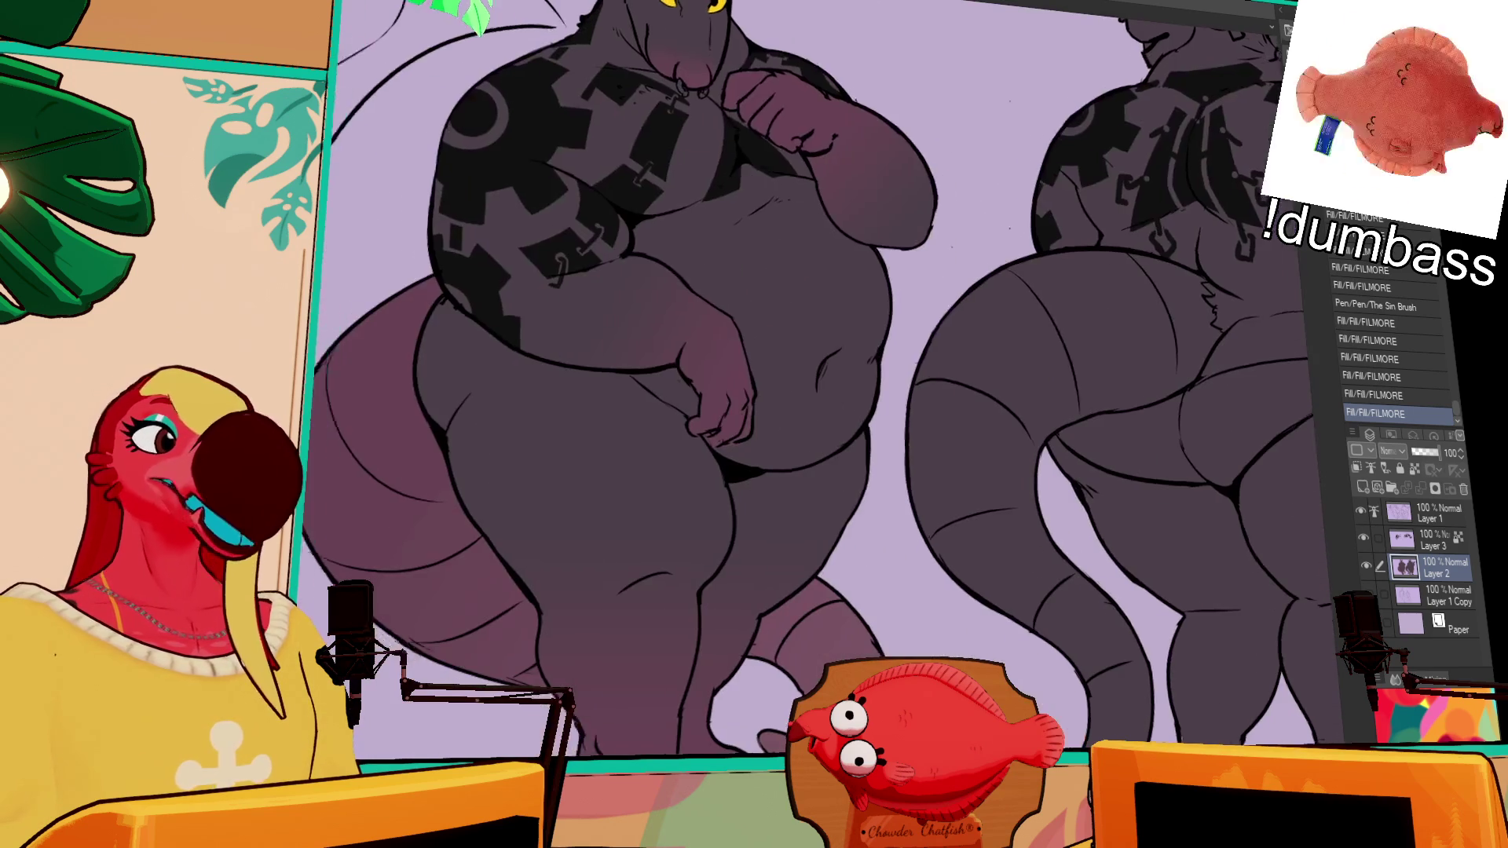
scroll(825, 377, down, 3)
scroll(833, 345, right, 2)
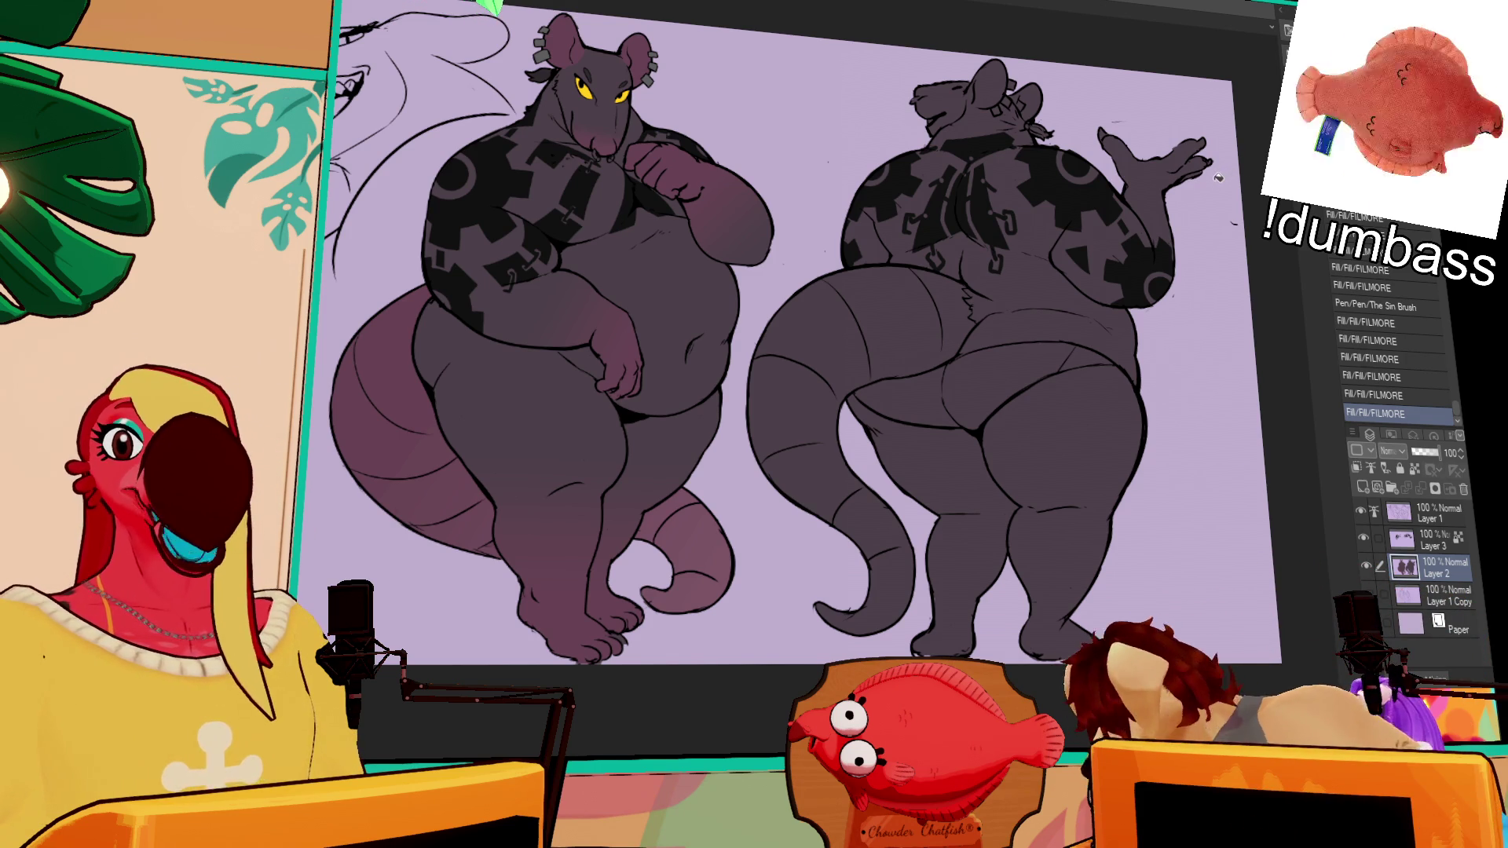
mouse_move(1197, 182)
mouse_down()
mouse_move(1210, 283)
mouse_move(1233, 276)
mouse_up()
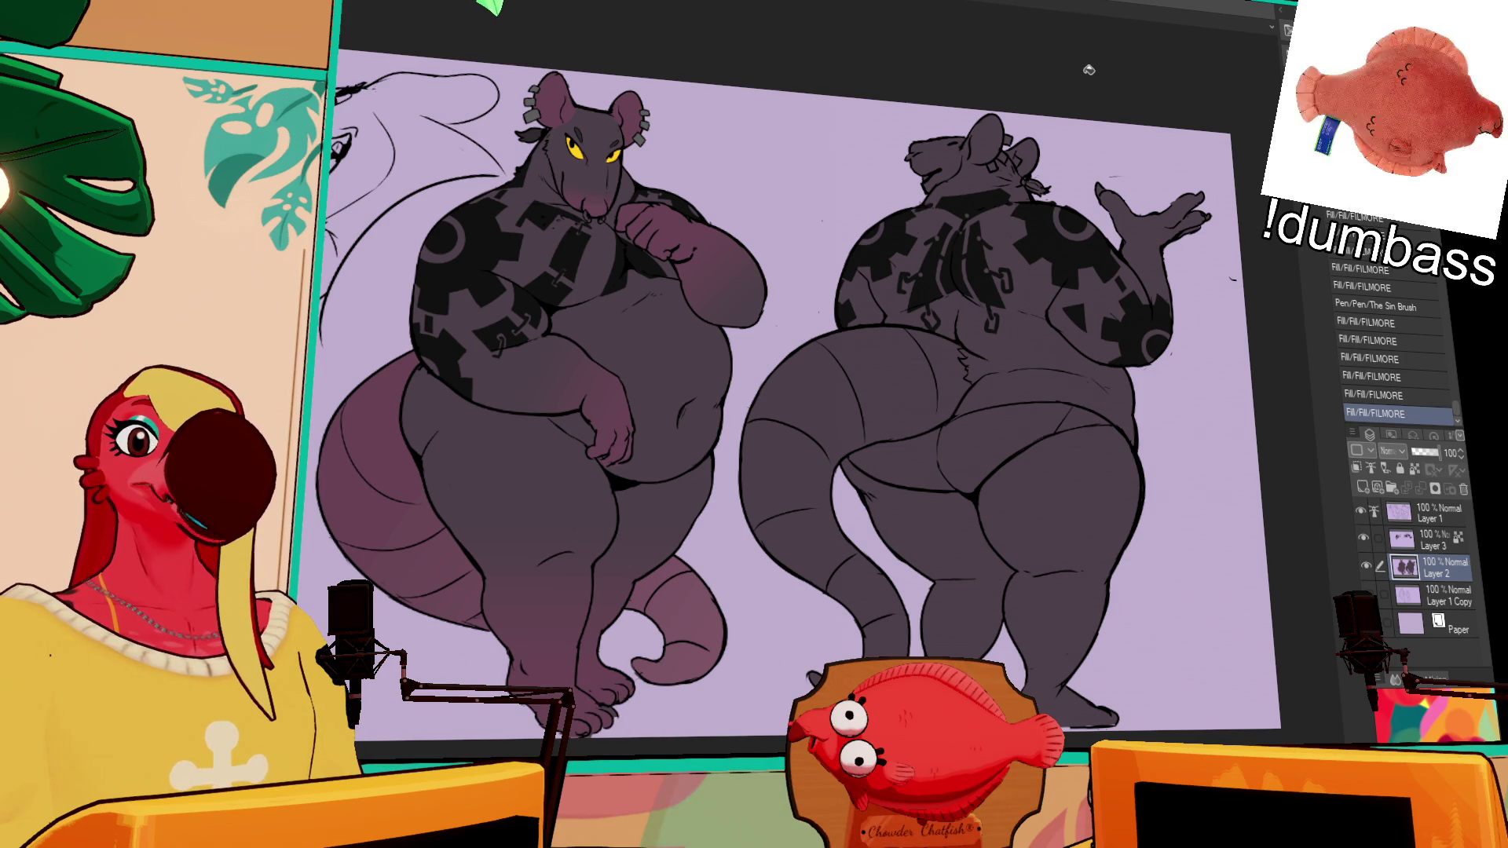
scroll(801, 105, up, 3)
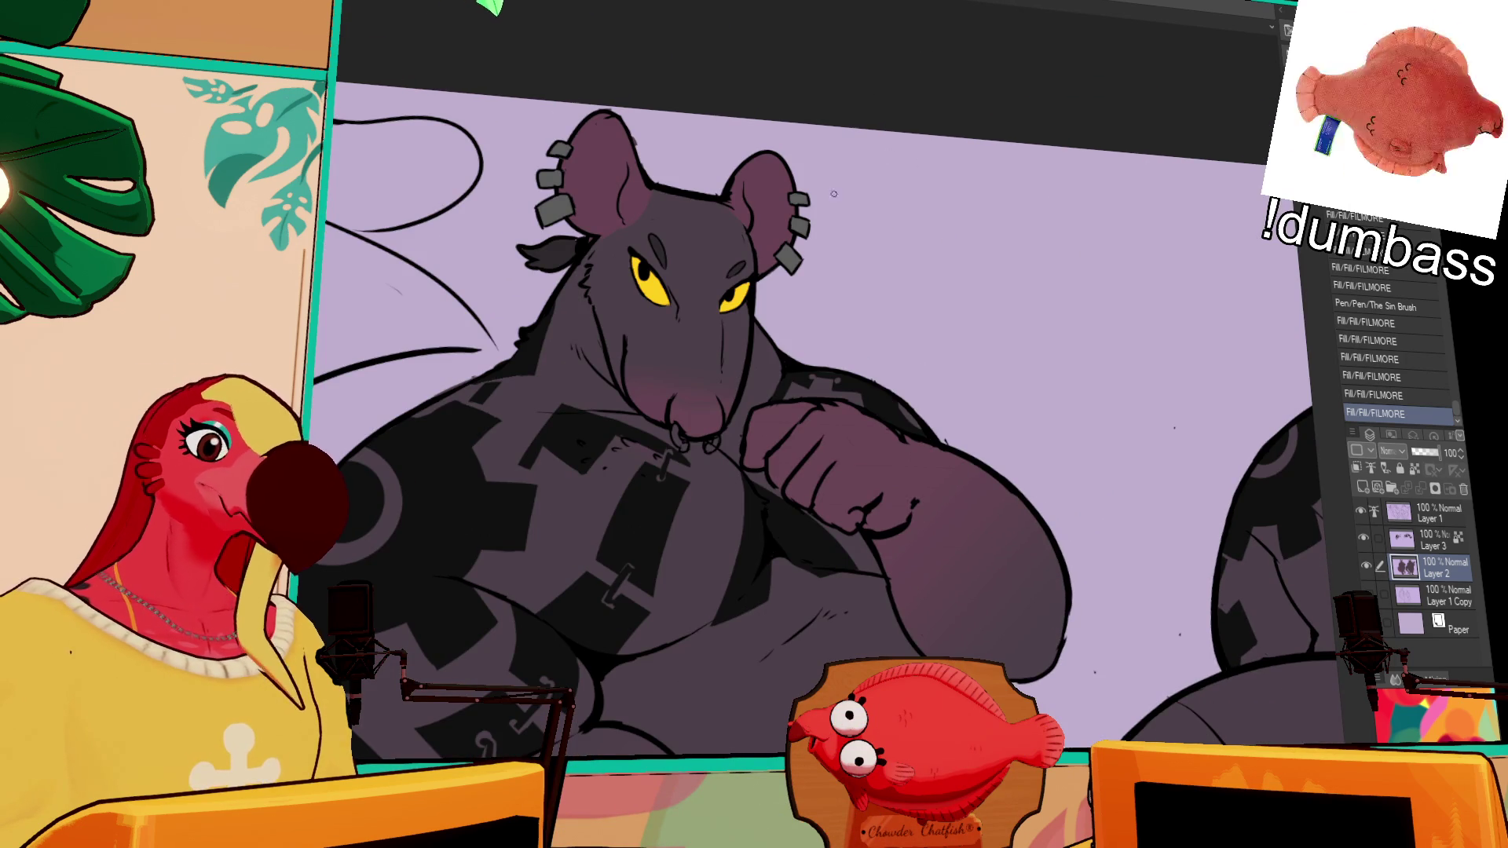
Step: Select the rat's right-ear earrings and fill them grey
drag(550, 393, 860, 479)
click(859, 286)
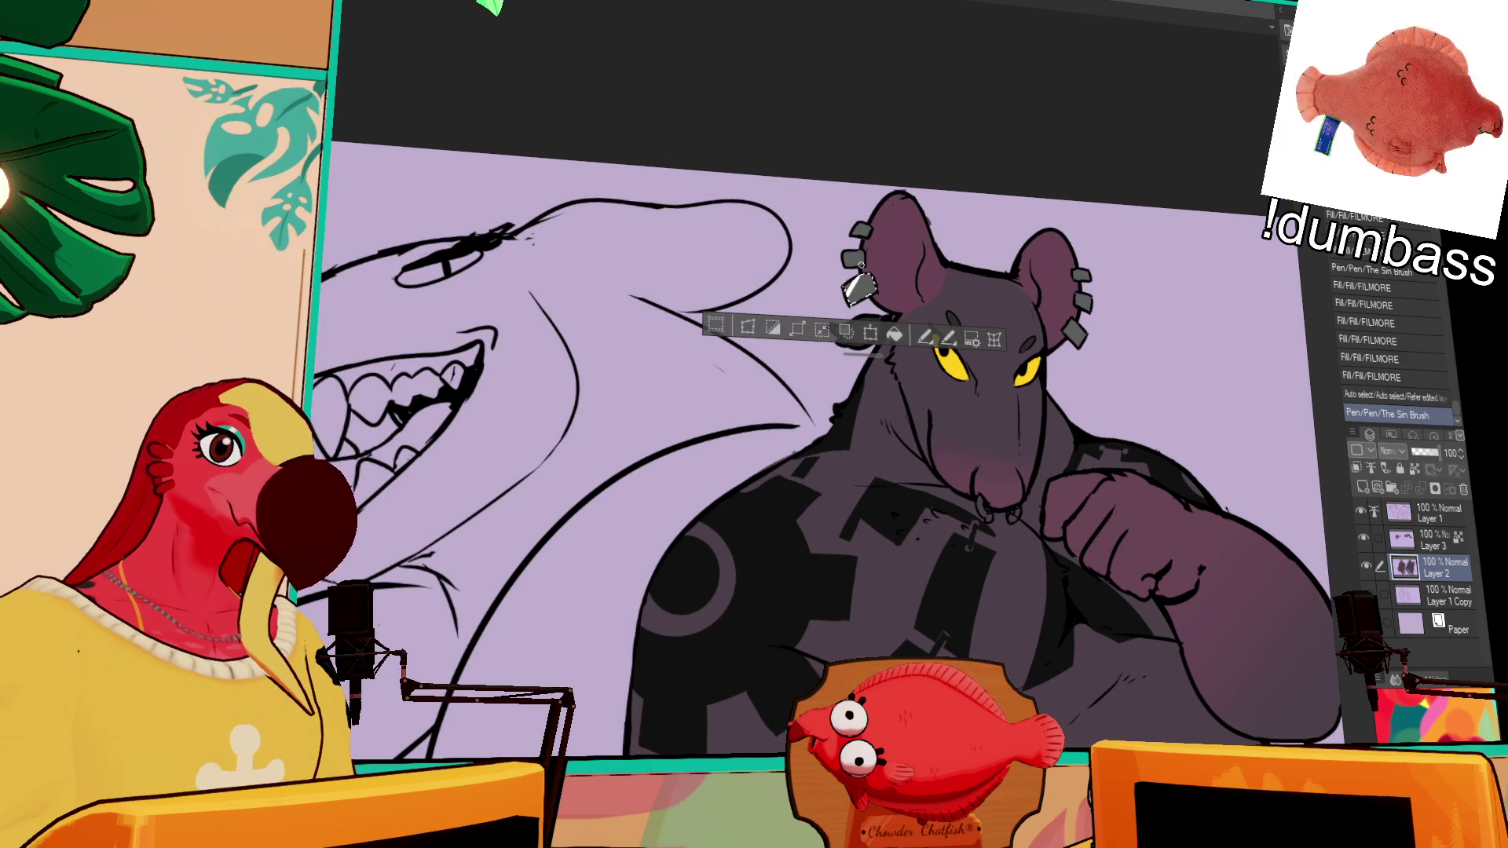
click(854, 259)
click(862, 228)
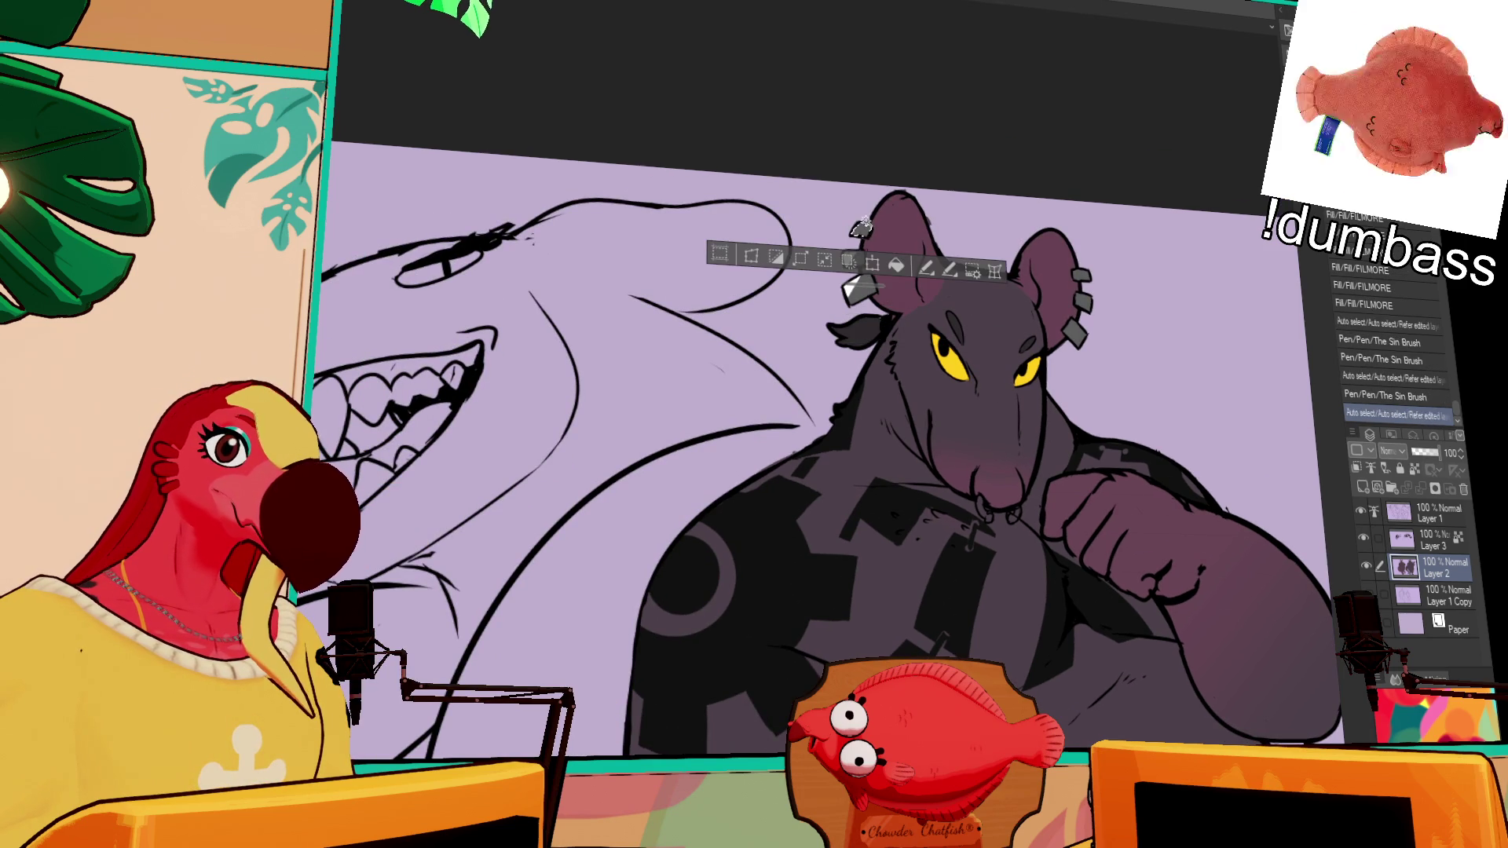
key(ctrl+d)
click(1072, 275)
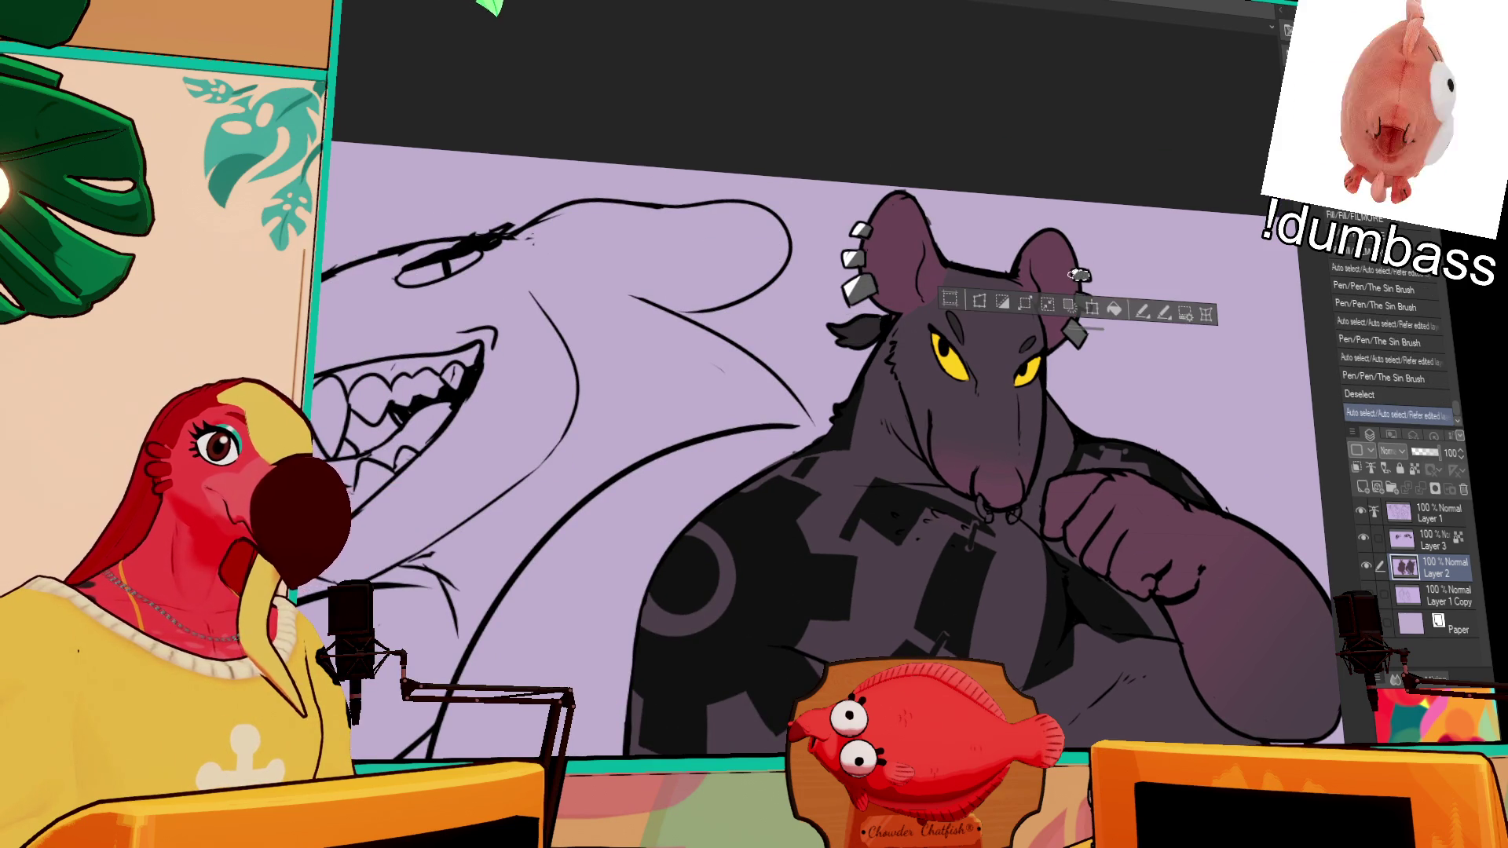
click(1077, 330)
click(1074, 334)
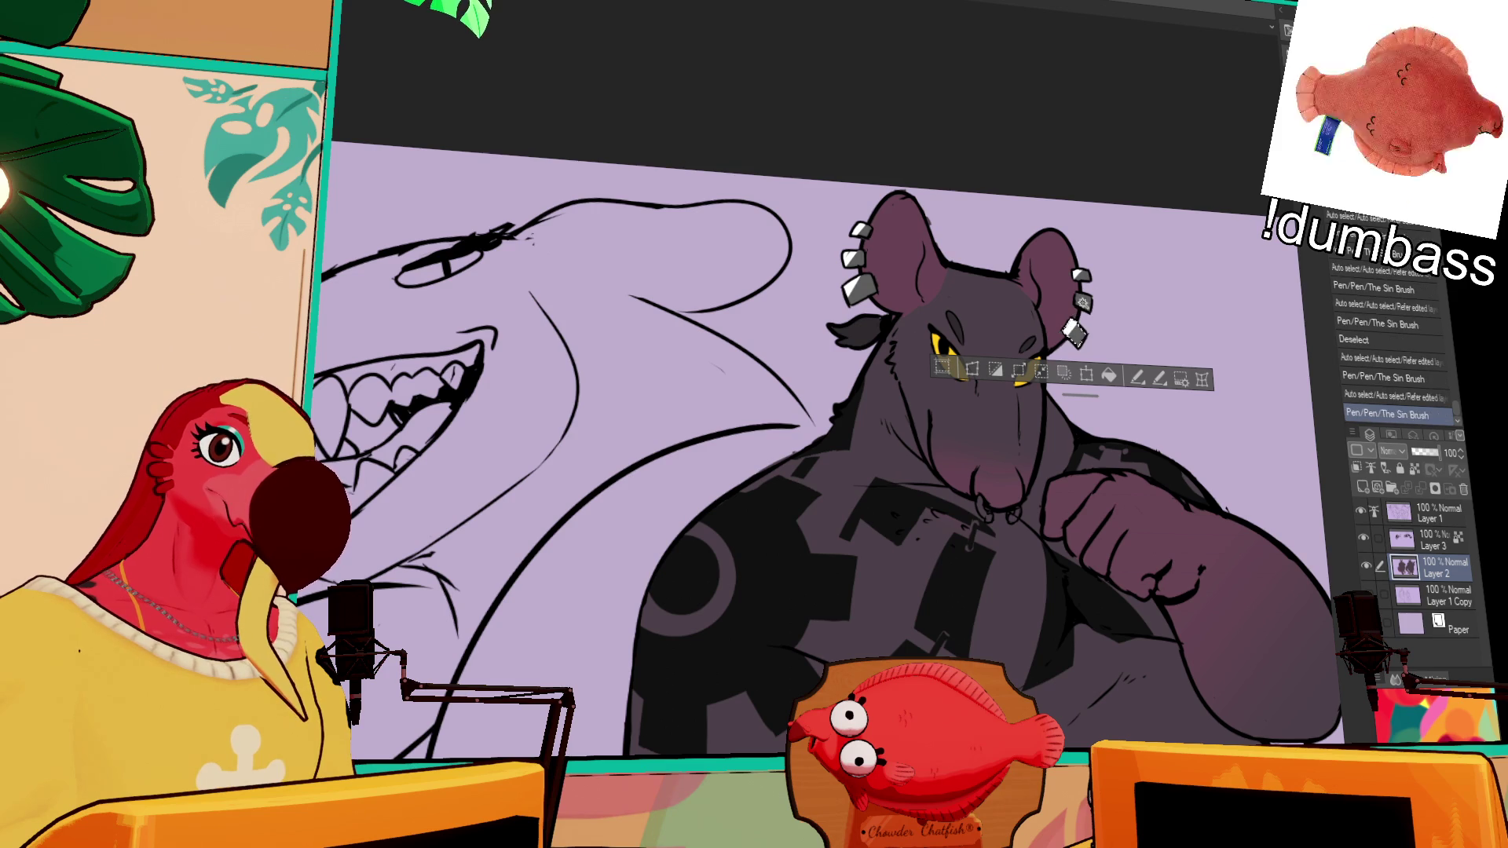
click(1083, 301)
click(1083, 301)
key(ctrl+d)
Step: Draw a silver ring on the rat's chin and muzzle
drag(1076, 330, 1060, 266)
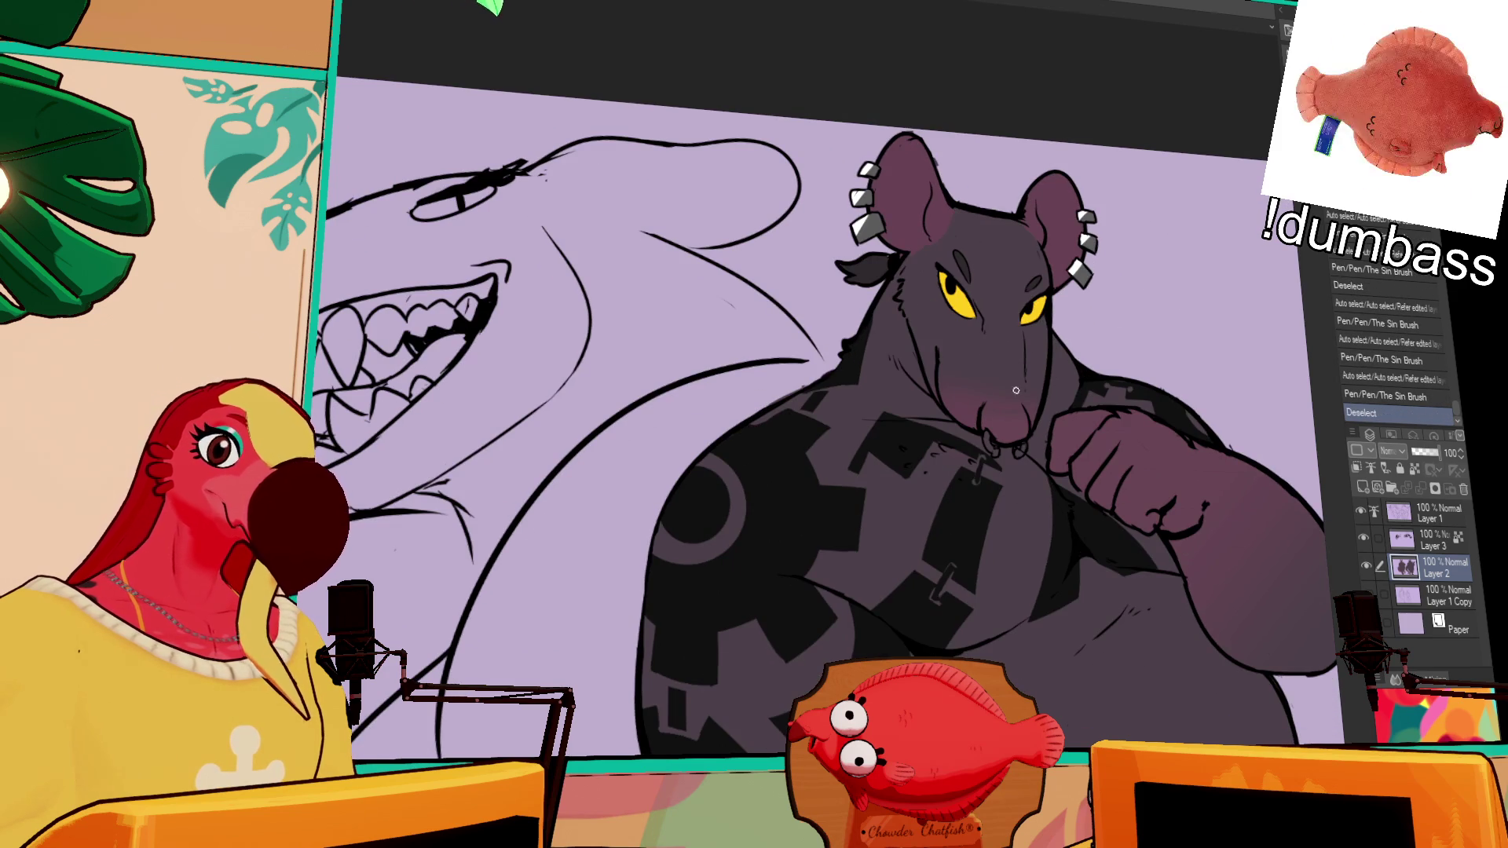
click(990, 448)
click(995, 453)
click(986, 435)
click(991, 445)
click(990, 446)
key(ctrl+z)
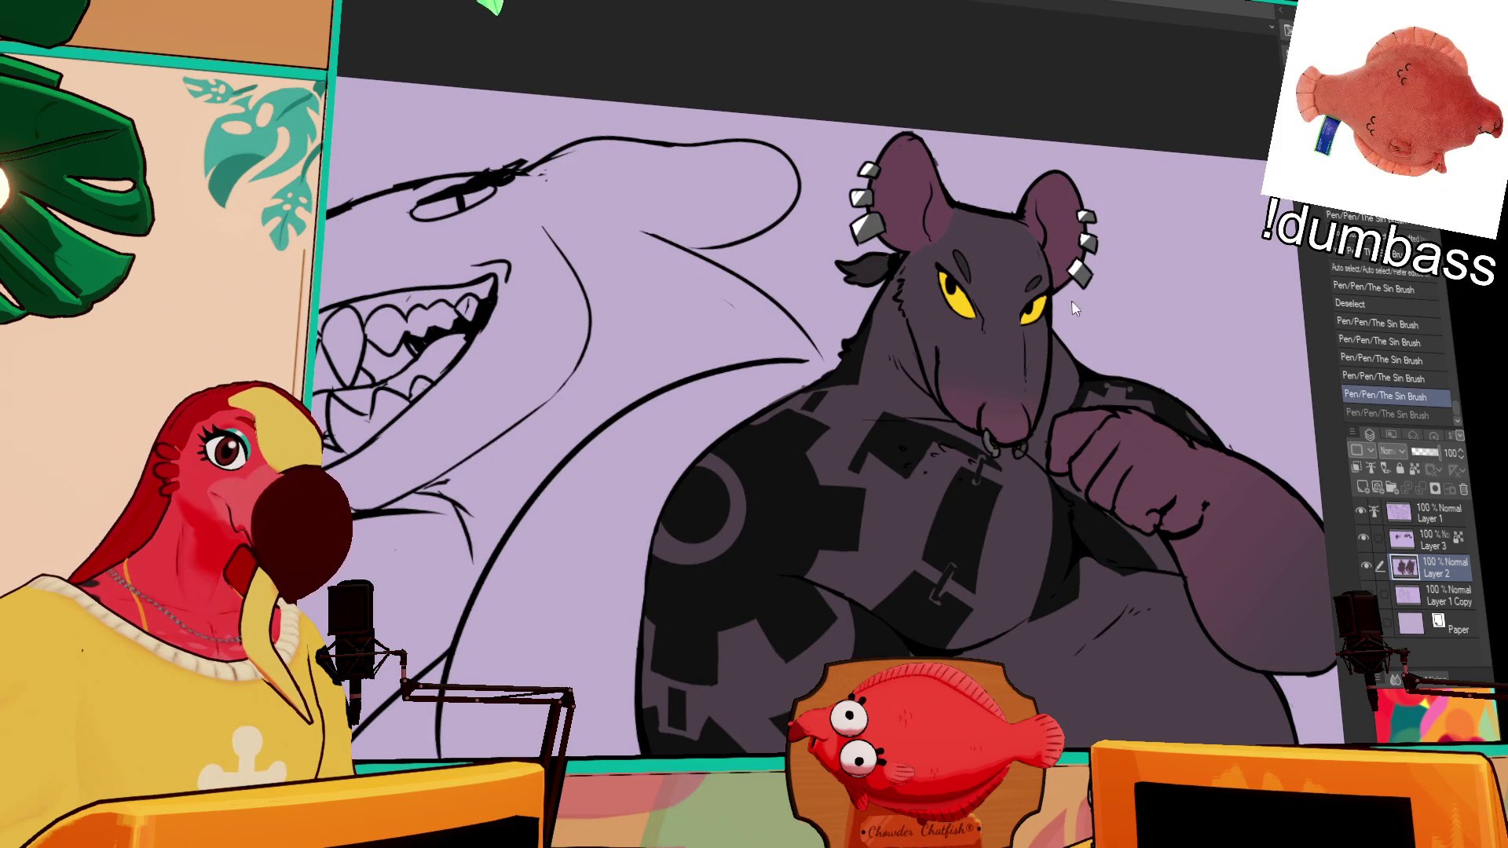
key(ctrl+z)
key(ctrl+y)
key(ctrl+y)
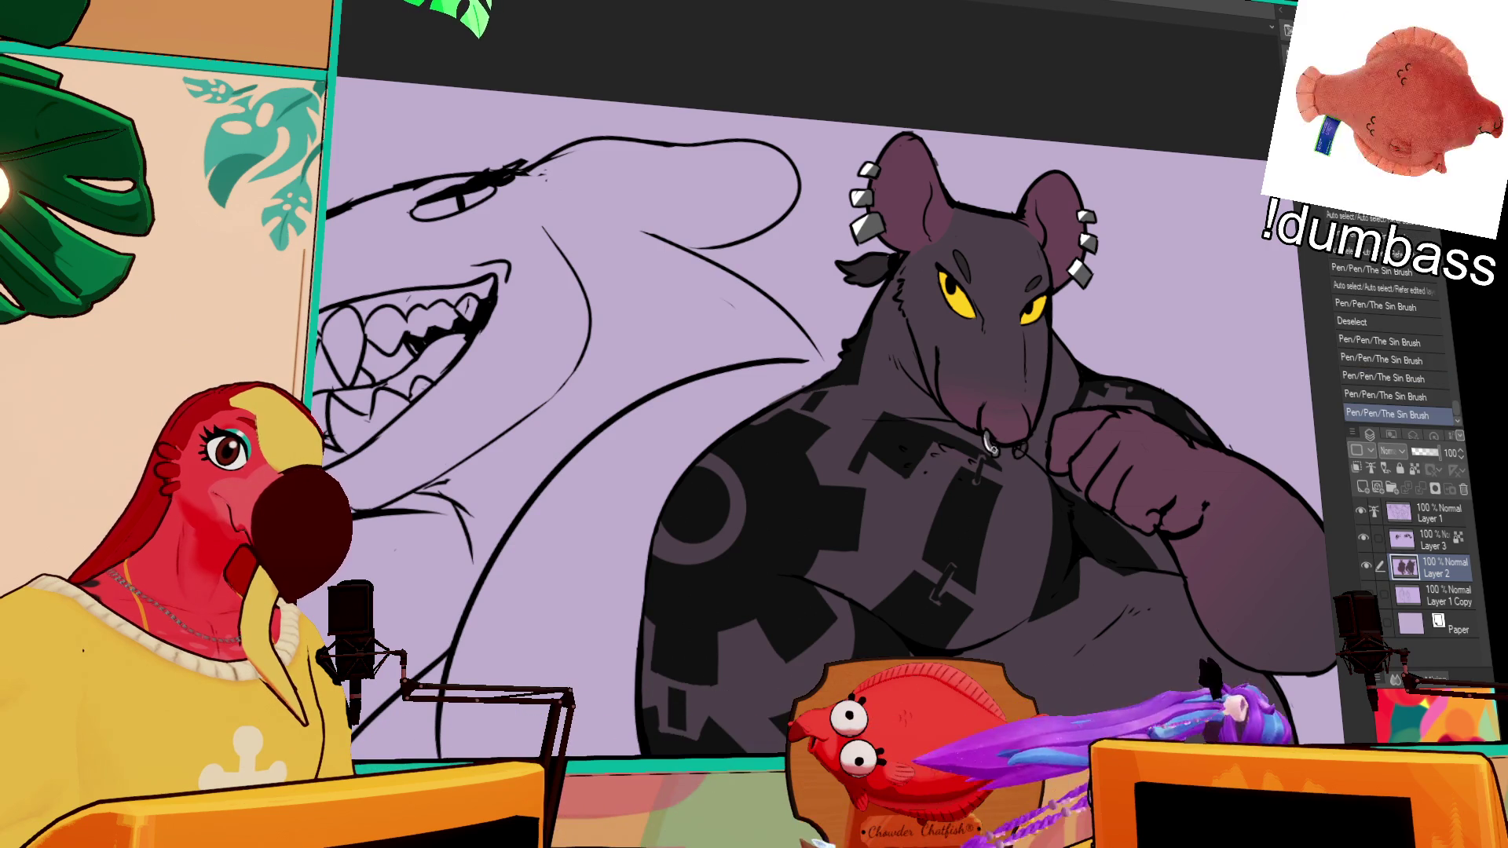
click(1017, 451)
click(1021, 448)
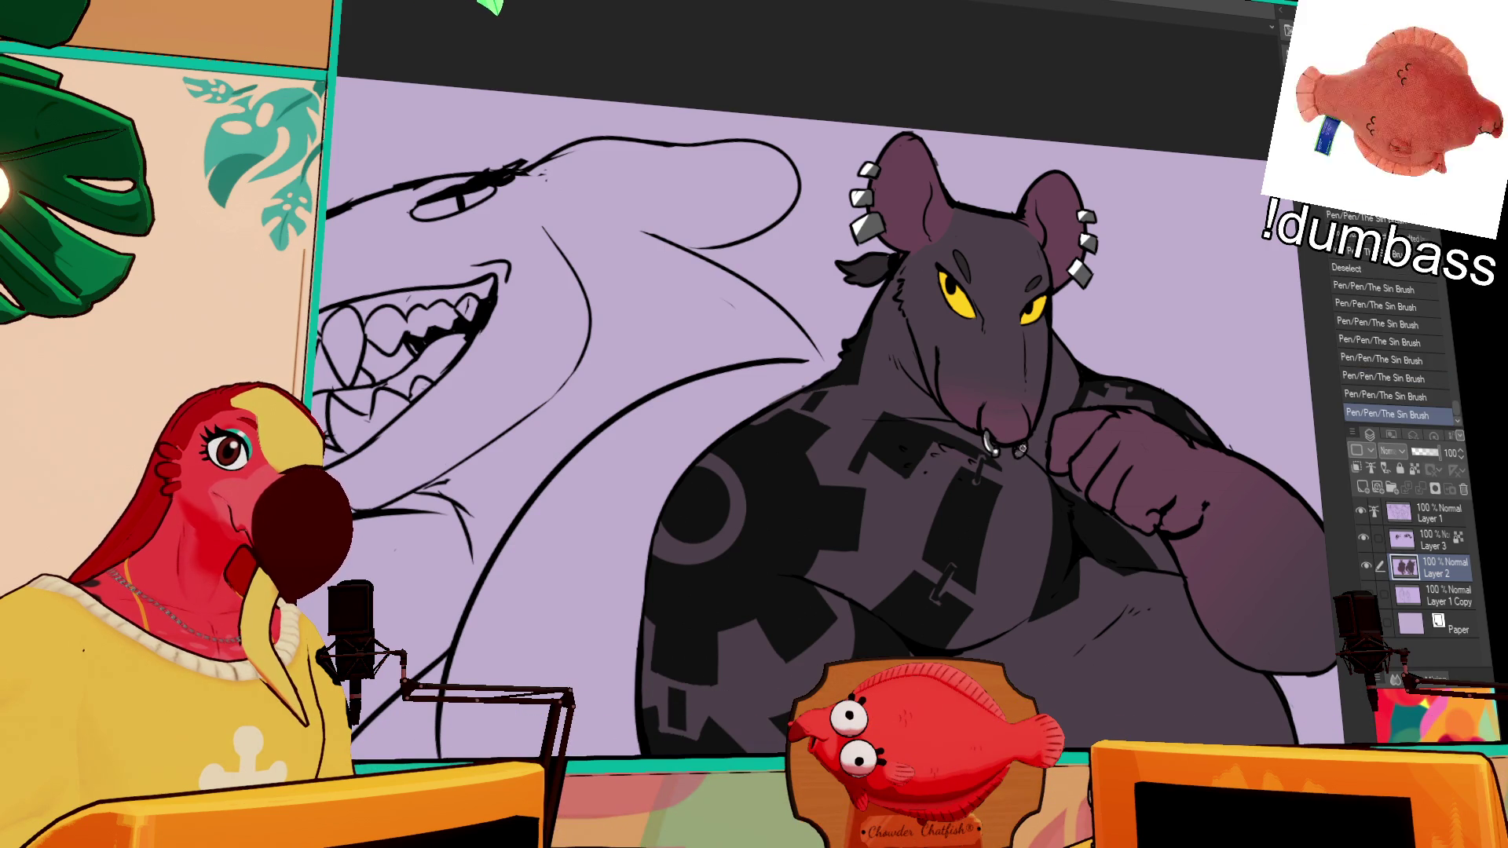
Step: With a smaller Airbrush Shadow brush, add pink shading around the rat's nose
drag(1114, 356, 1106, 394)
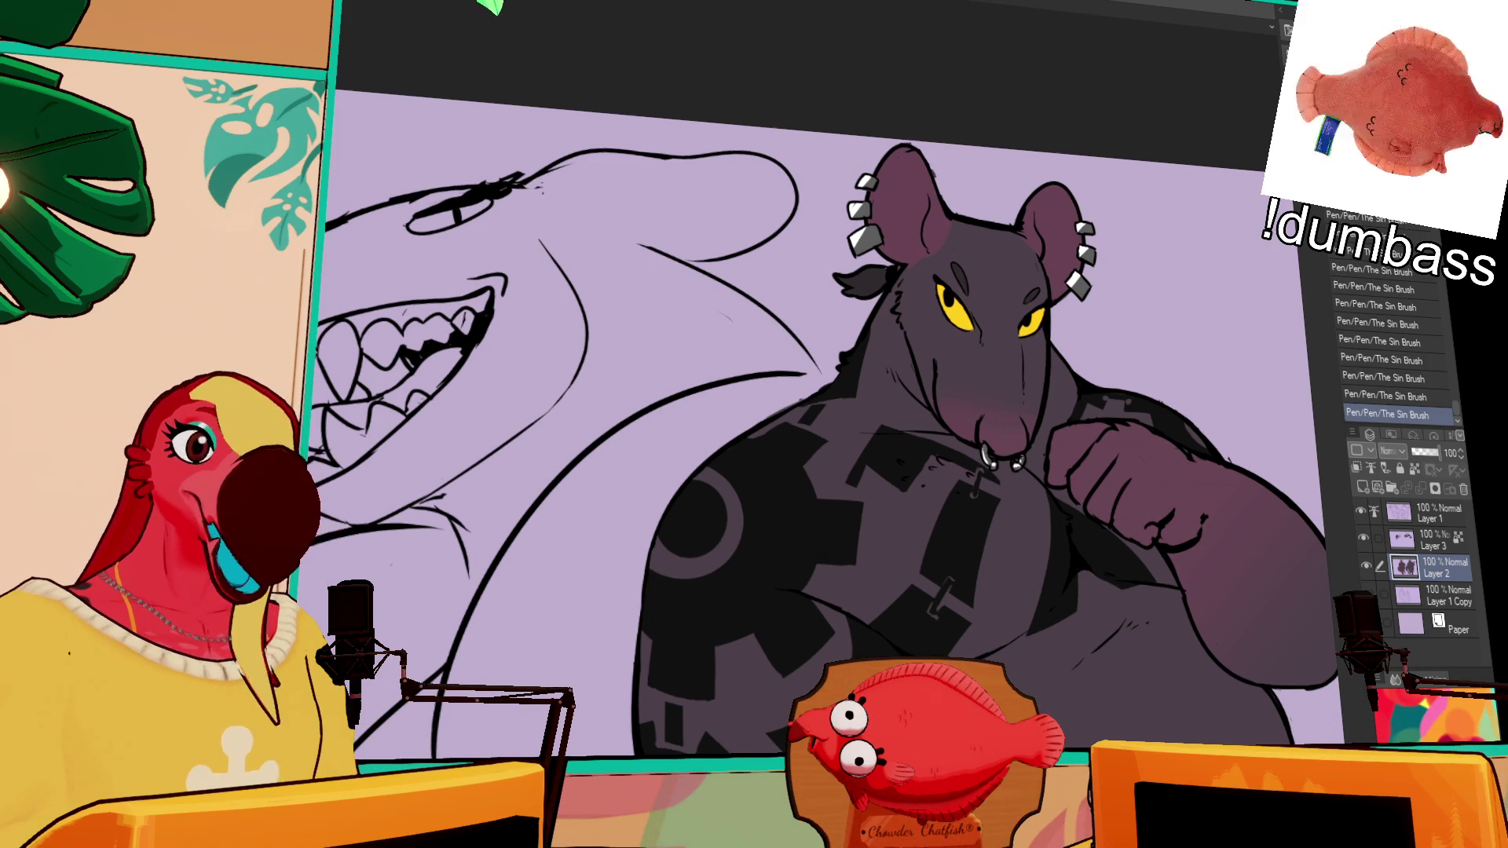
scroll(577, 362, up, 4)
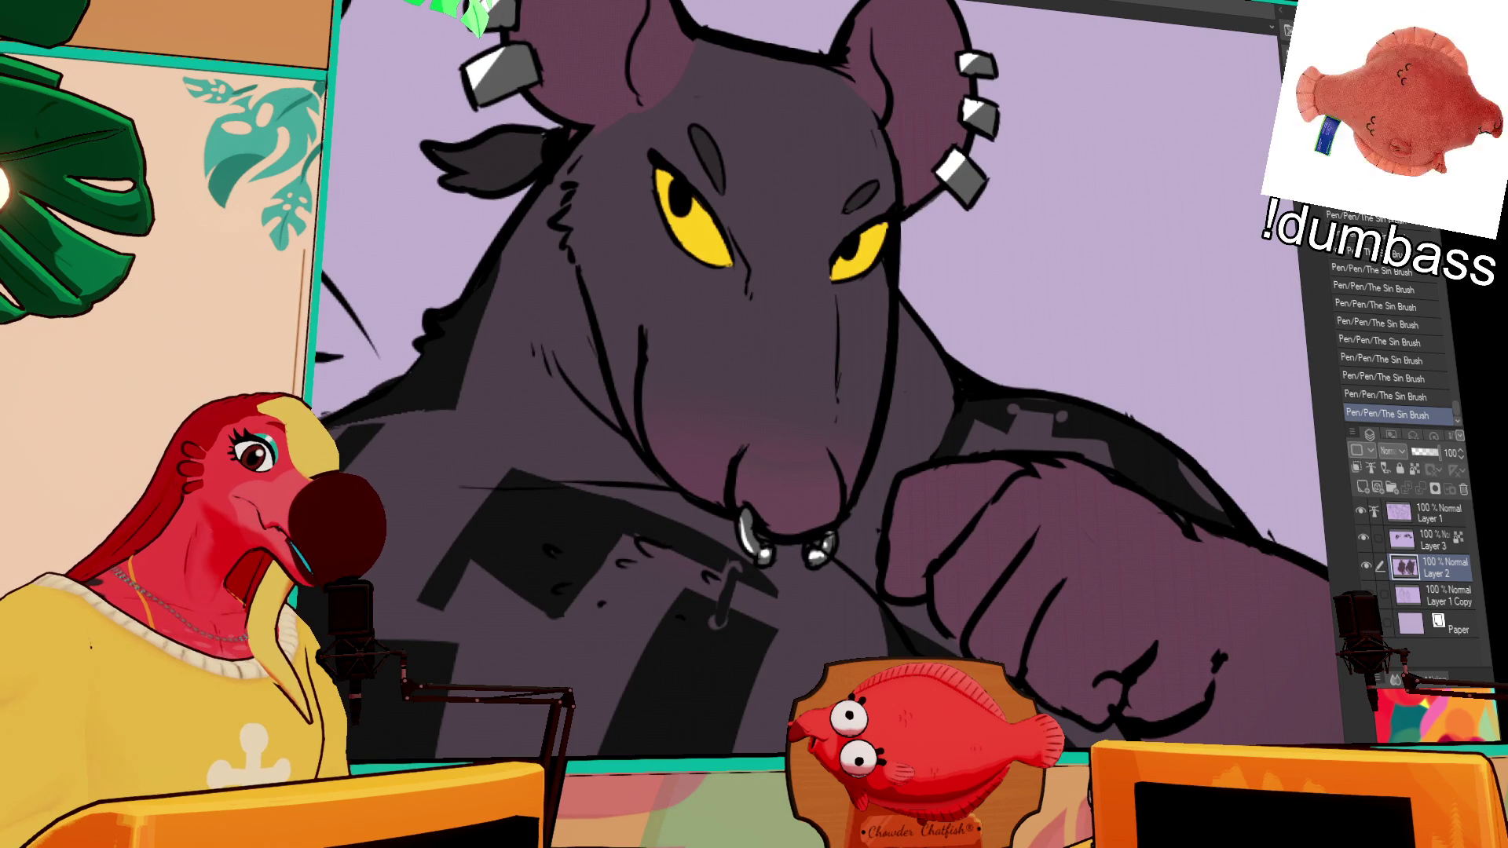
key(bracketleft)
key(bracketleft)
key(bracketleft)
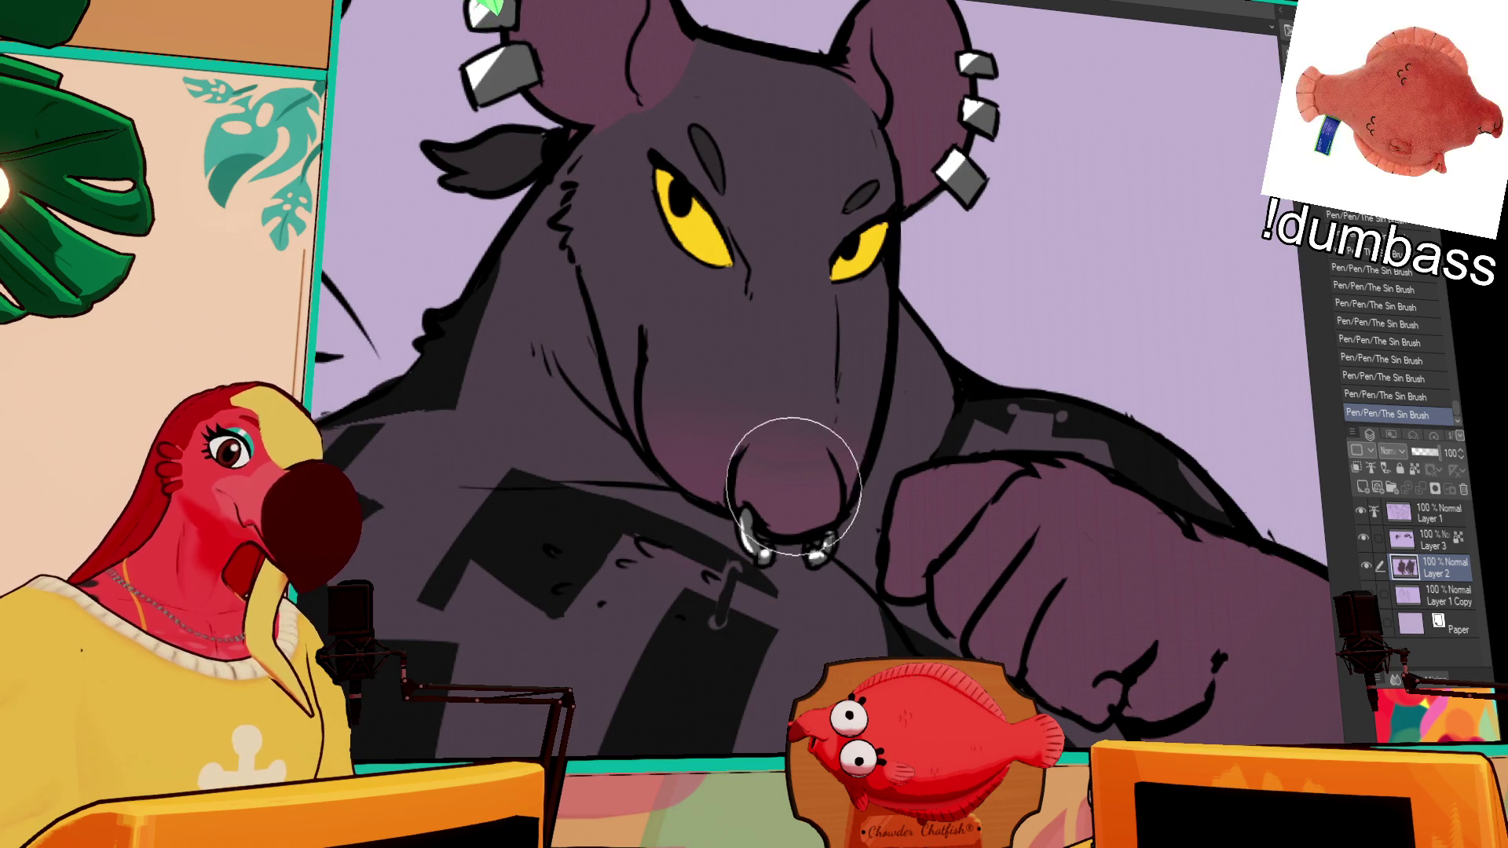
drag(774, 474, 793, 456)
mouse_move(809, 449)
mouse_down()
mouse_move(835, 441)
mouse_move(816, 416)
mouse_move(791, 440)
mouse_move(775, 428)
mouse_move(817, 431)
mouse_move(810, 398)
mouse_up()
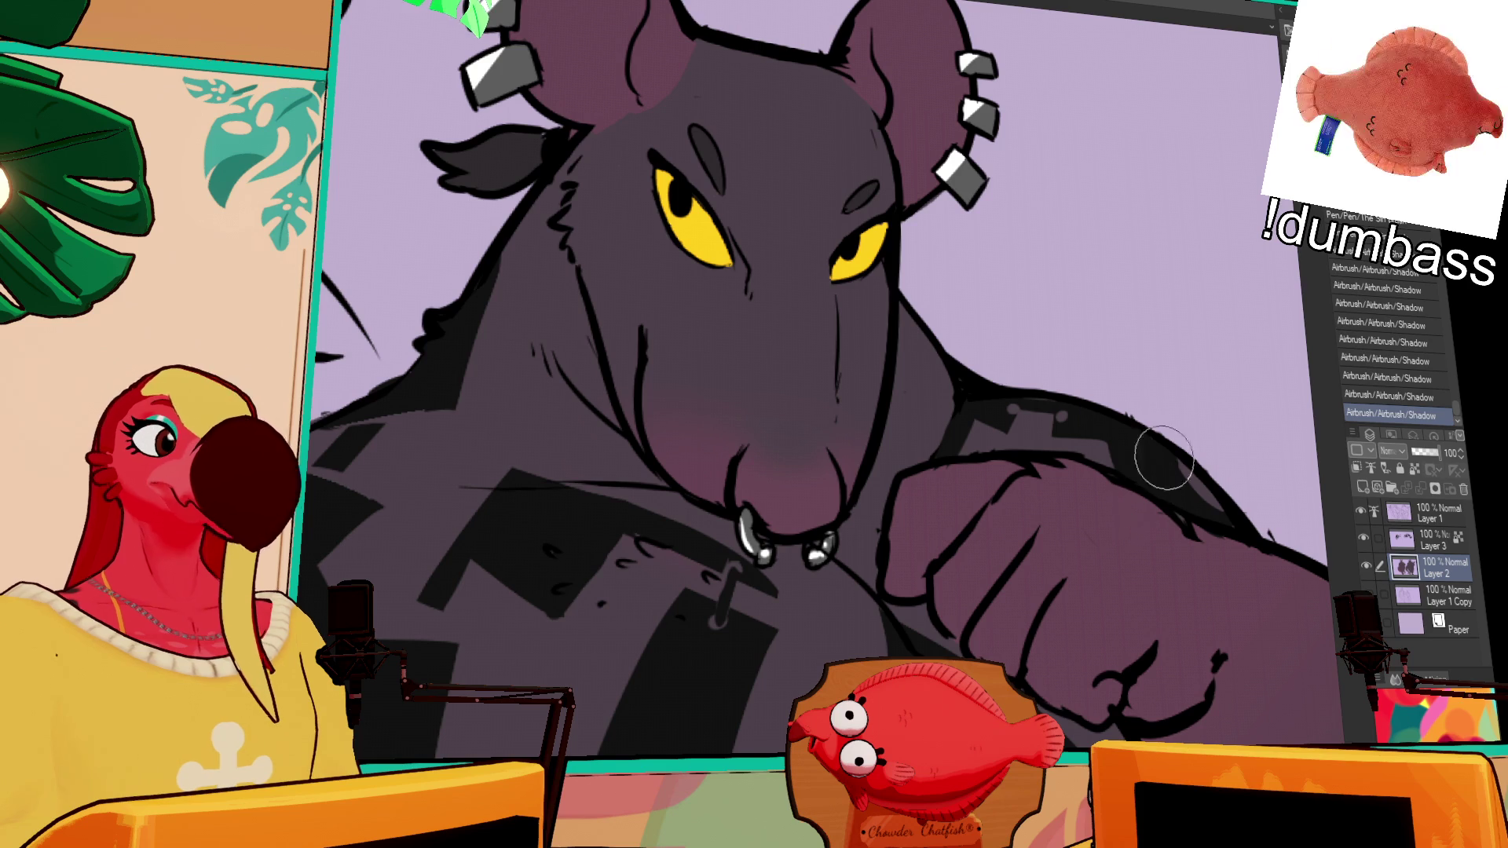
scroll(833, 377, down, 5)
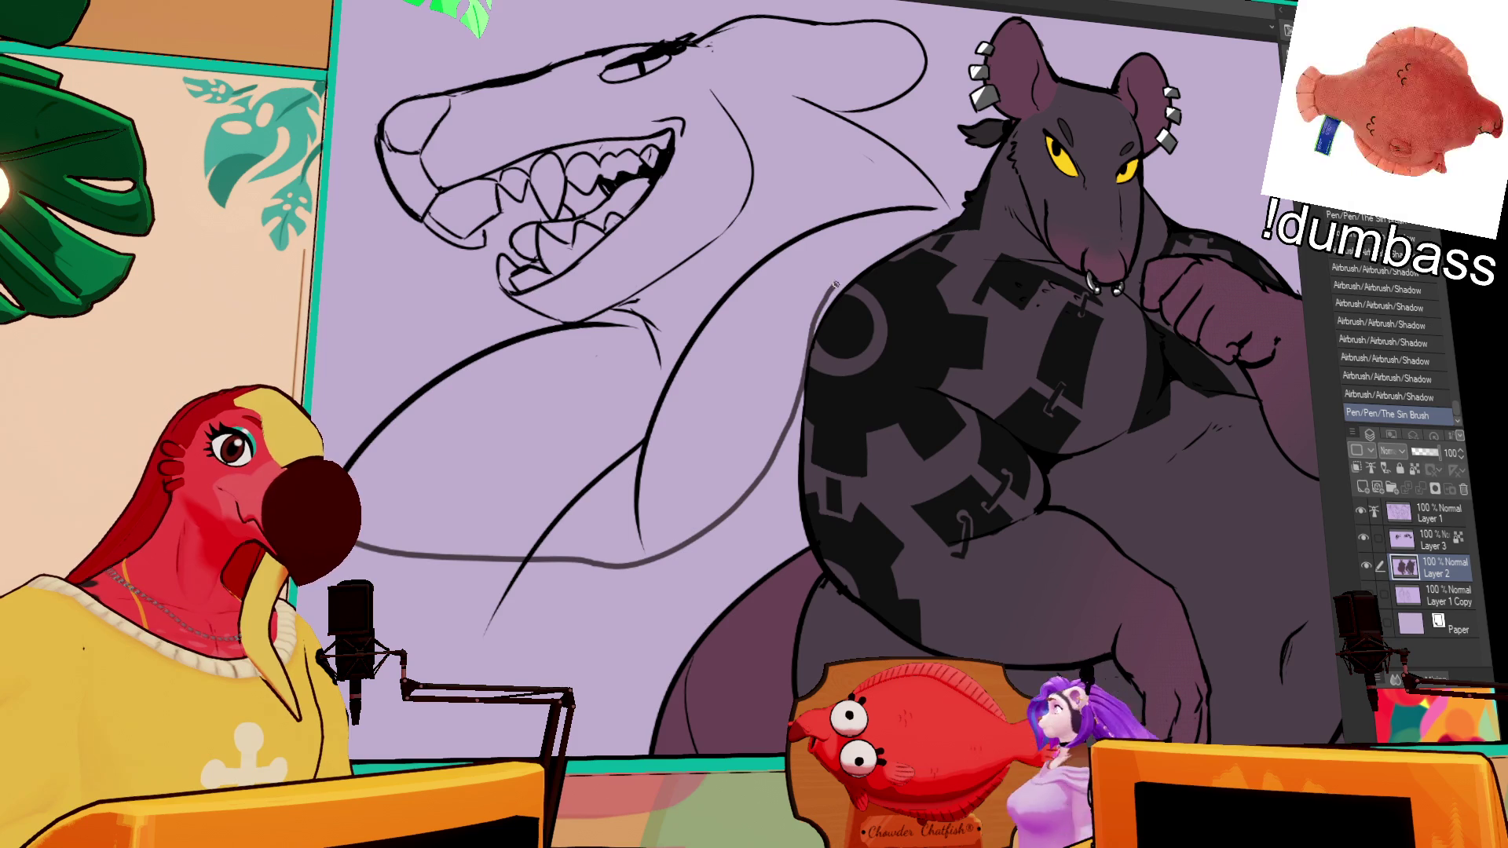
Step: Fill the shark's body and leftover snout gaps dark purple, patching outline gaps
click(883, 177)
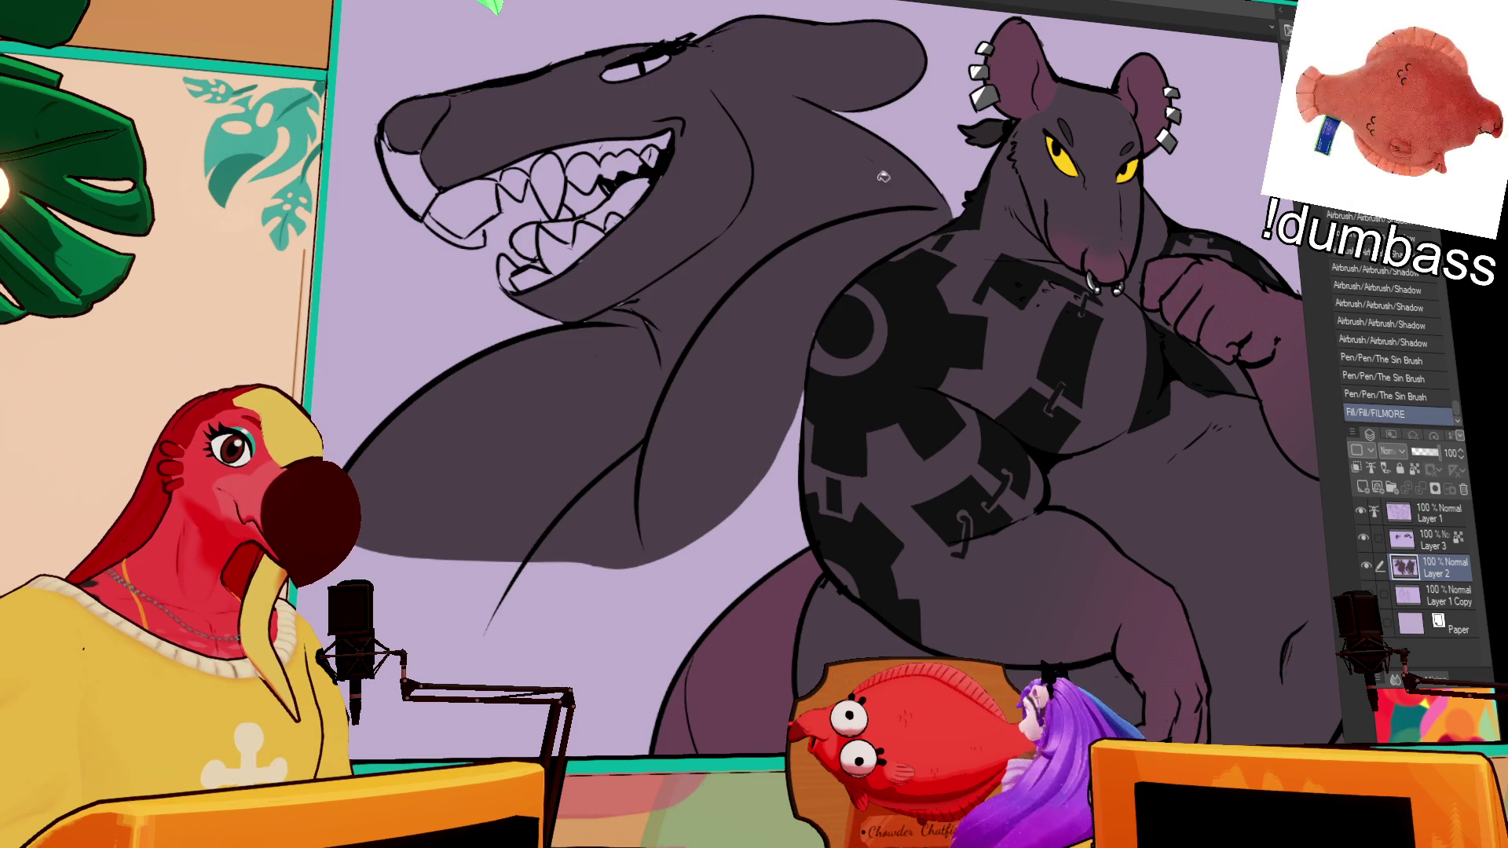
drag(617, 309, 635, 268)
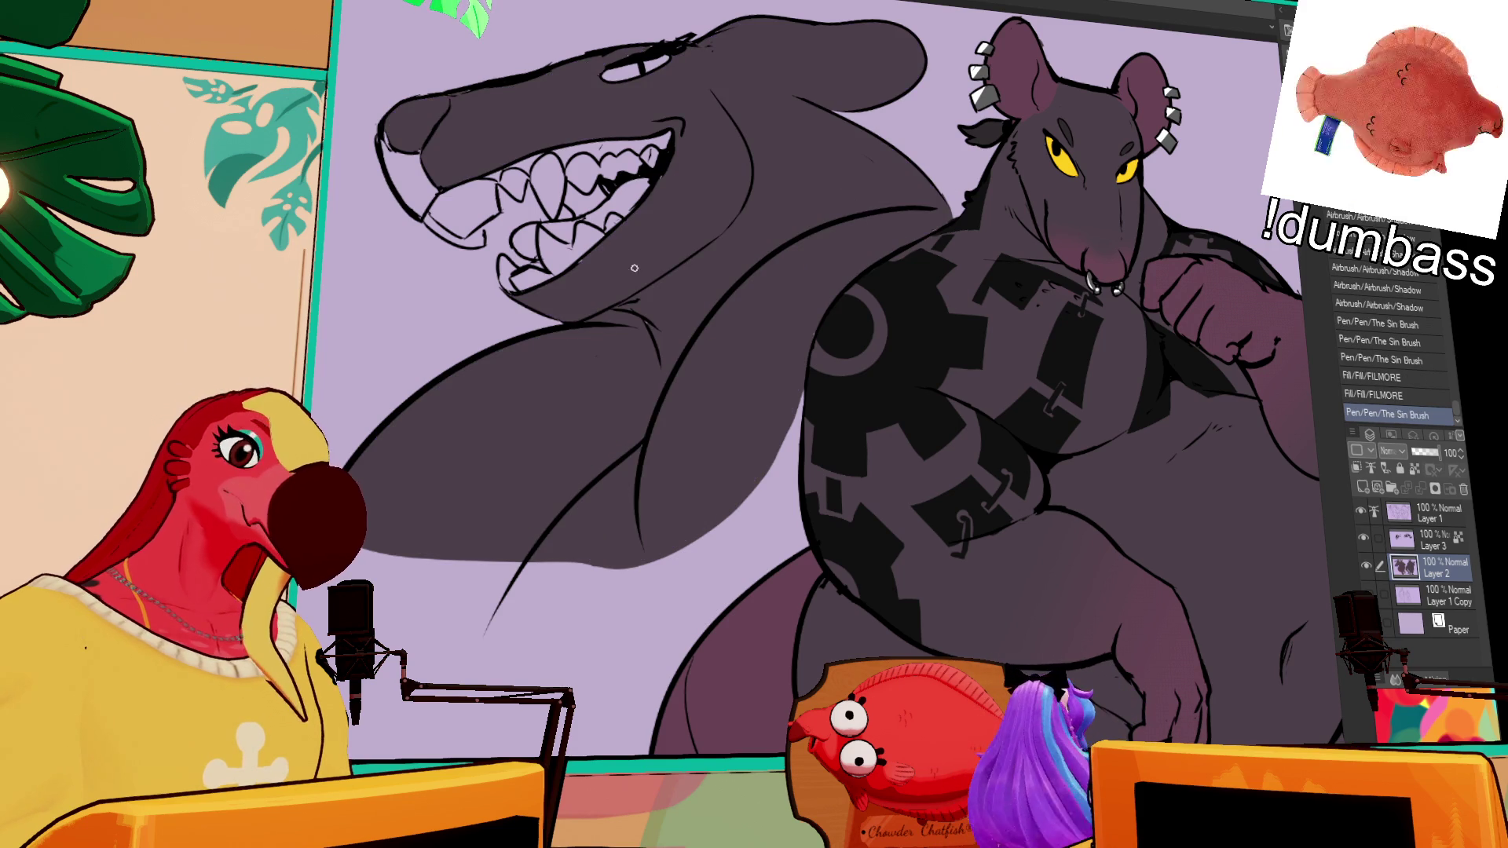
drag(628, 345, 636, 330)
scroll(935, 286, down, 3)
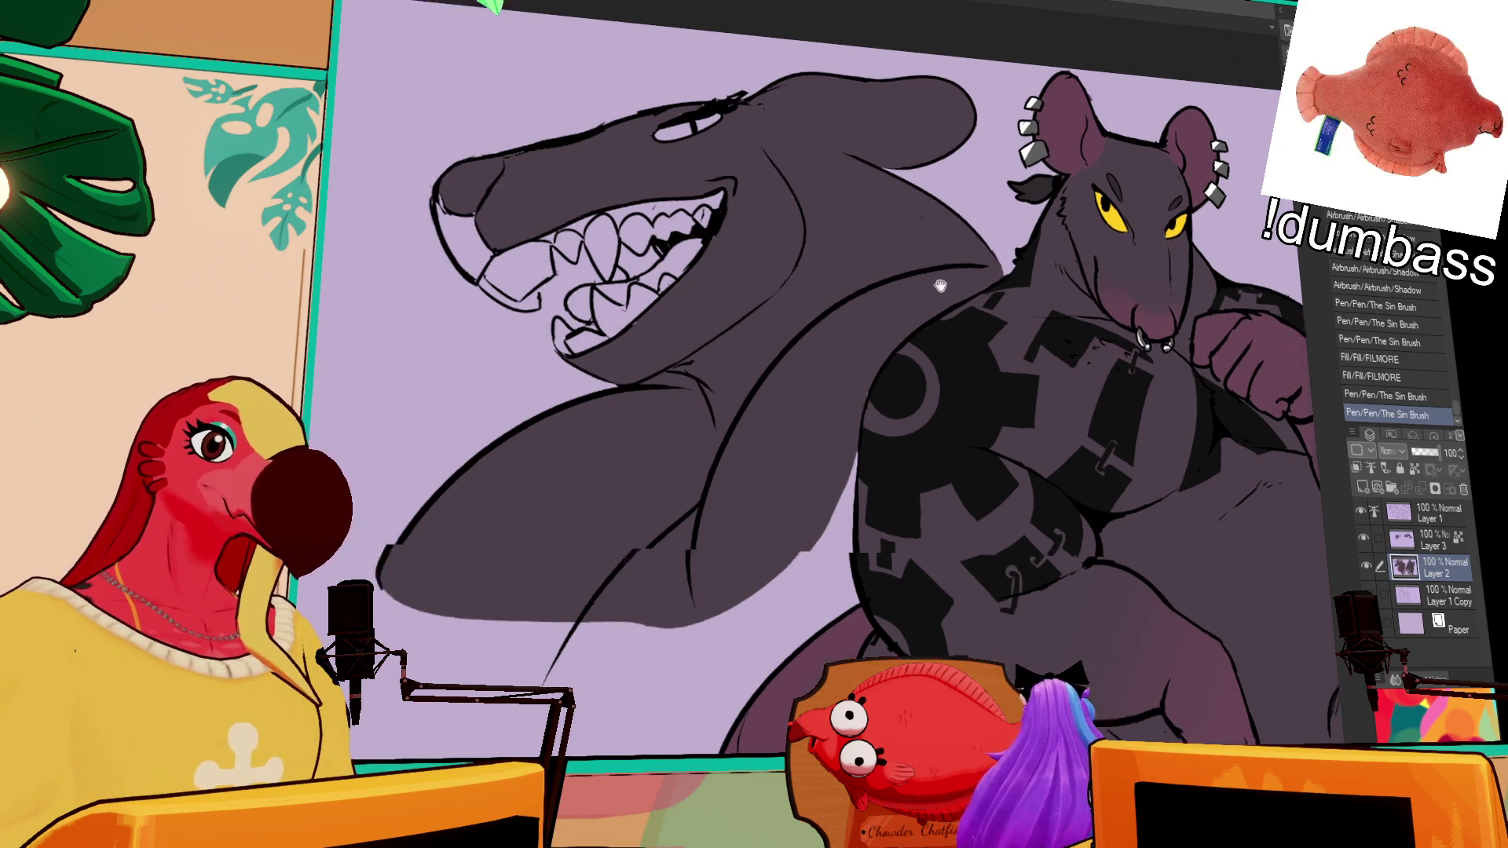
key(g)
click(564, 314)
click(549, 293)
key(p)
drag(534, 299, 542, 291)
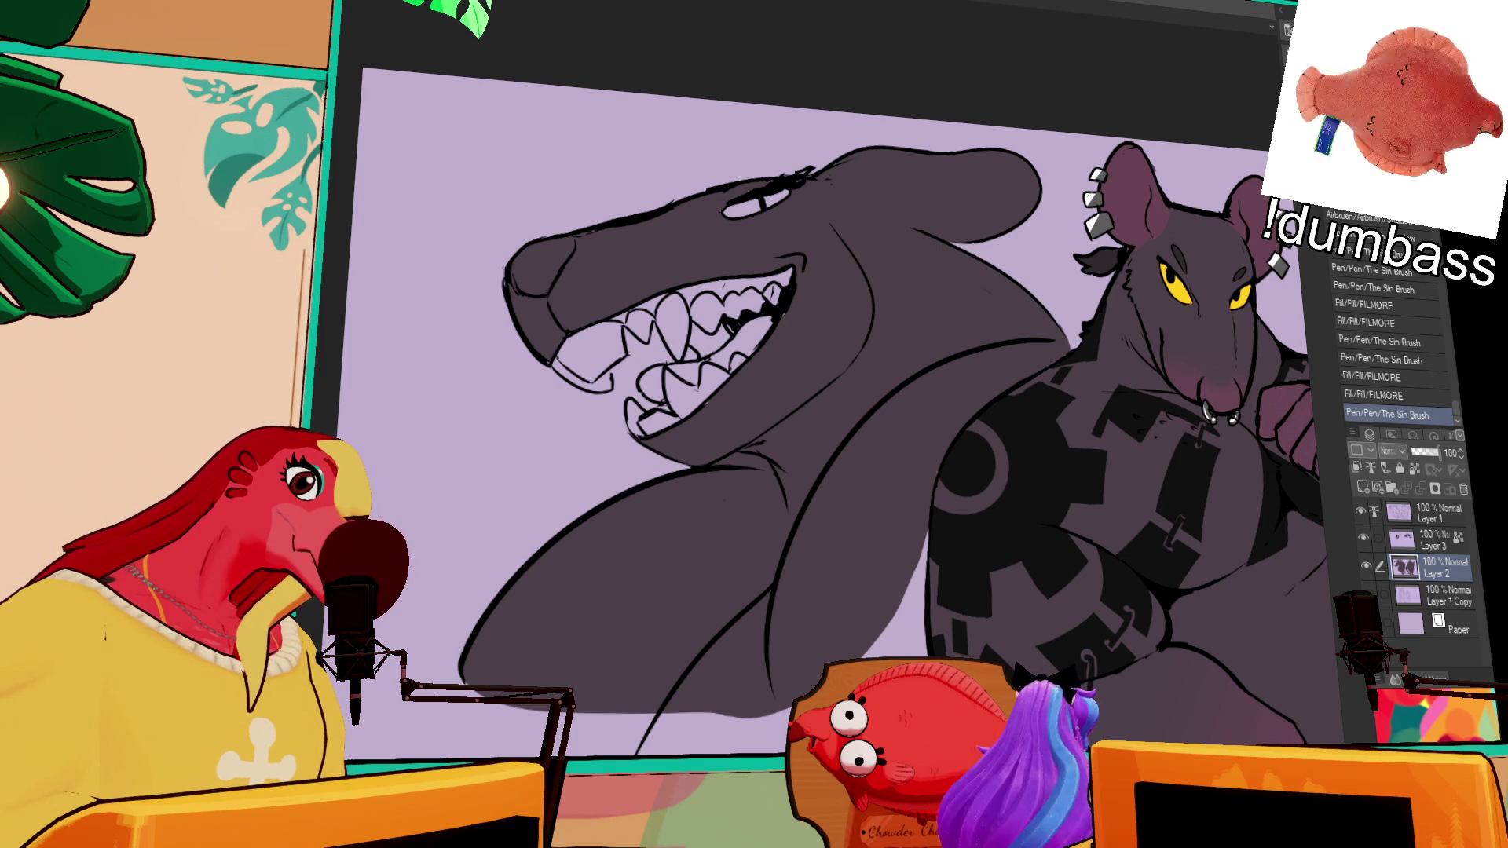
Step: Fill the shark's upper and lower teeth cream and paint one upper tooth grey
click(589, 353)
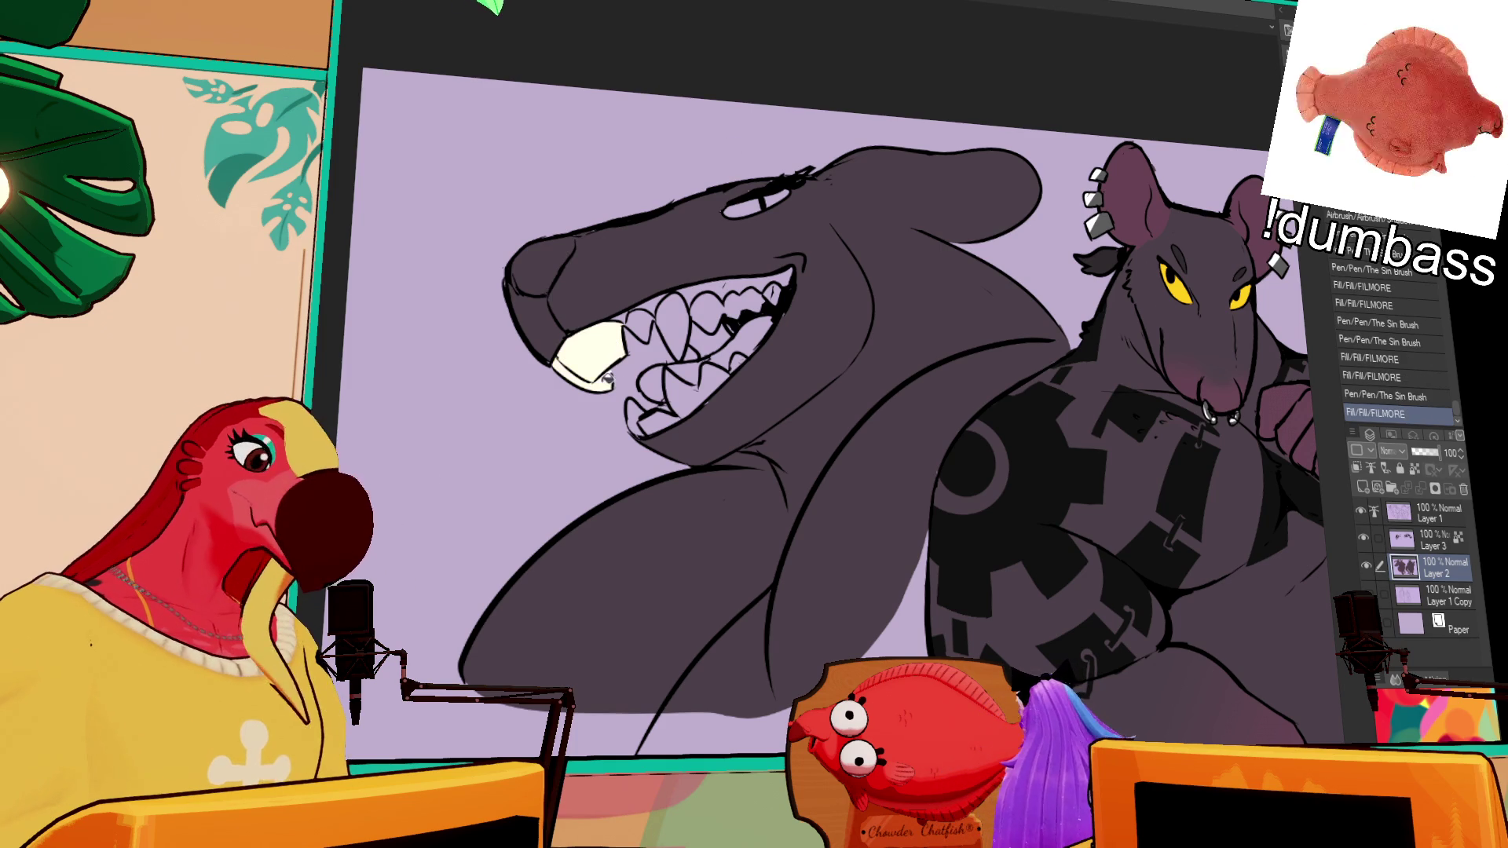
click(650, 326)
click(672, 318)
click(711, 306)
click(750, 303)
click(742, 363)
click(691, 392)
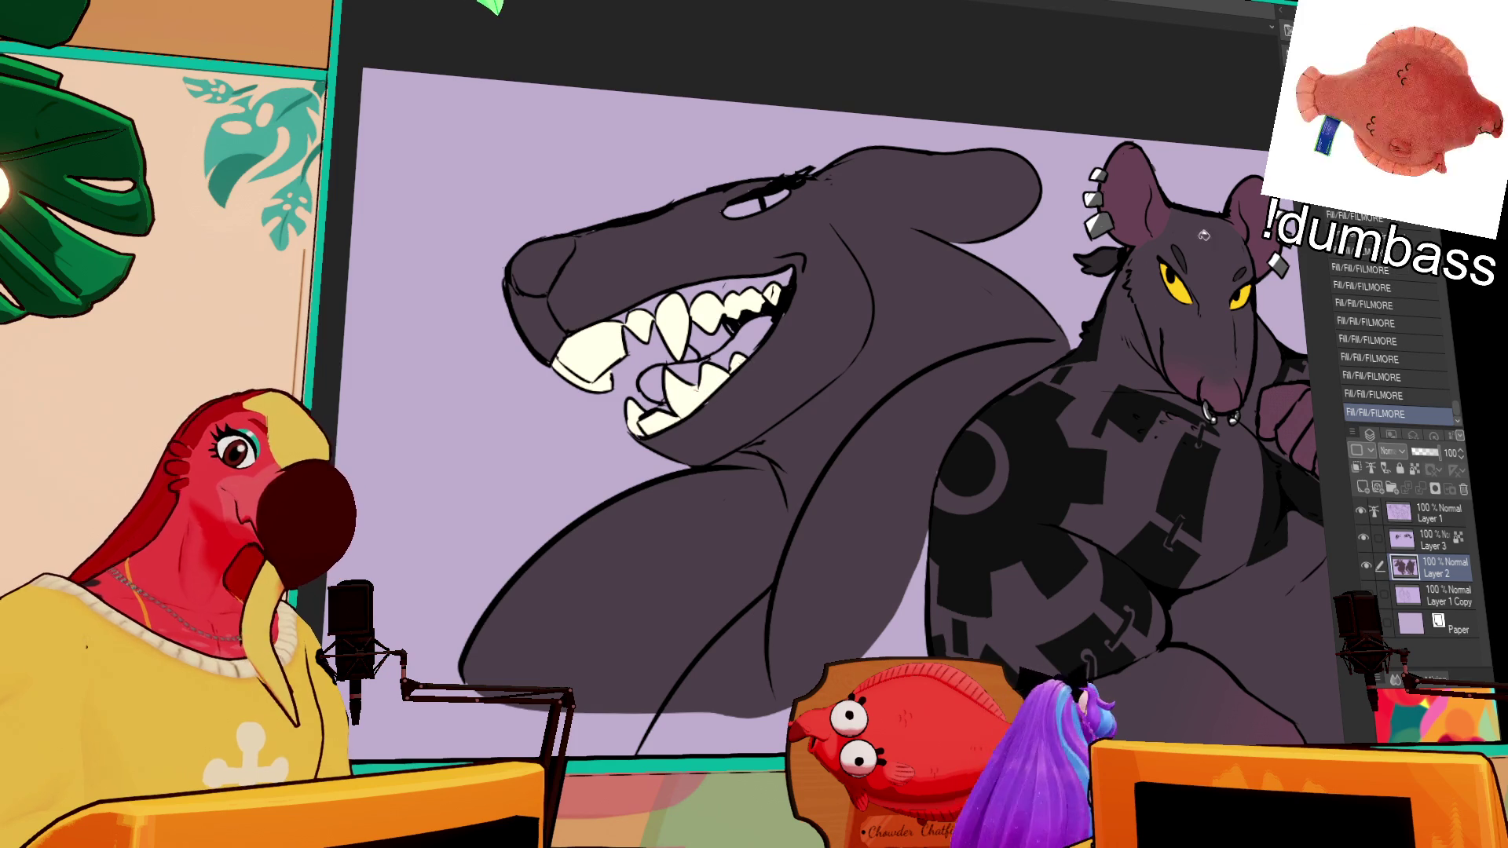
mouse_move(715, 309)
mouse_down()
mouse_move(703, 318)
mouse_move(774, 303)
mouse_up()
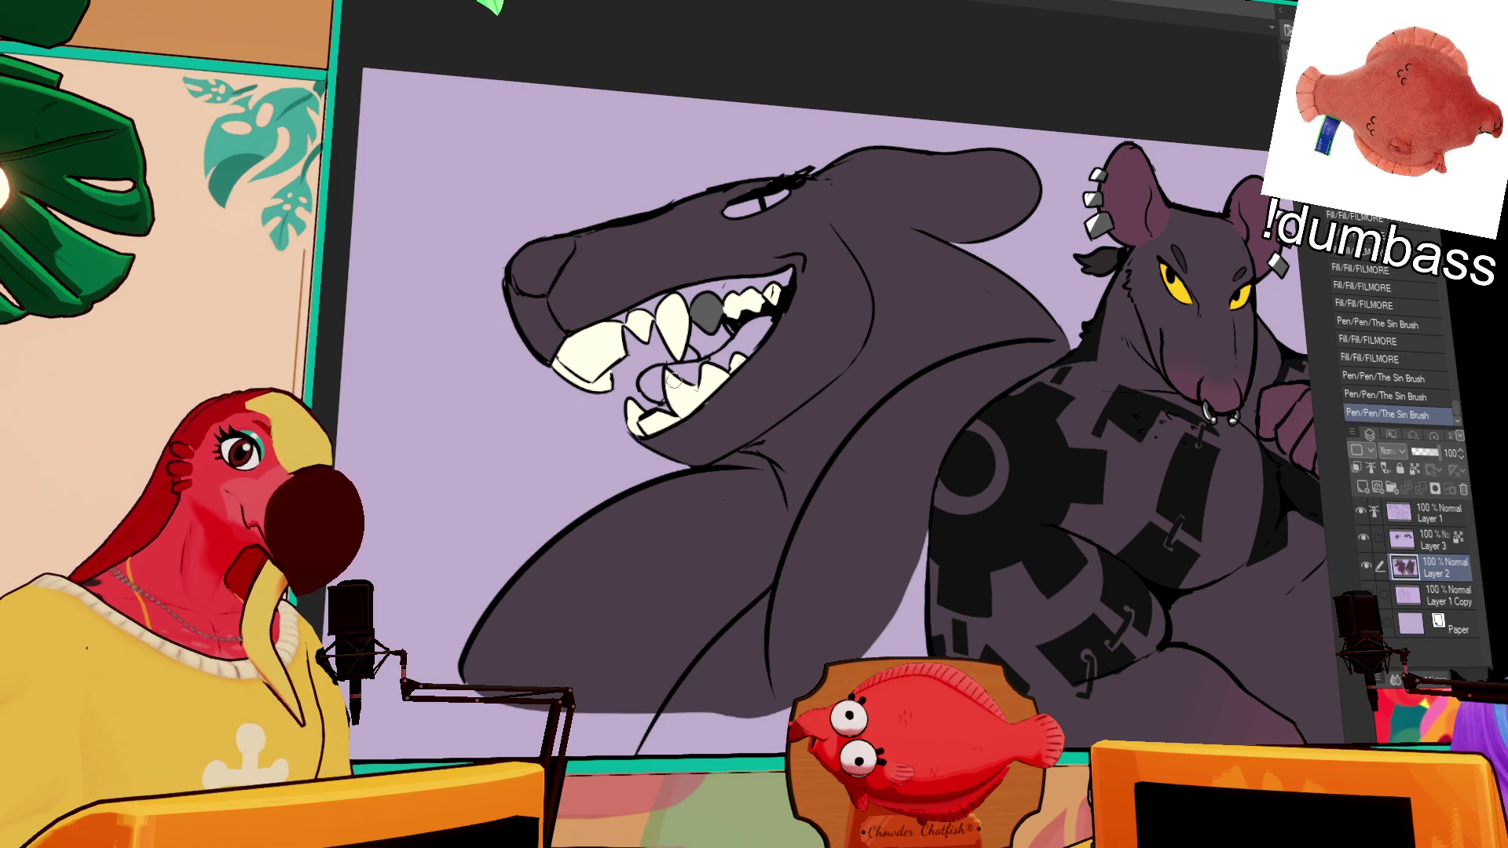
scroll(683, 428, down, 1)
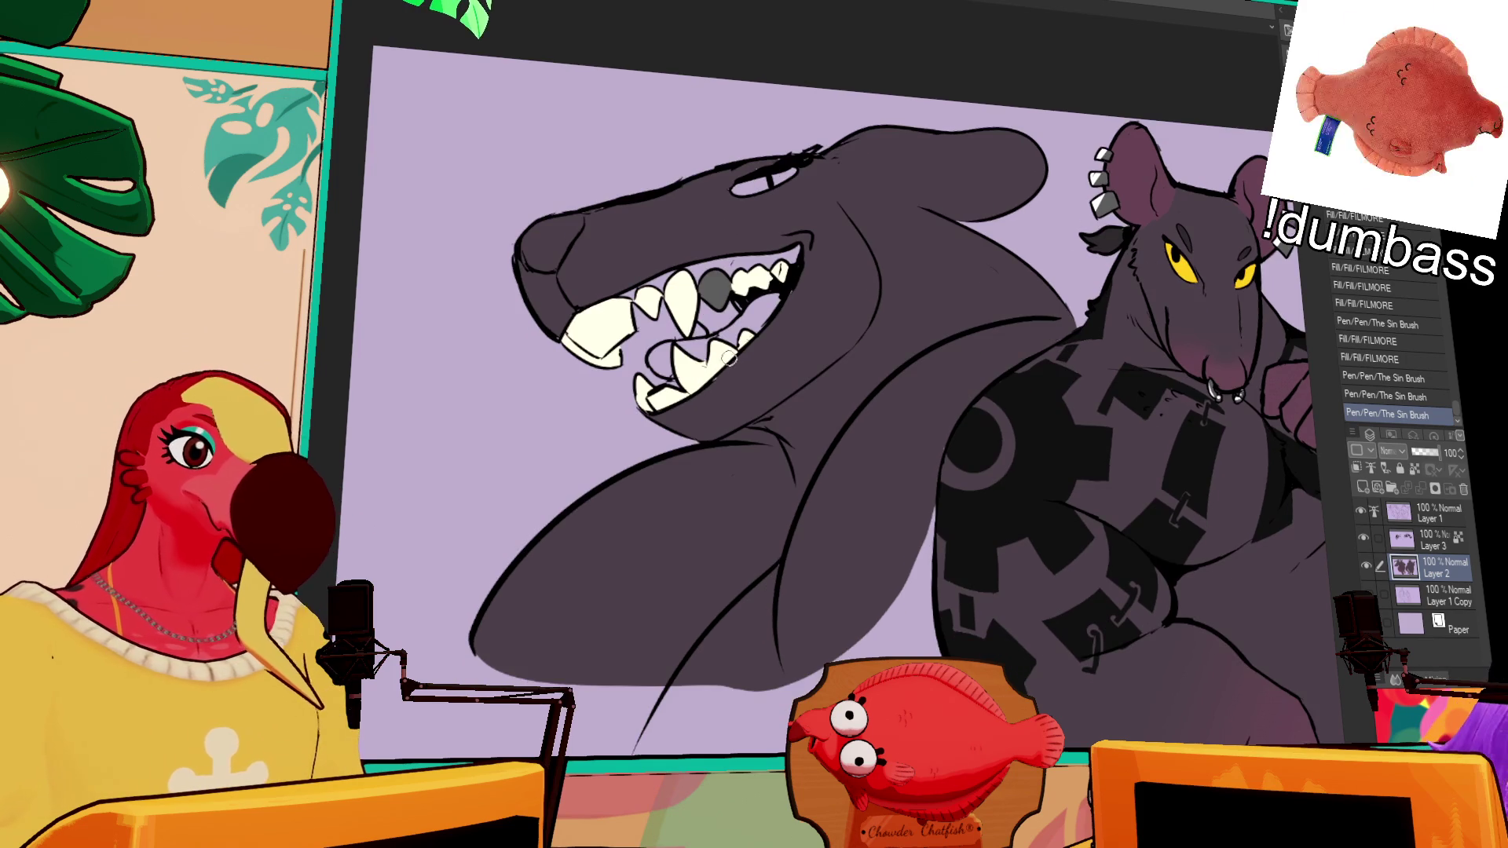
Step: Erase stray marks at the shark's upper lip on Layer 1
scroll(683, 428, up, 2)
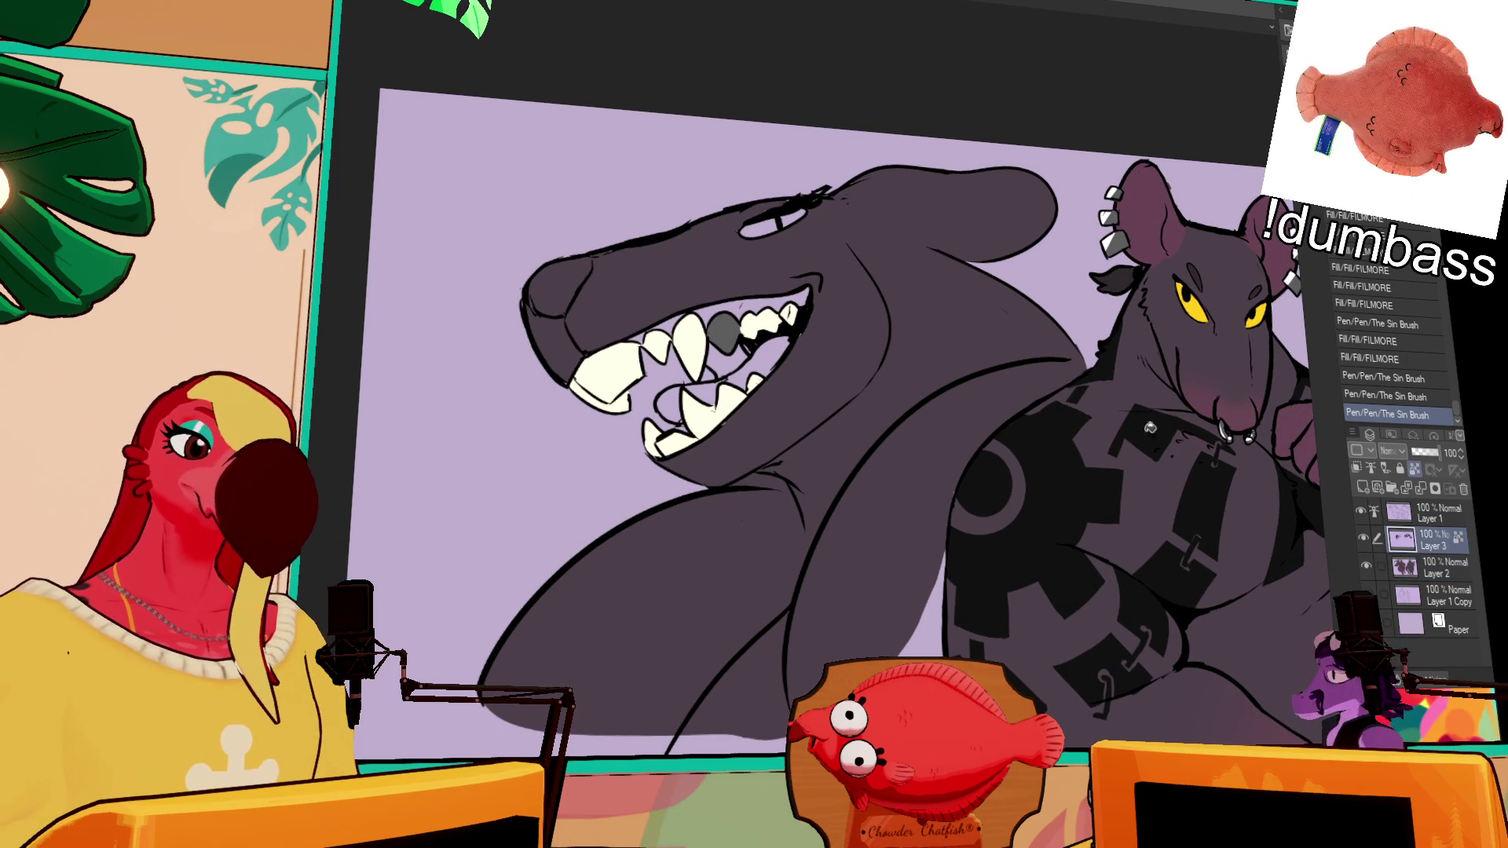
click(1434, 513)
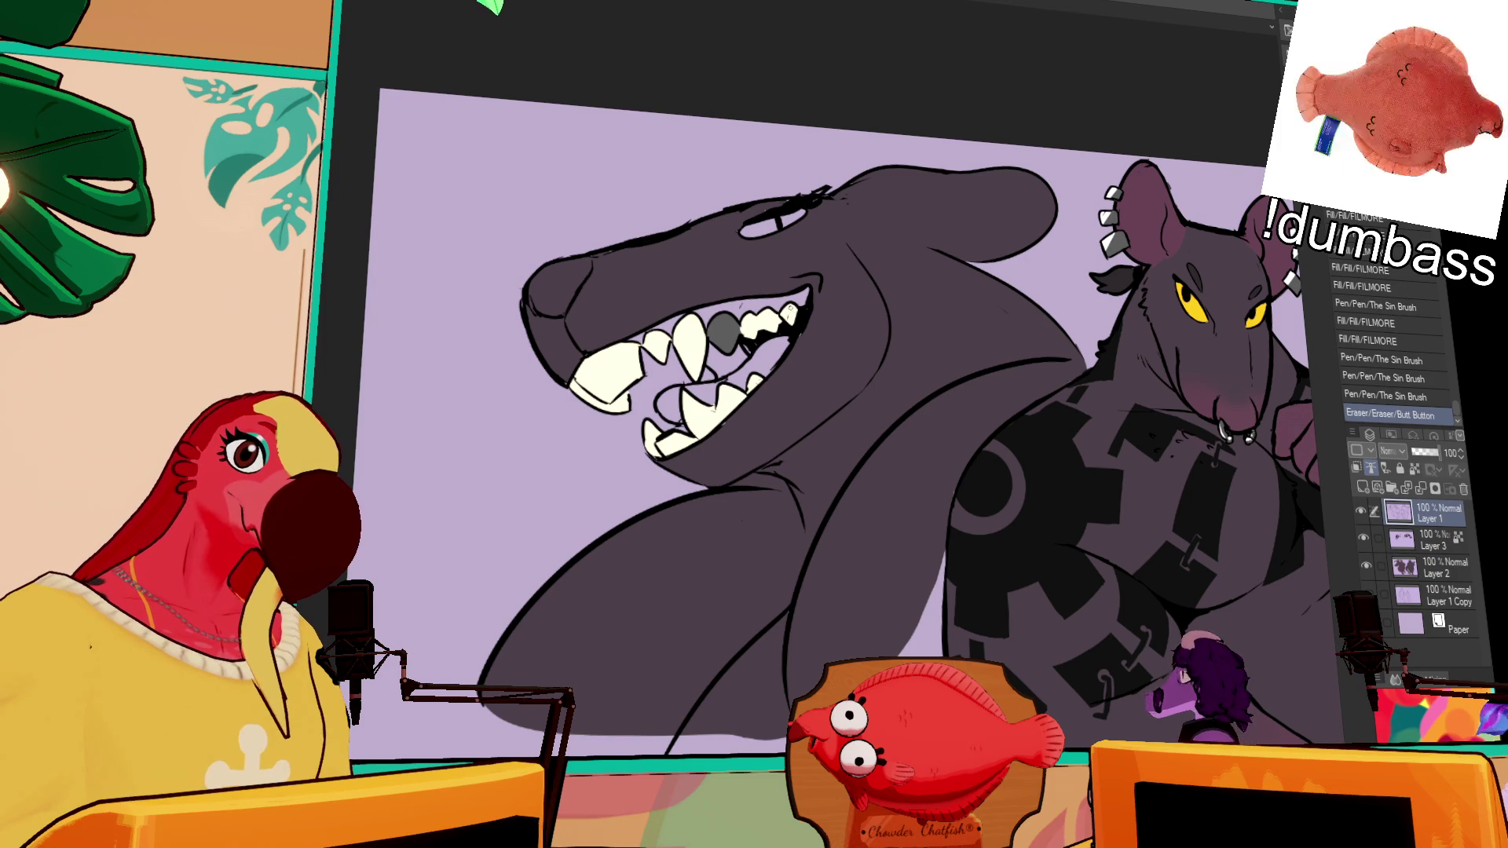
drag(788, 282, 793, 284)
drag(789, 282, 792, 285)
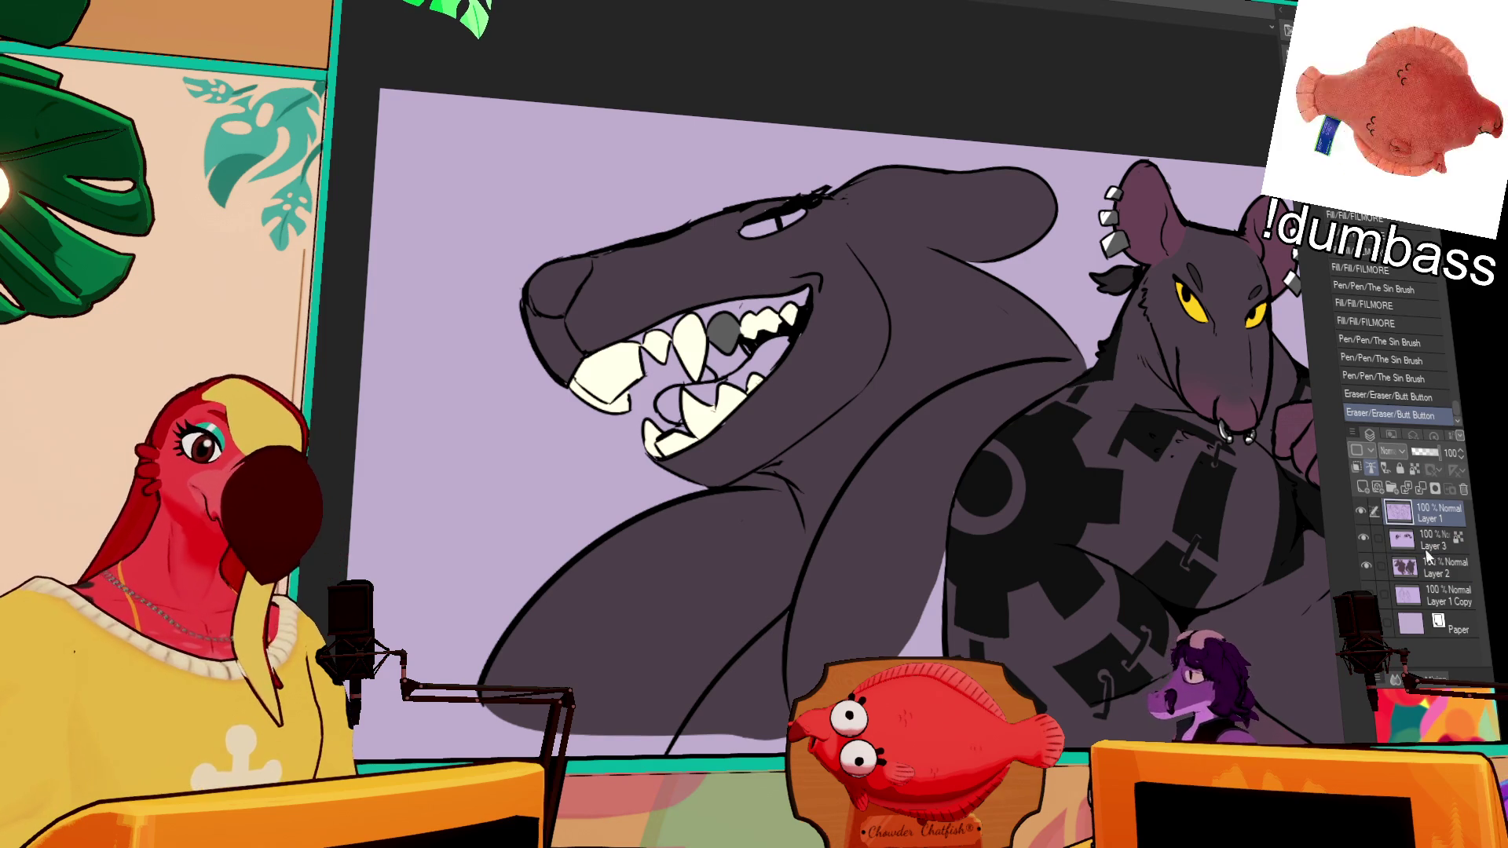
click(1433, 567)
Step: On Layer 2, auto-select the grey tooth and shade it darker grey as metal
key(w)
click(723, 334)
key(p)
drag(716, 328, 719, 341)
mouse_move(713, 334)
mouse_down()
mouse_move(718, 319)
mouse_move(731, 330)
mouse_move(711, 333)
mouse_move(726, 339)
mouse_up()
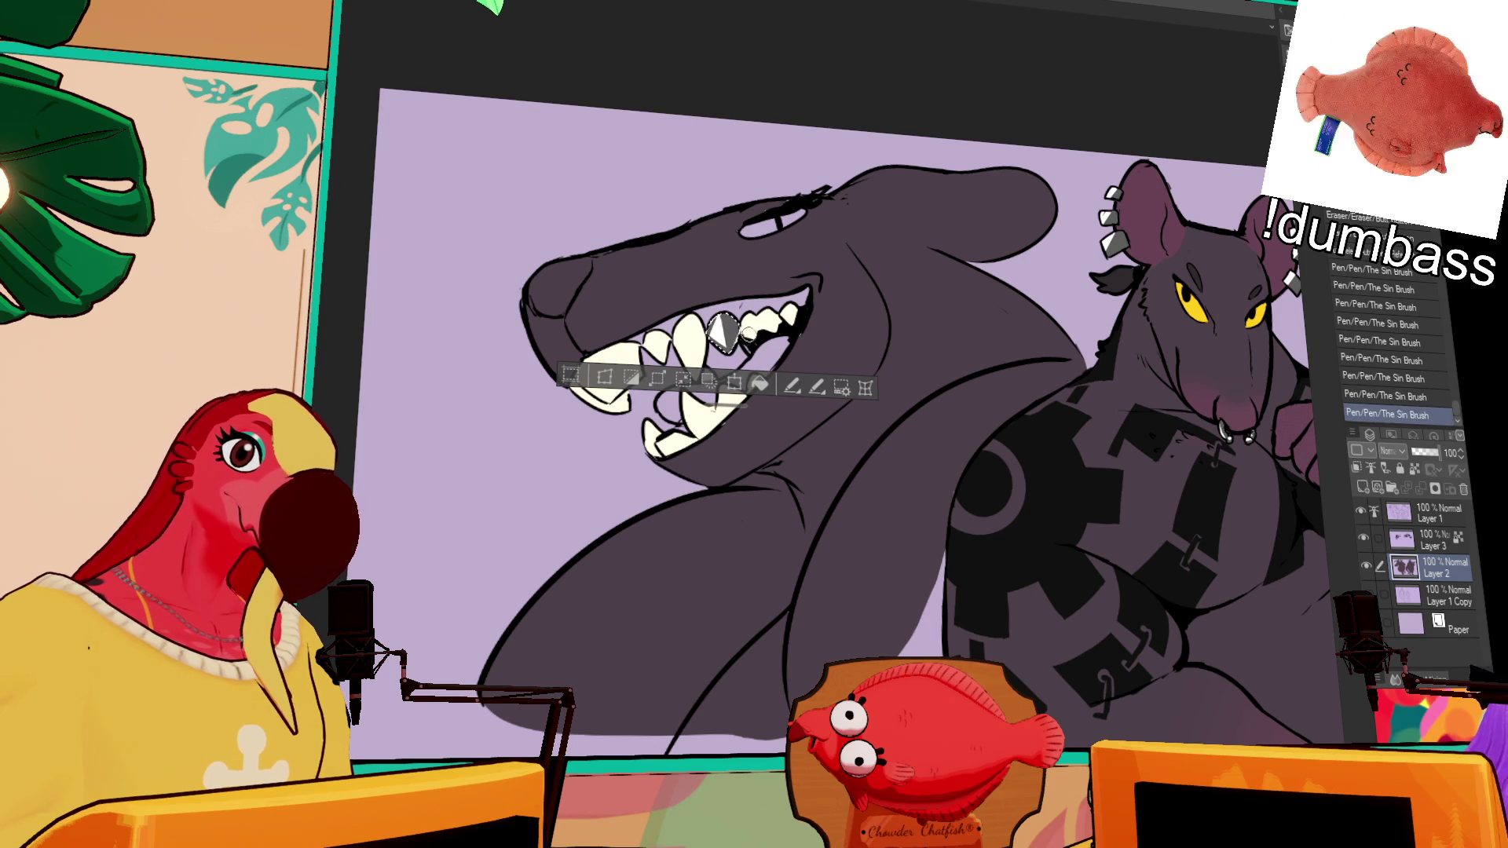
key(ctrl+d)
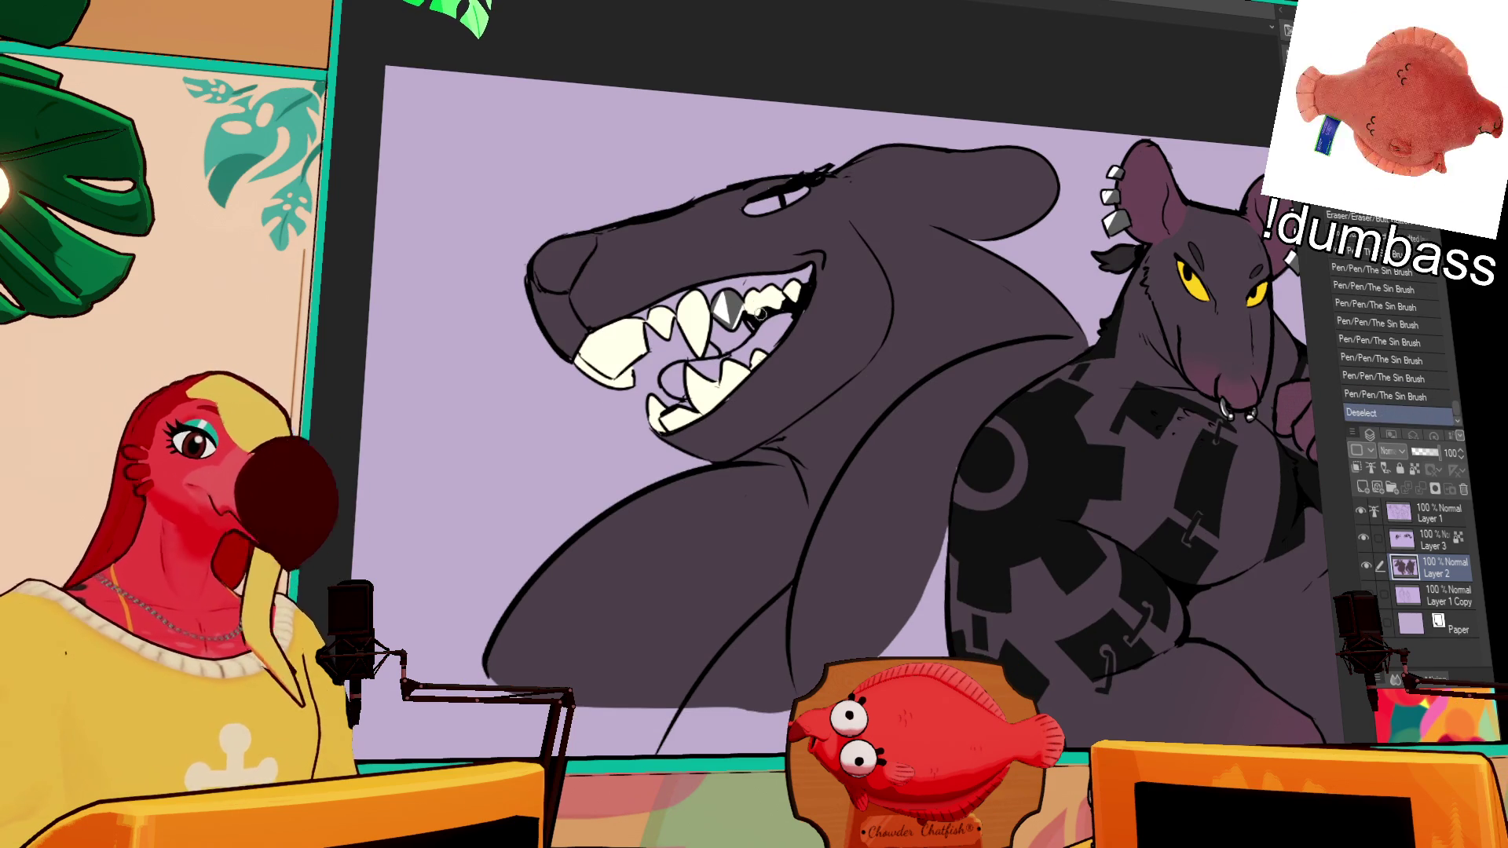
drag(860, 260, 935, 282)
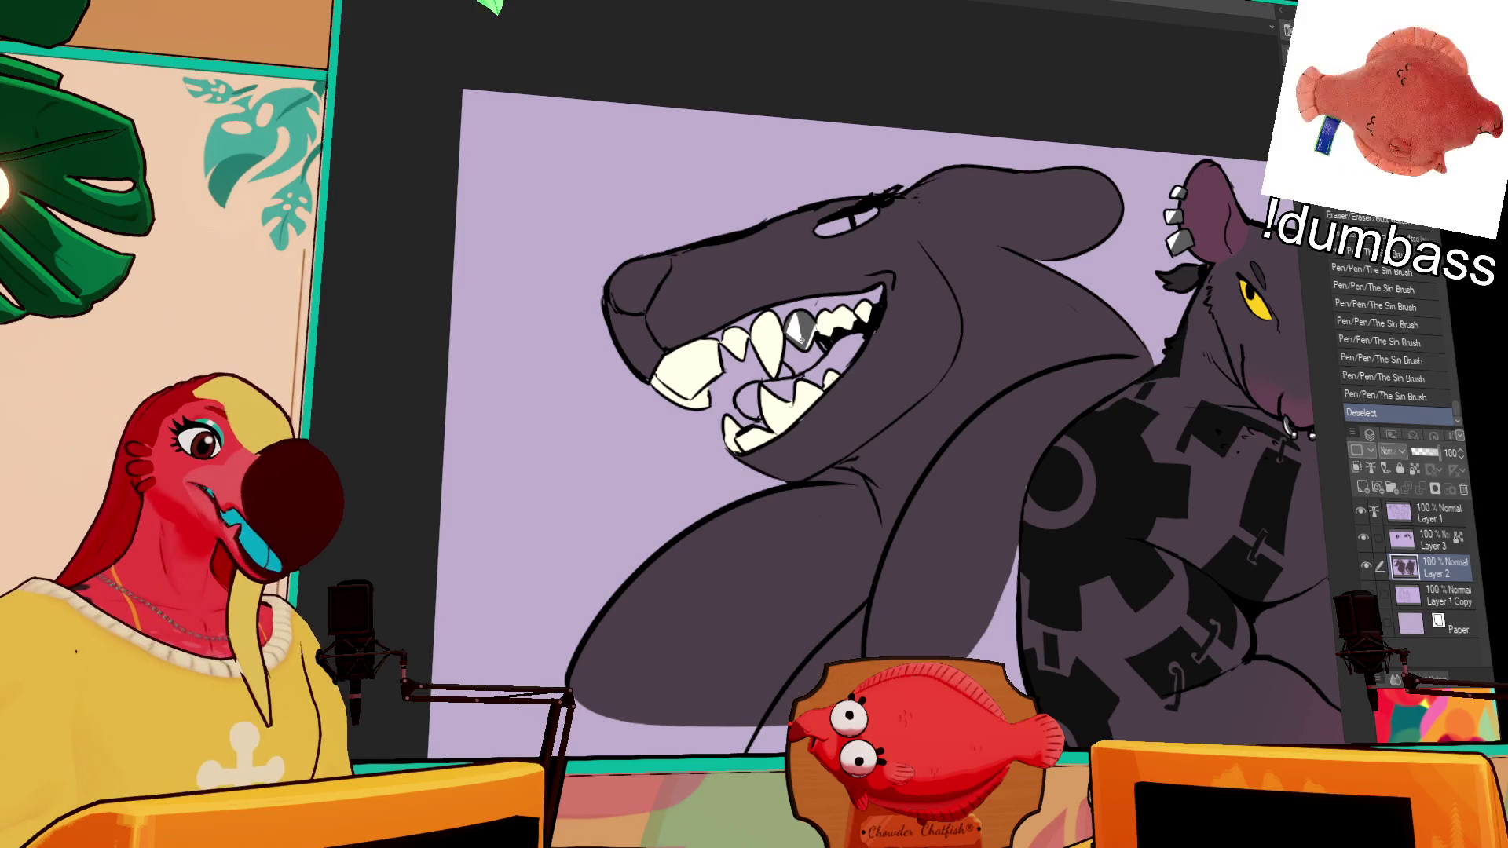
drag(805, 351, 799, 334)
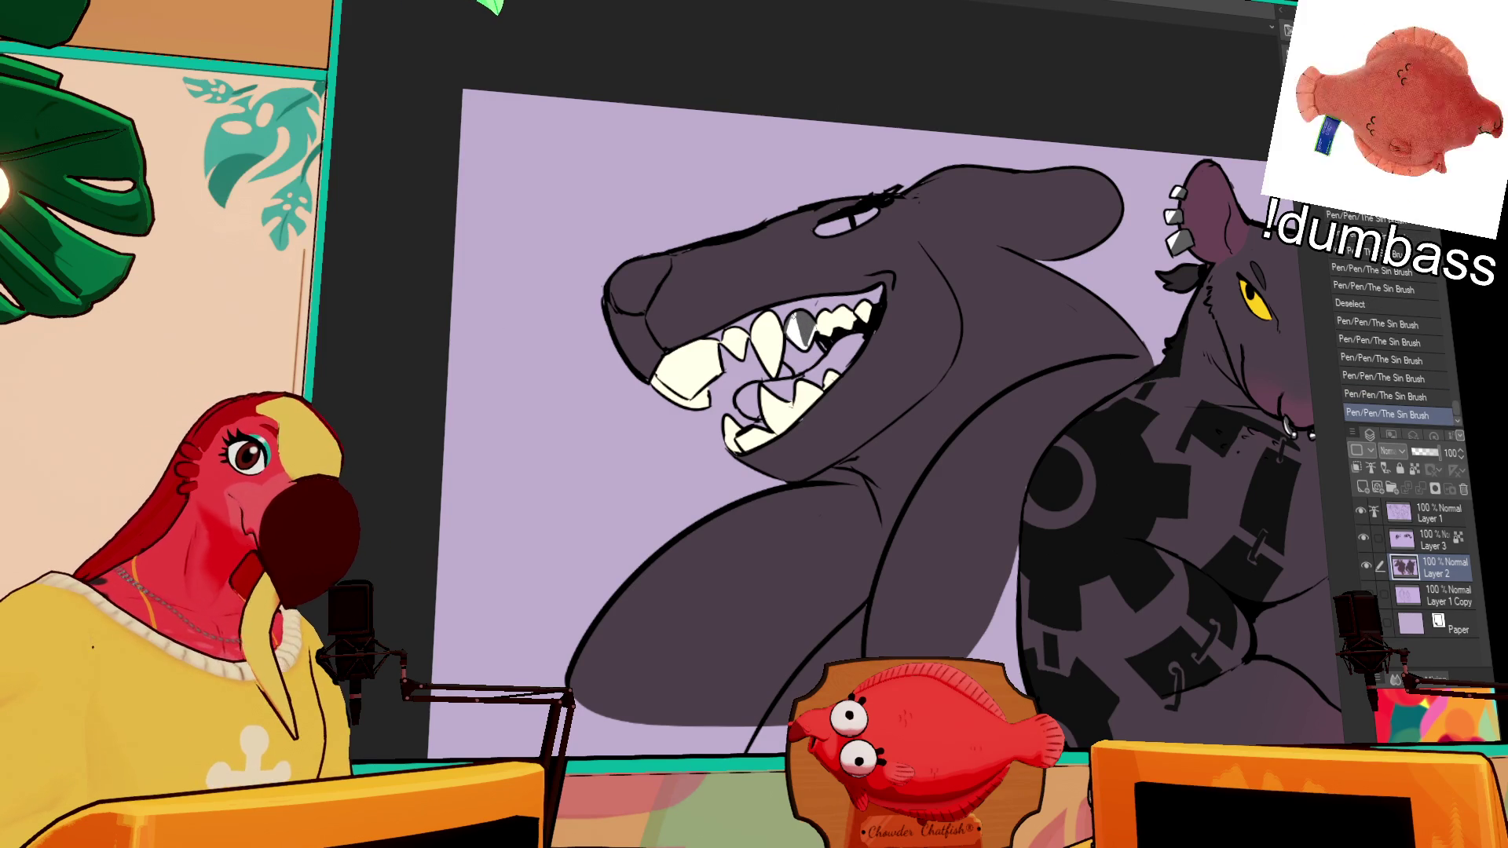
key(ctrl+z)
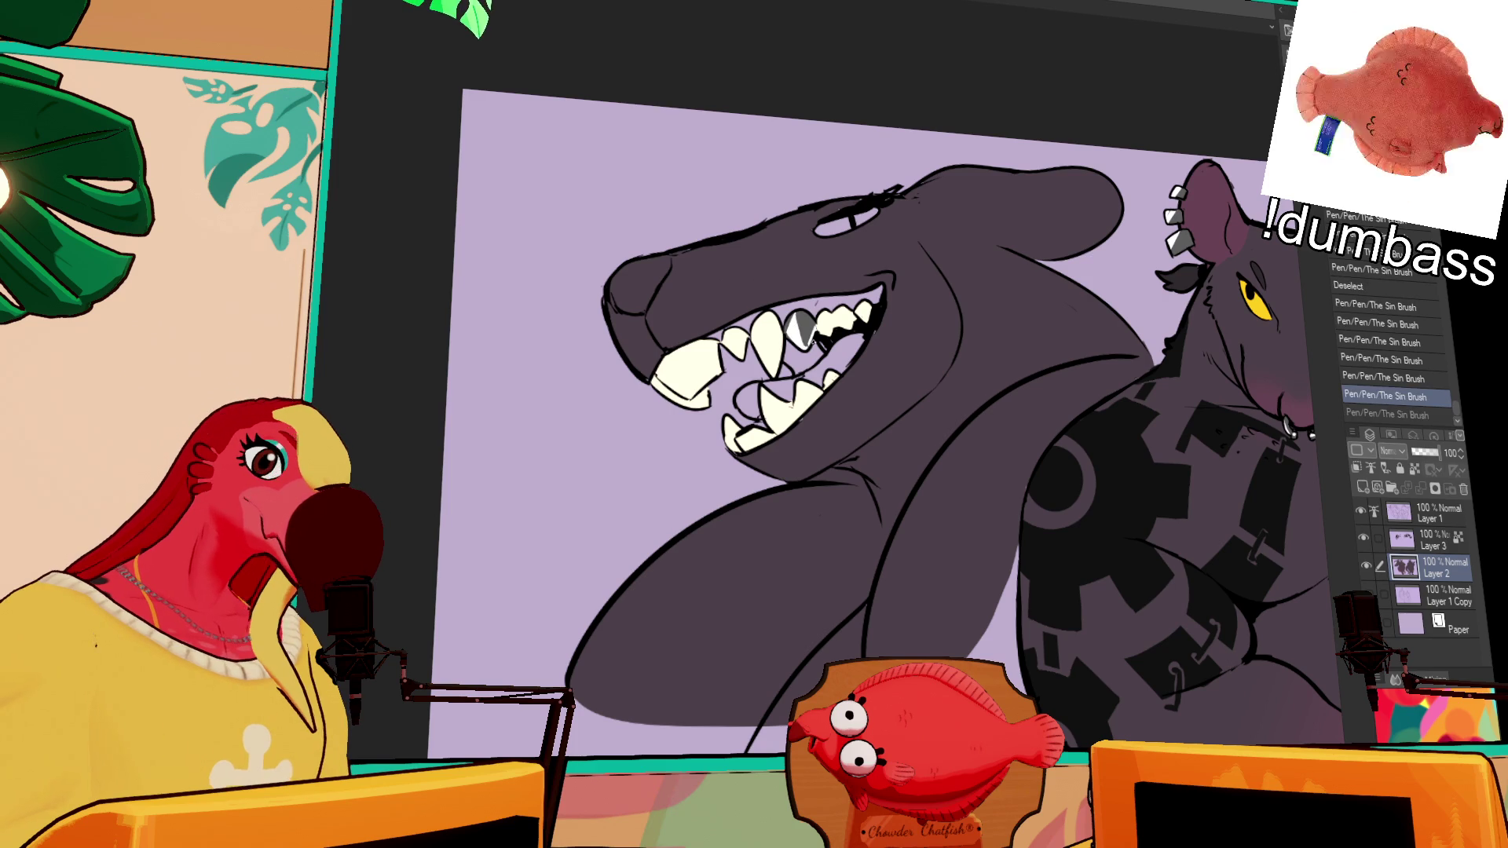
key(ctrl+y)
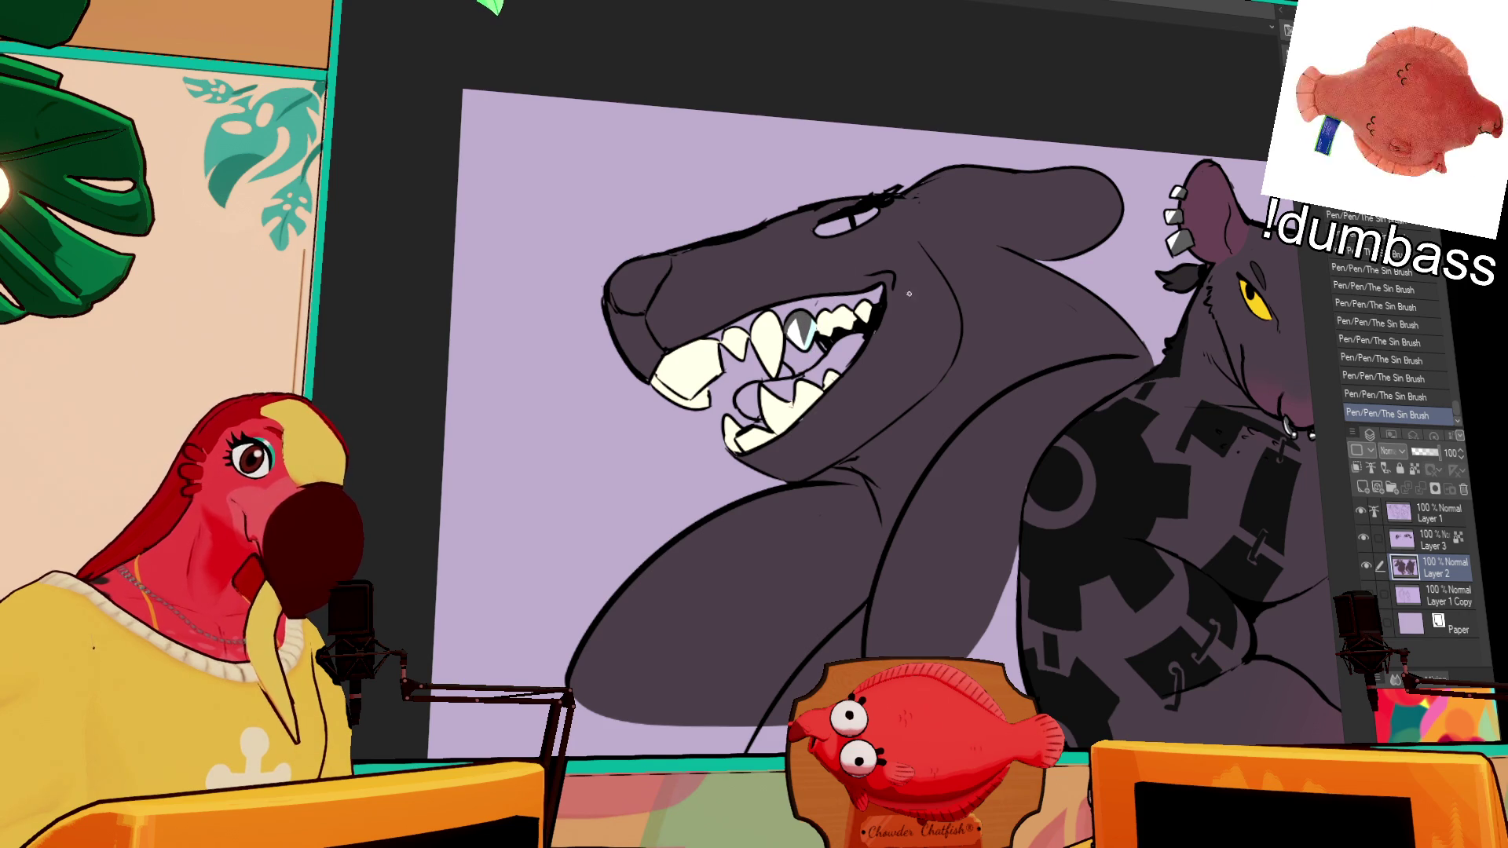
drag(991, 368, 973, 353)
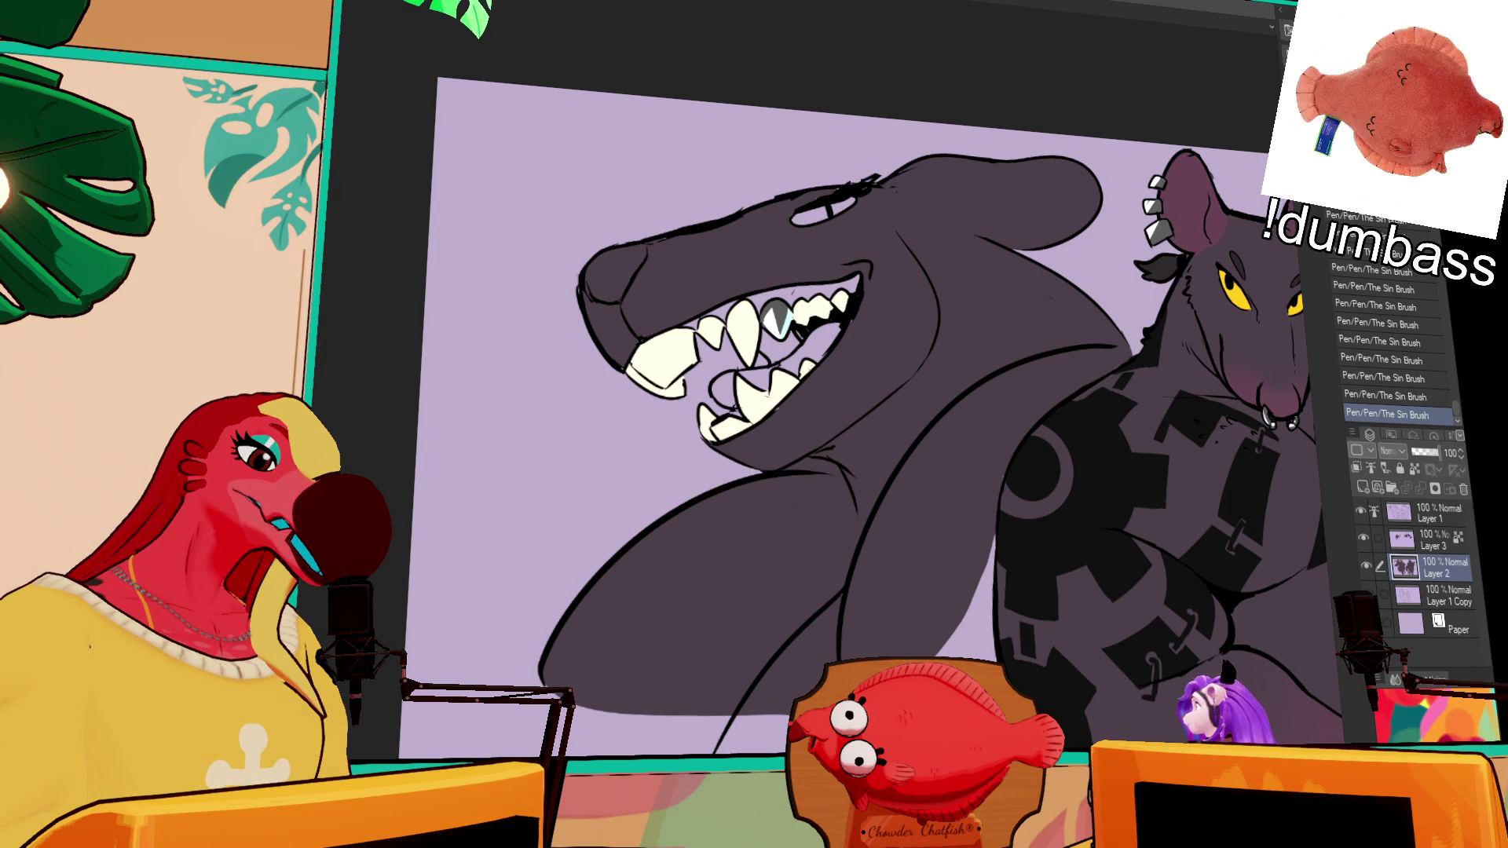
Step: Add more grey shading to the selected metal tooth and touch up its edges
click(775, 320)
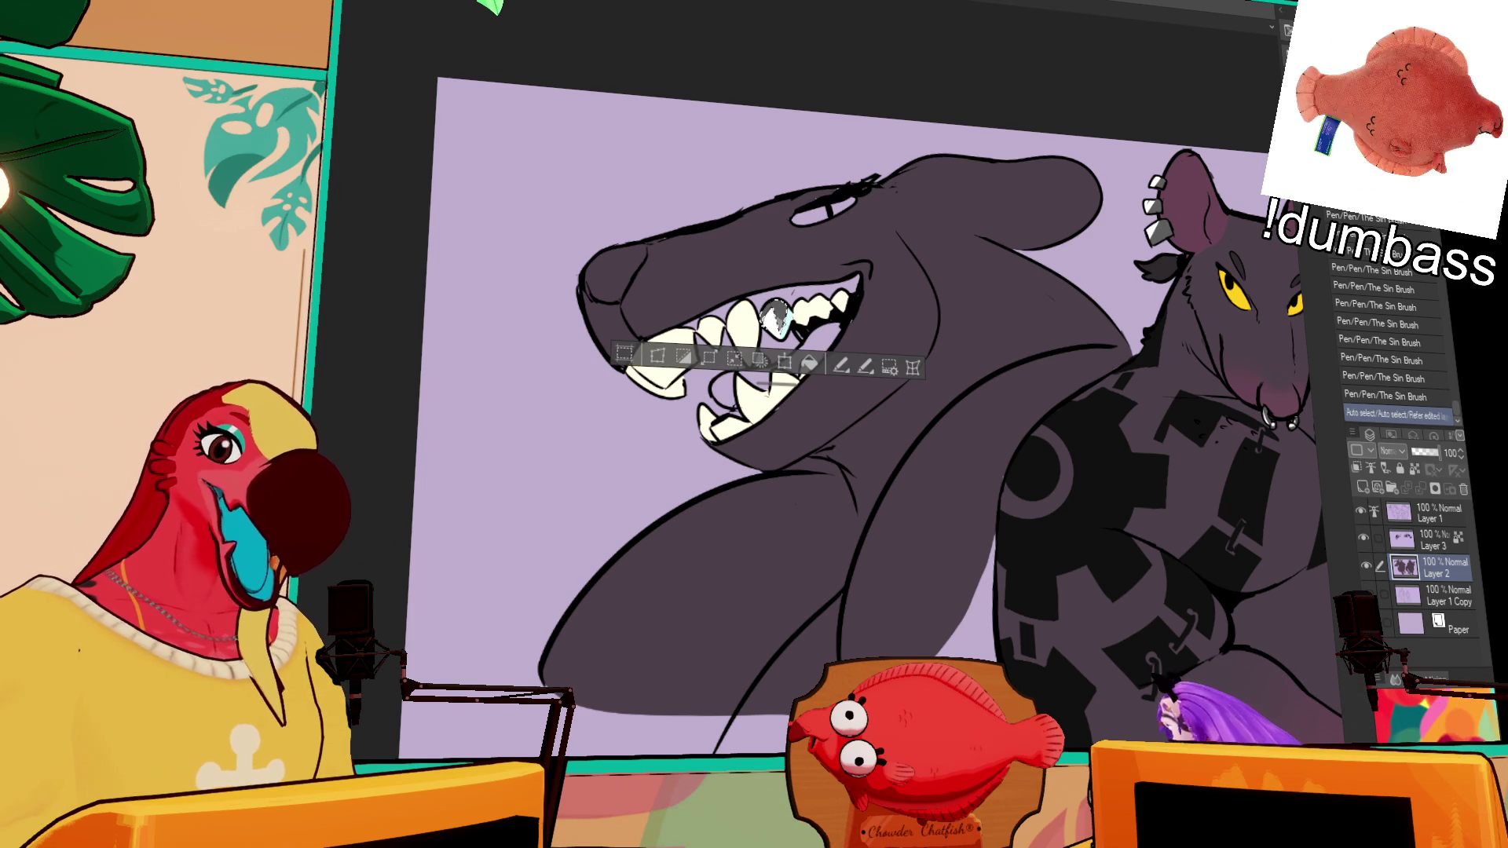
drag(775, 314, 787, 313)
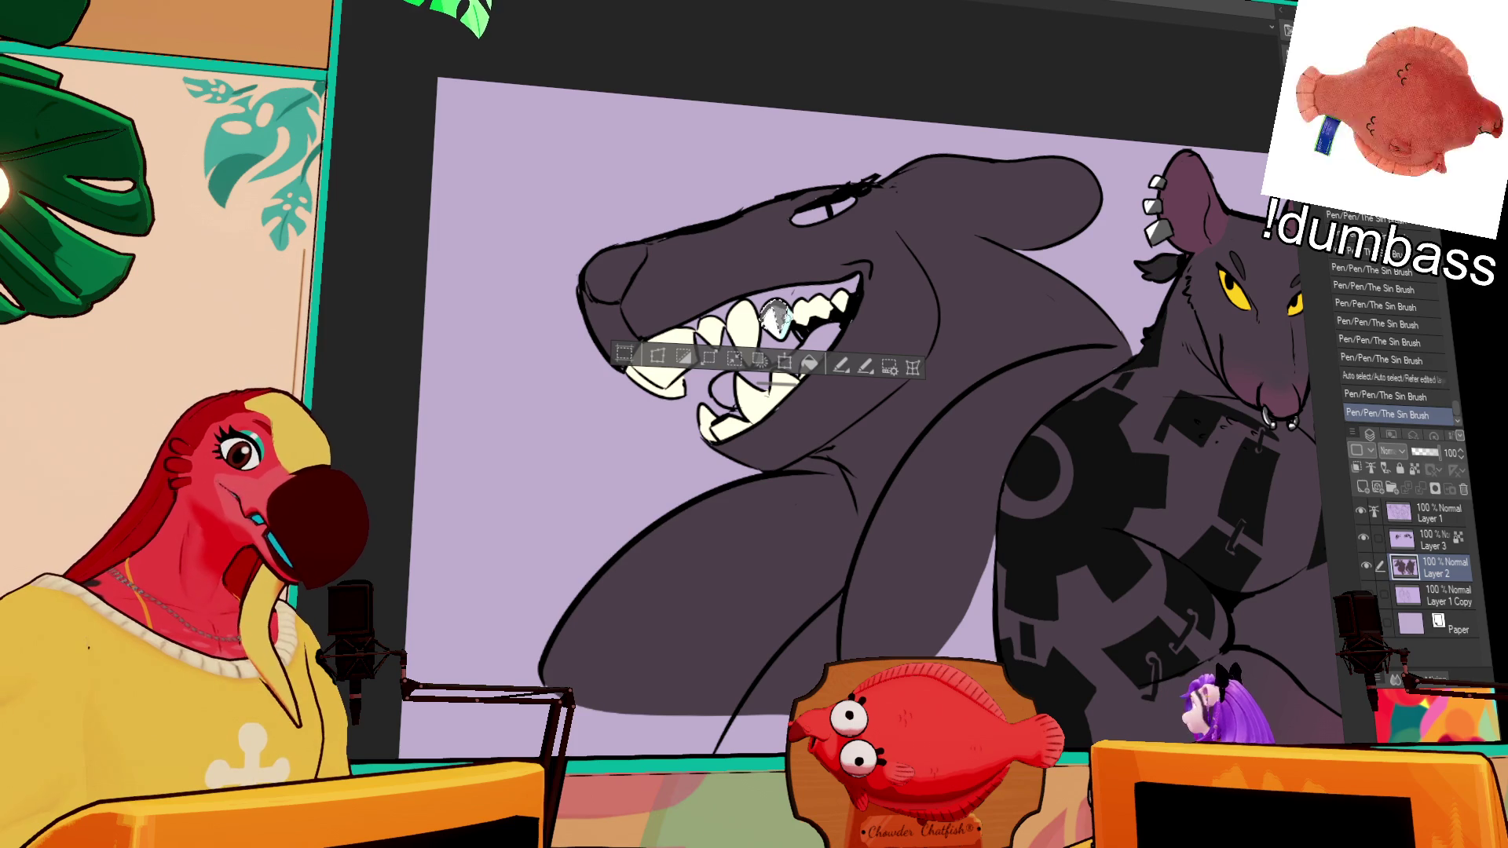
key(ctrl+d)
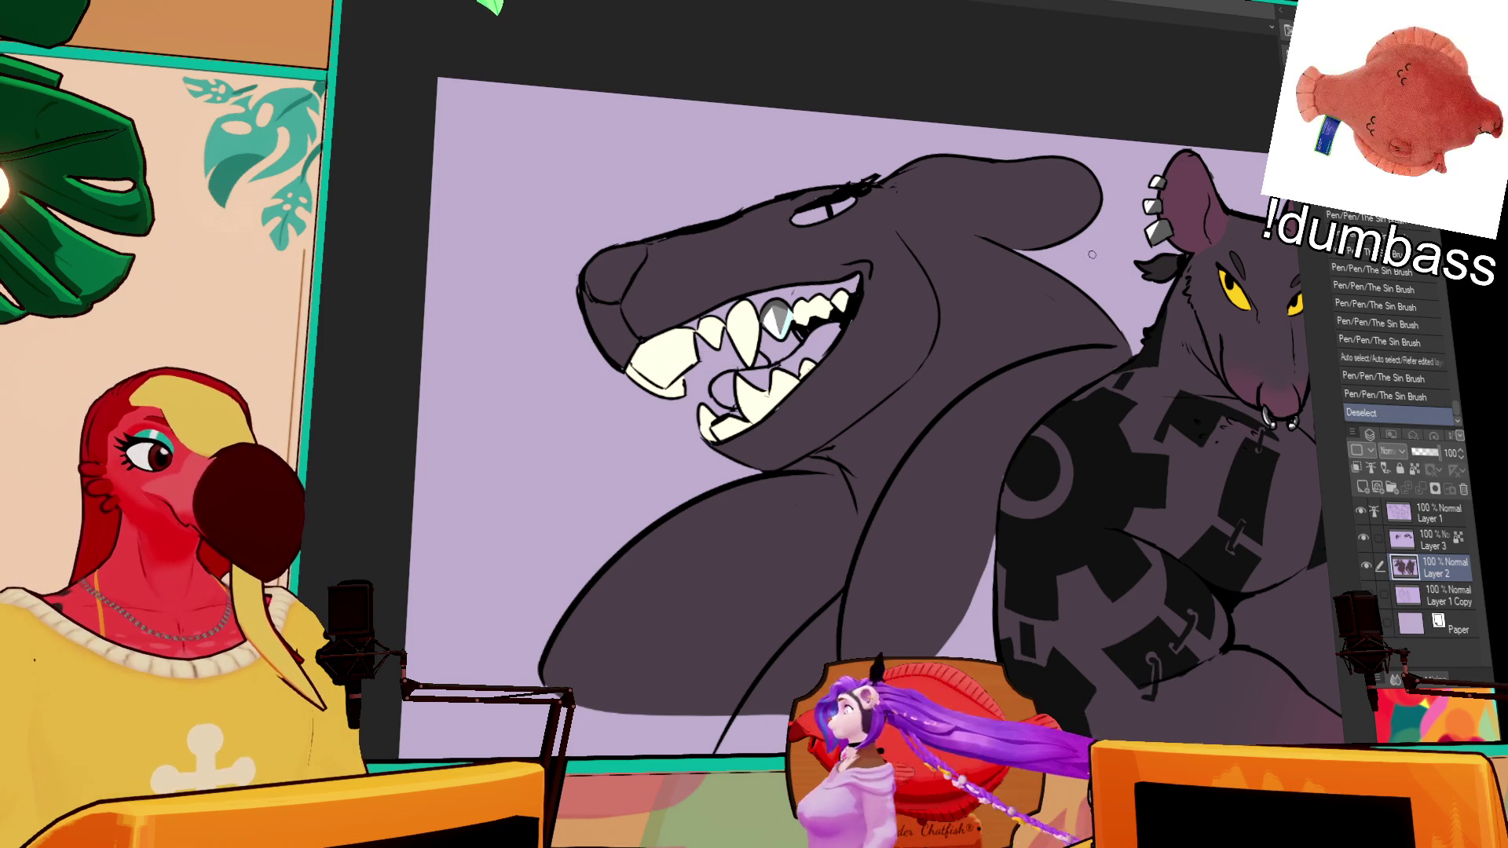
drag(786, 313, 791, 317)
mouse_move(788, 312)
mouse_down()
mouse_move(802, 277)
mouse_move(801, 302)
mouse_up()
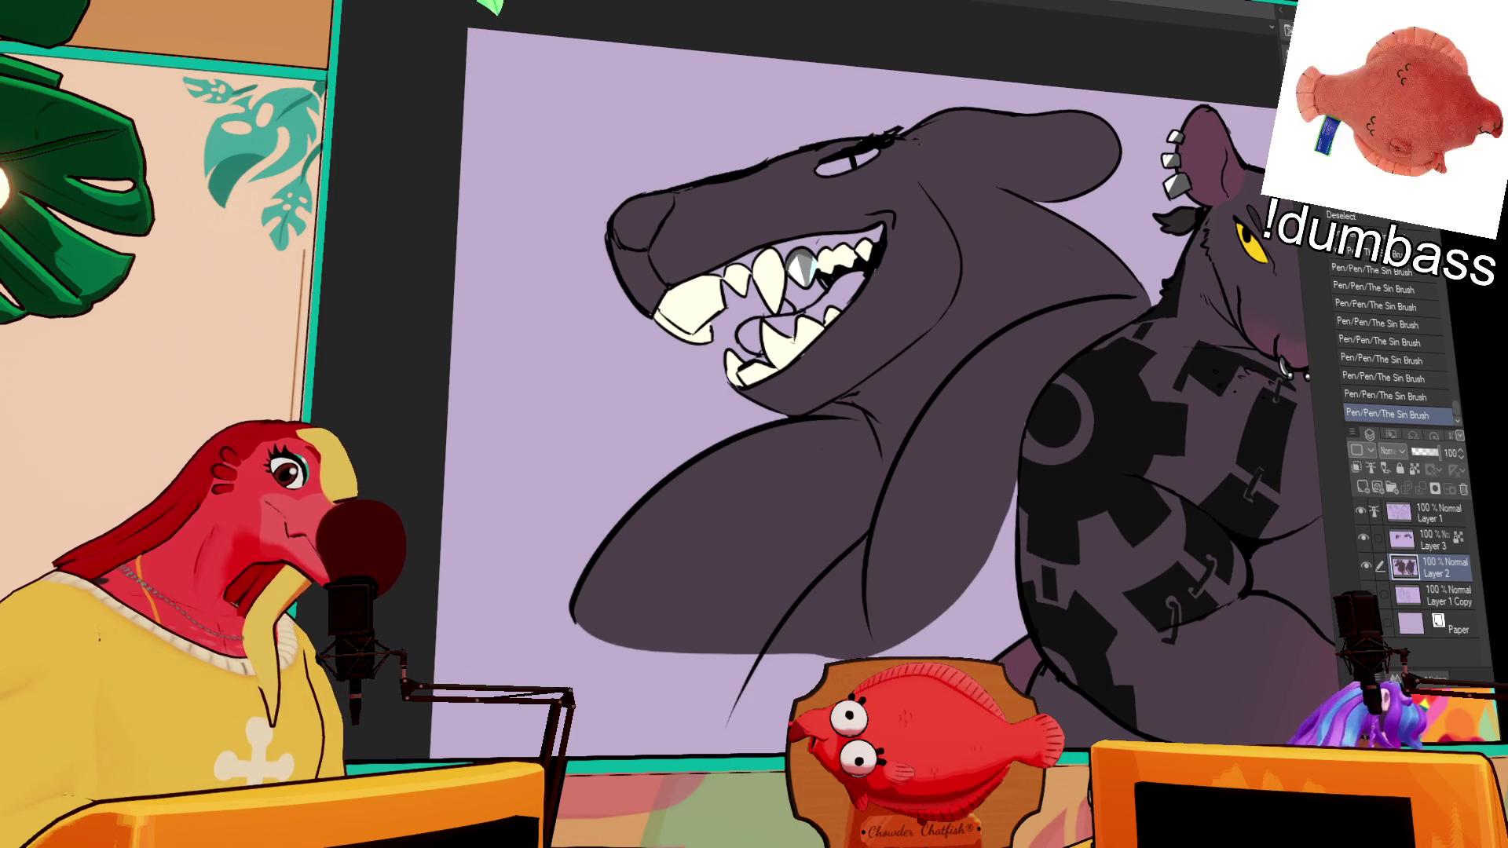
Step: Colour the shark's upper gum and mouth interior pink
drag(713, 274, 726, 270)
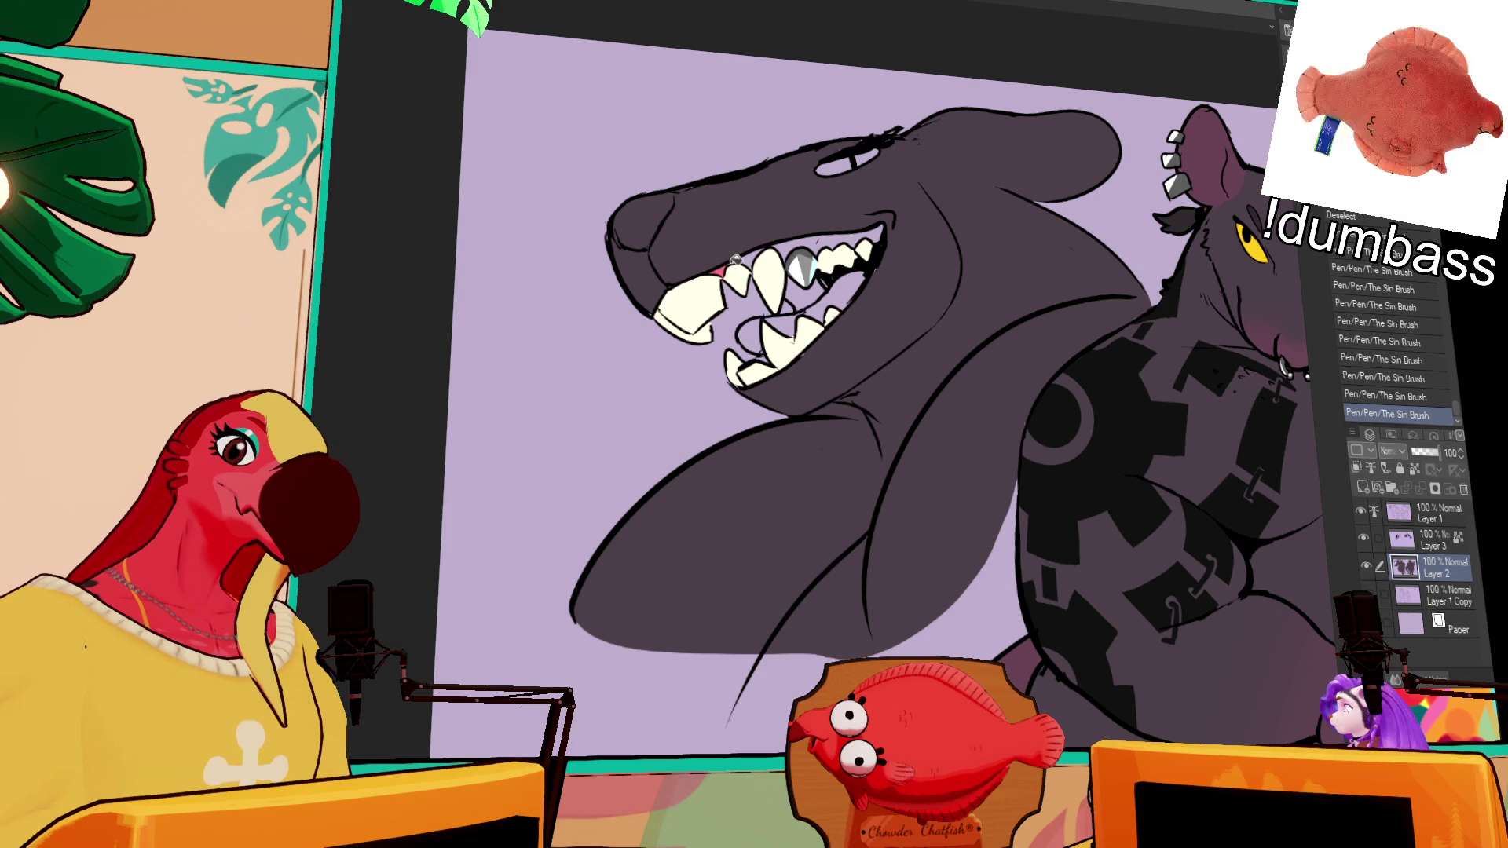
drag(822, 226, 881, 215)
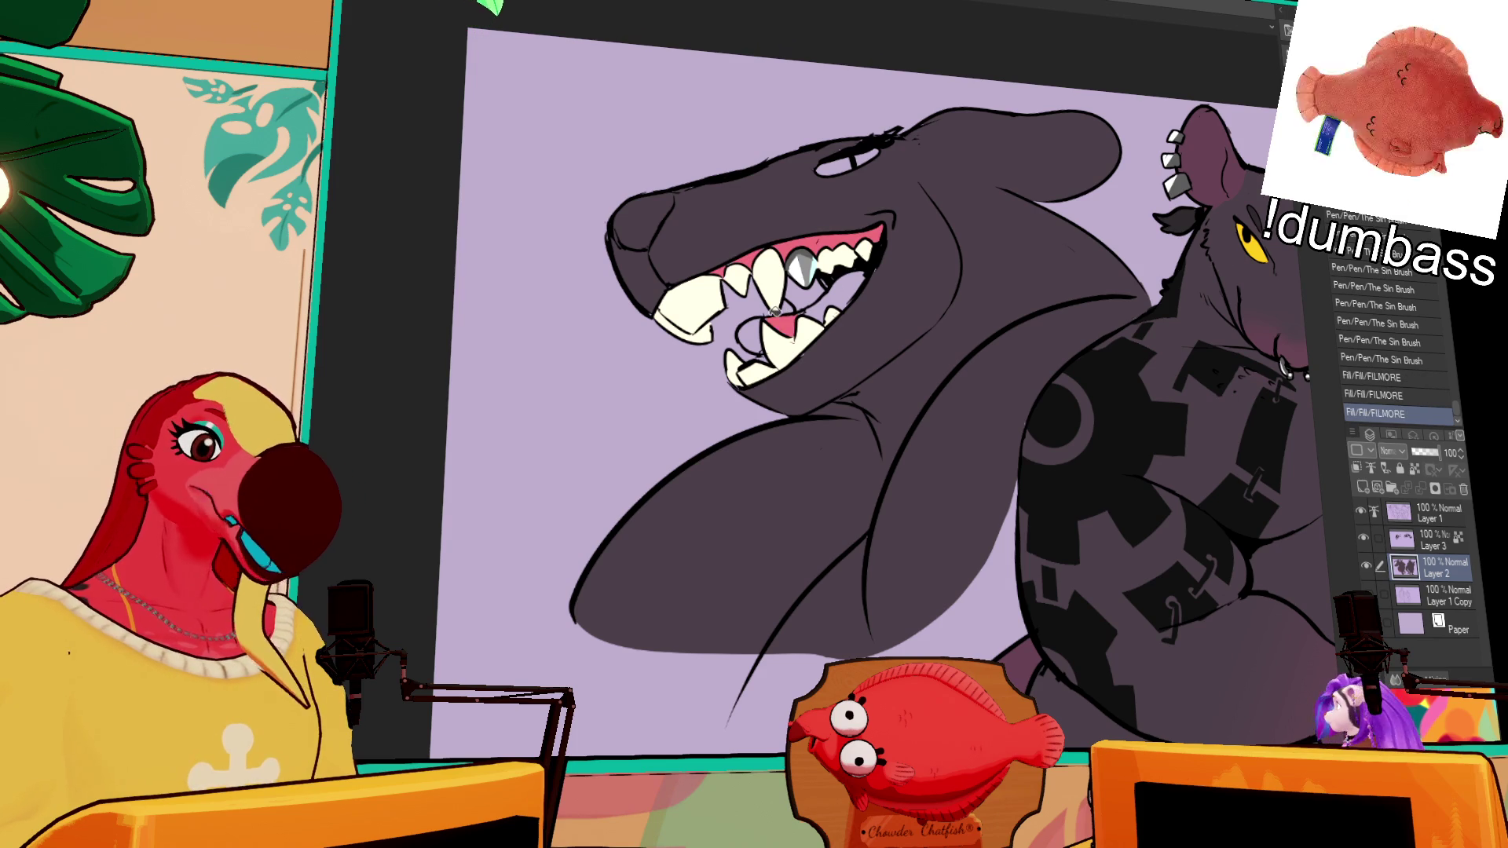
click(811, 291)
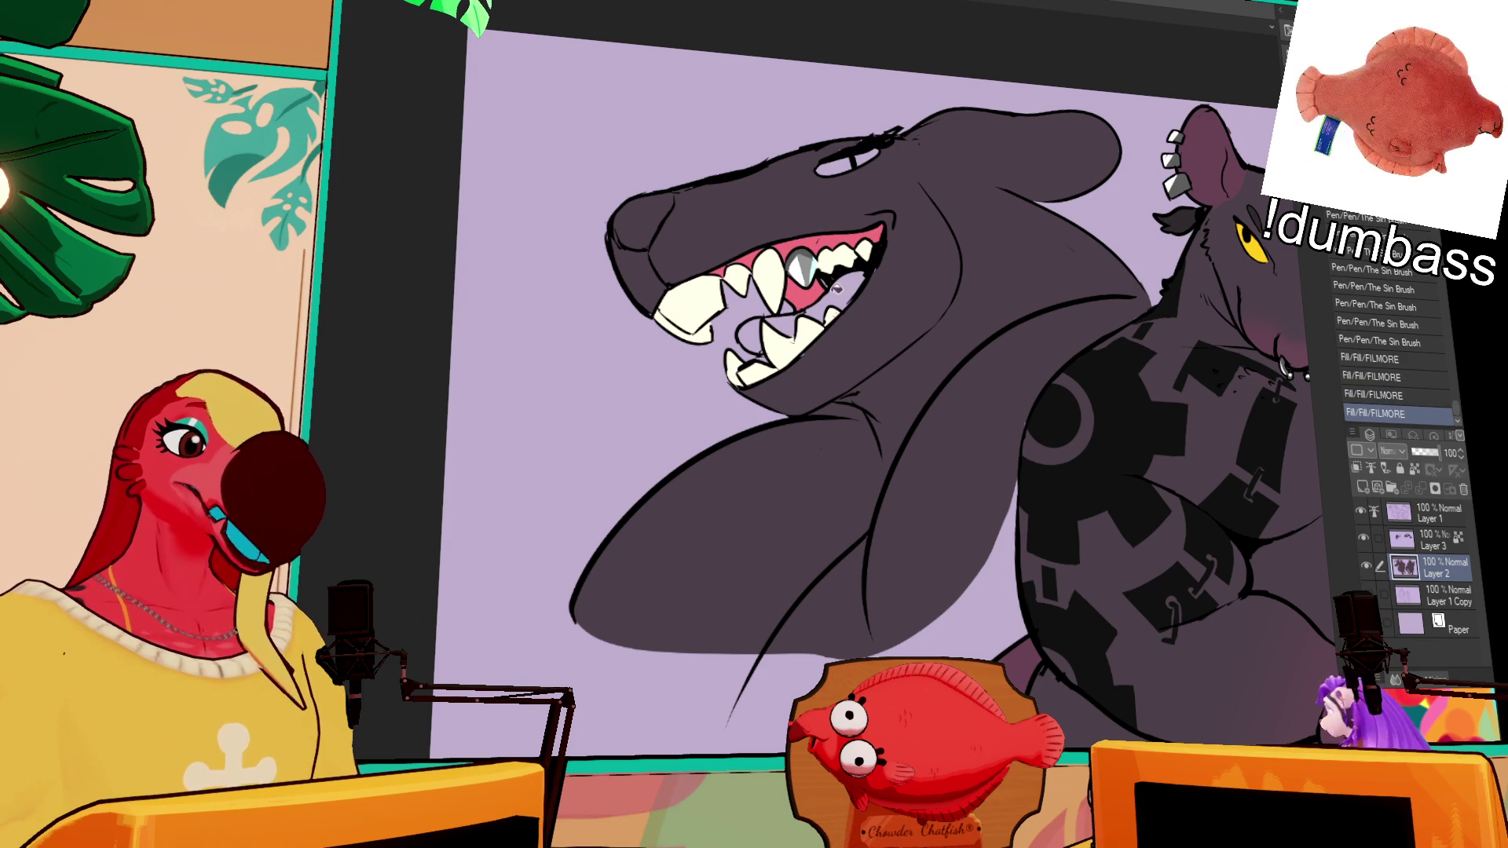
click(822, 282)
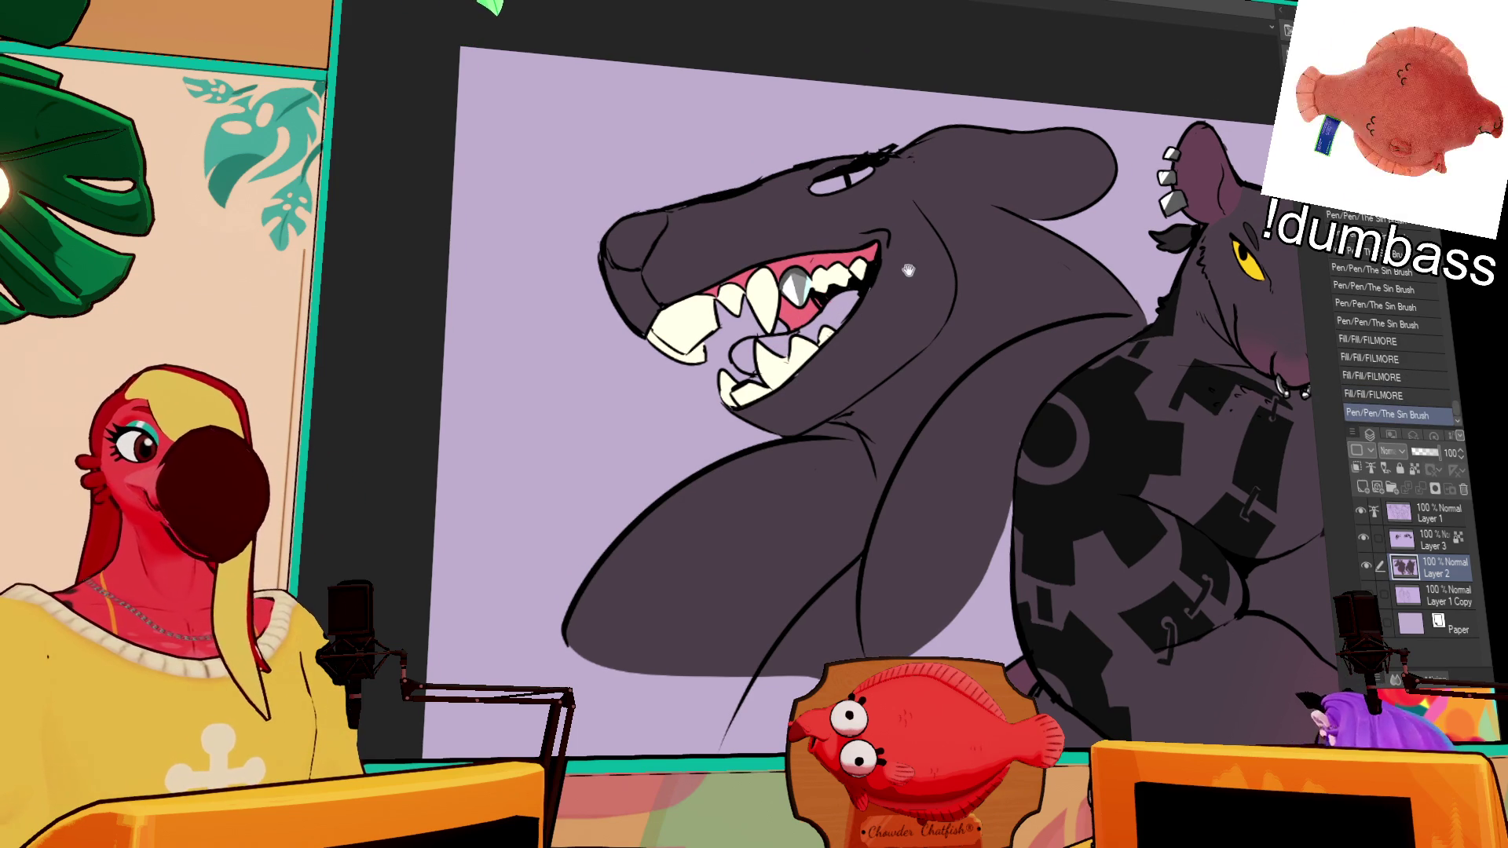
drag(908, 270, 915, 302)
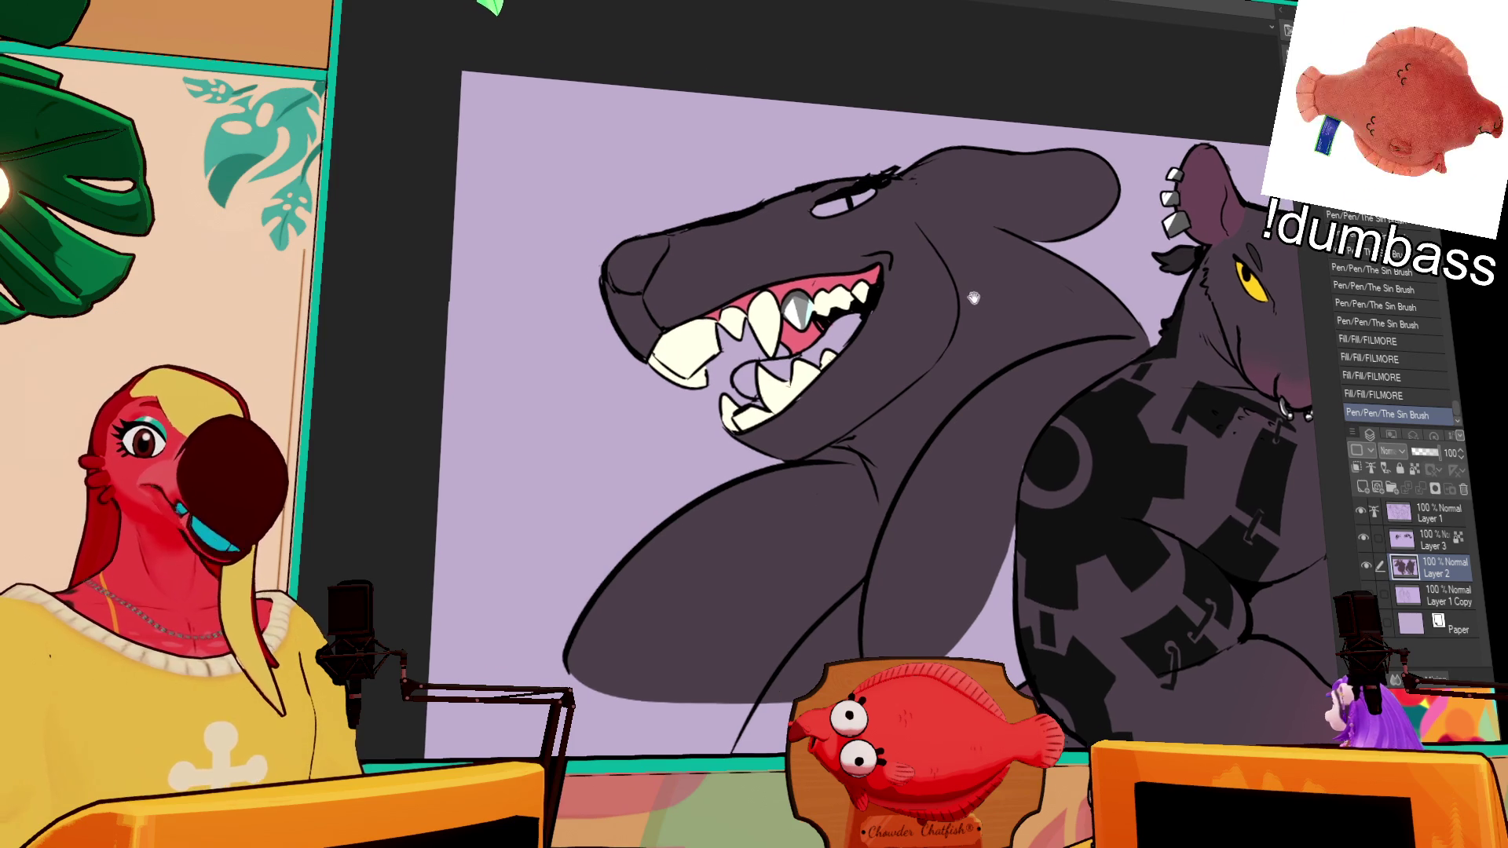
drag(829, 301, 835, 329)
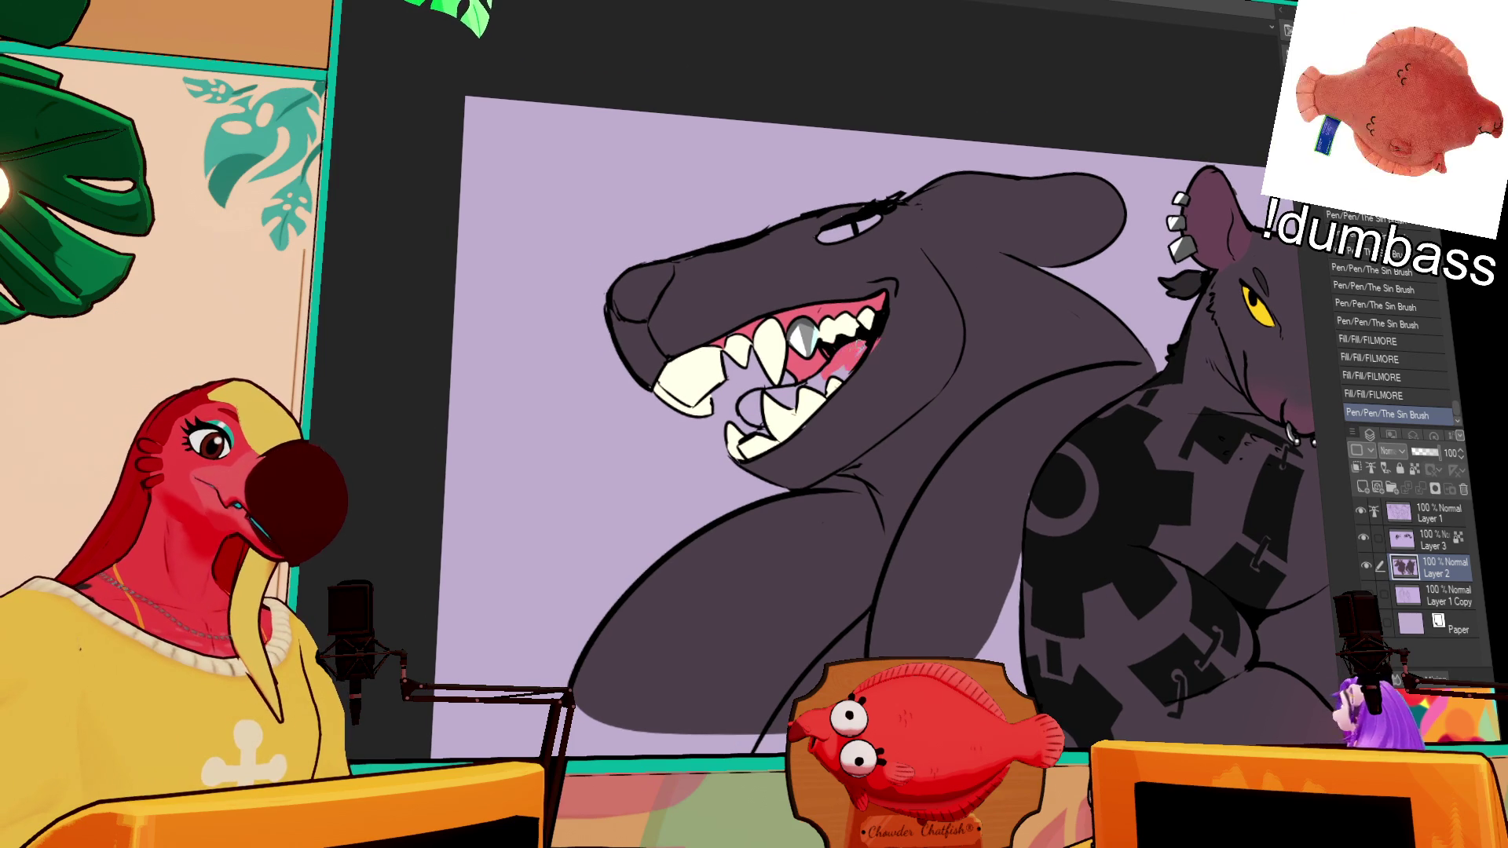
key(ctrl+z)
Step: Restore the pink mouth stroke, then ink a small correction near the teeth on Layer 1
key(ctrl+y)
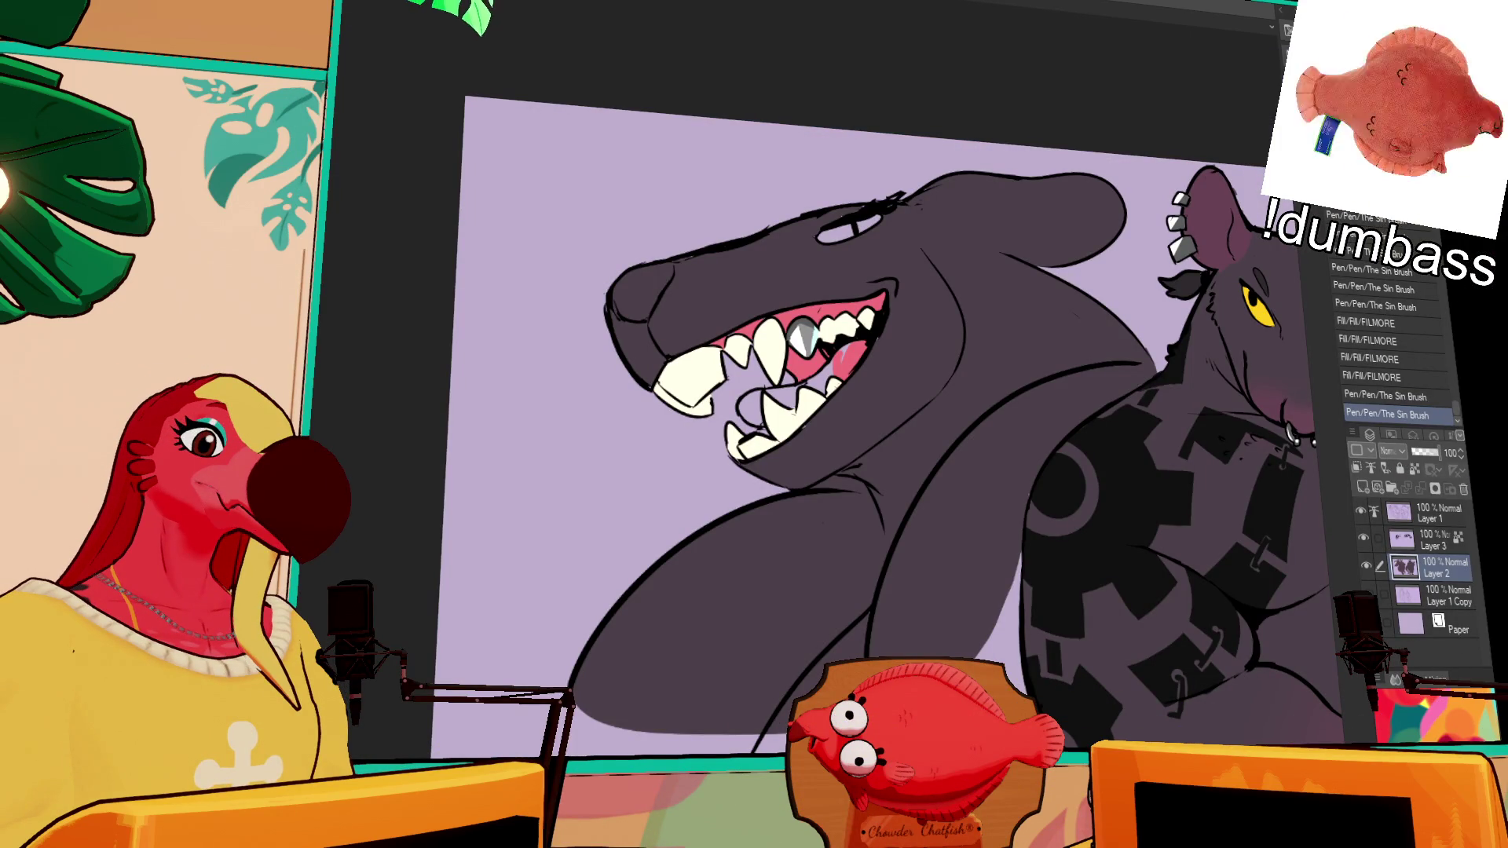
click(1438, 509)
drag(778, 260, 809, 209)
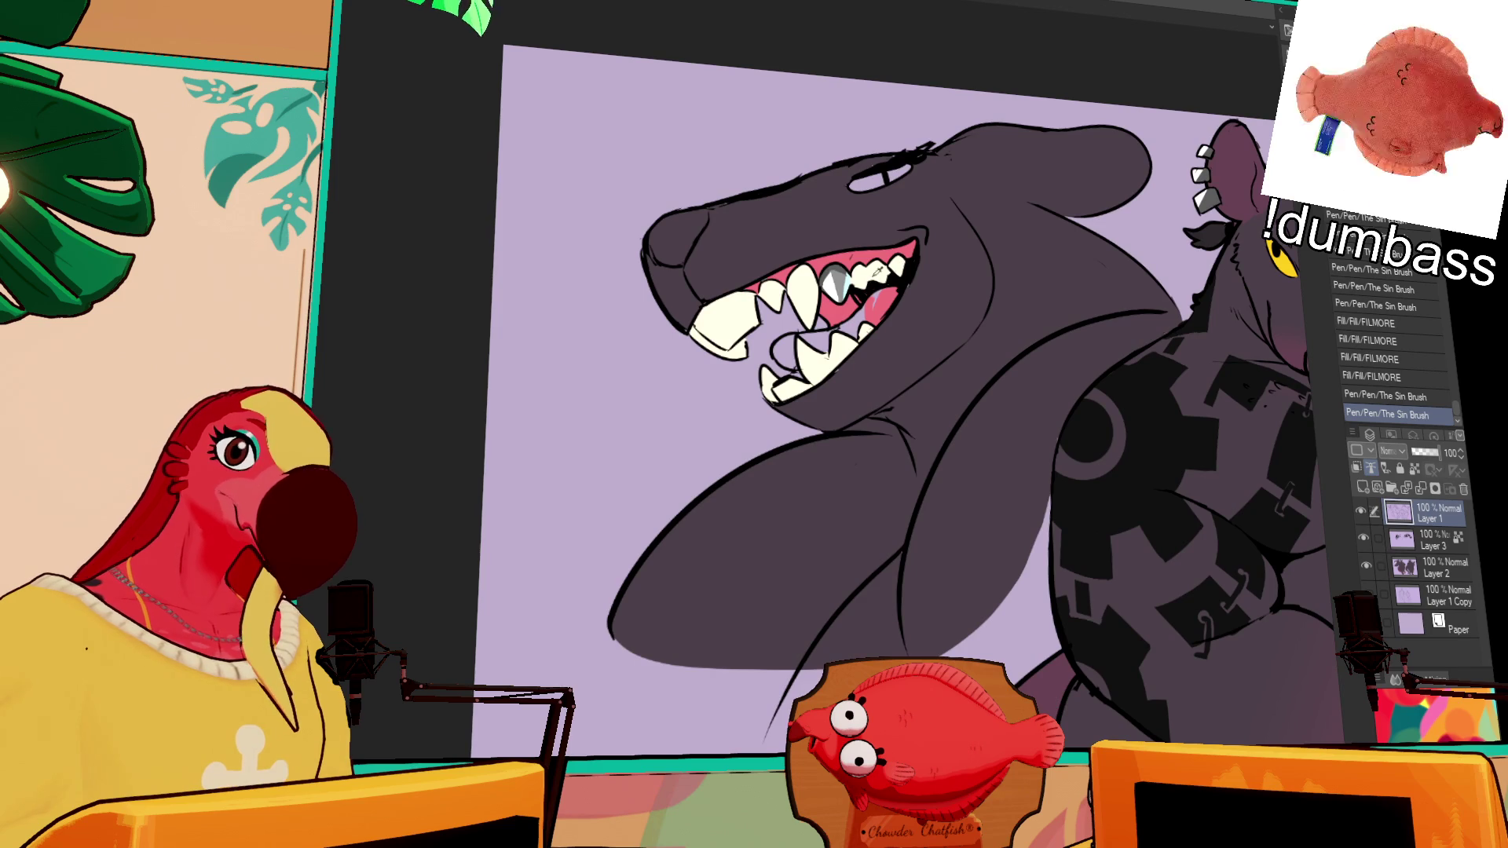
drag(765, 320, 781, 309)
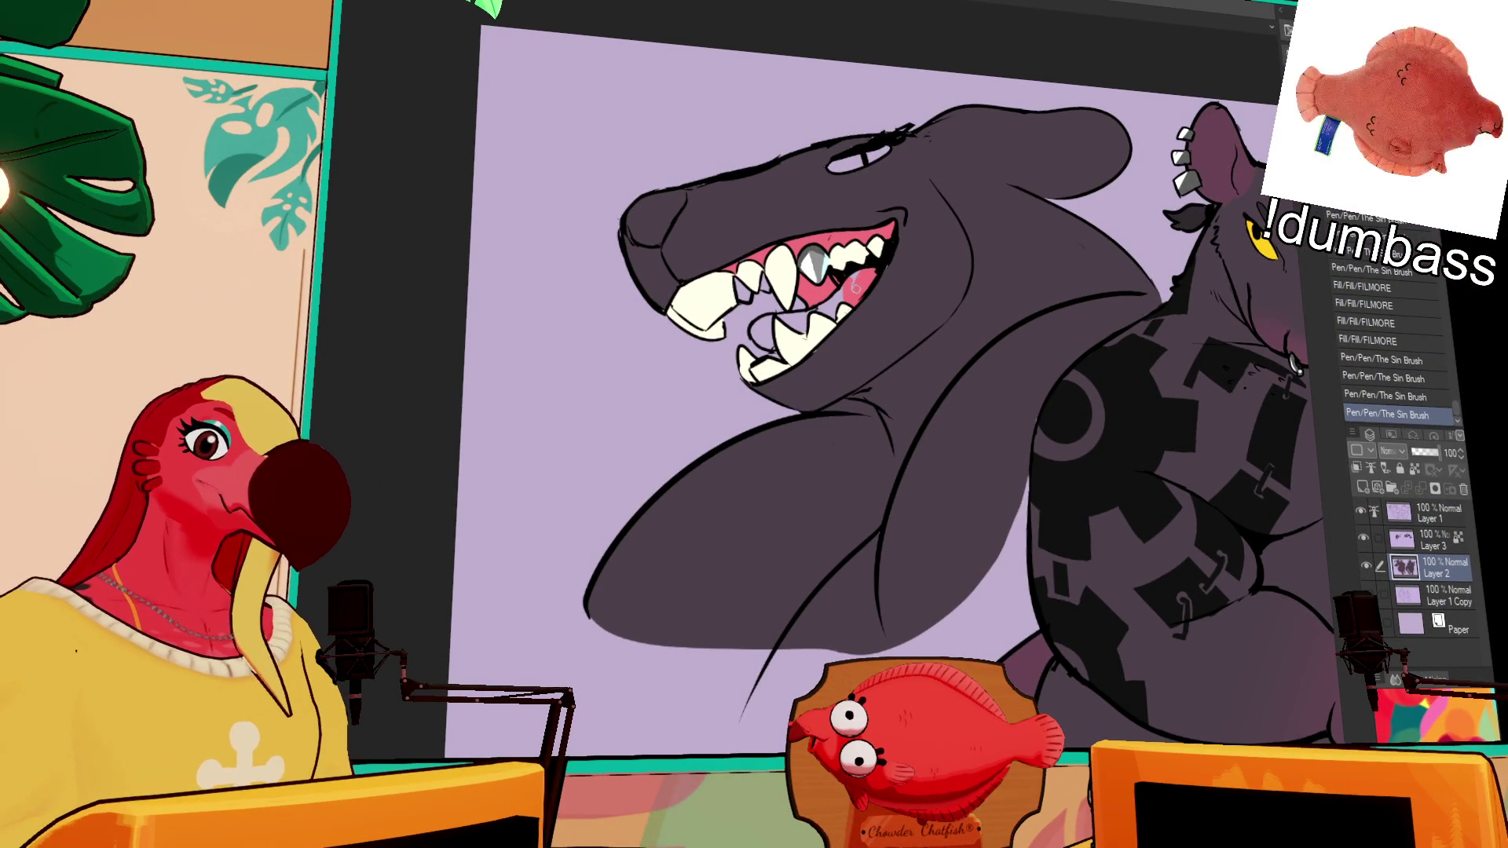
Step: Fill the remaining small gaps in the shark's mouth and tongue pink
click(834, 302)
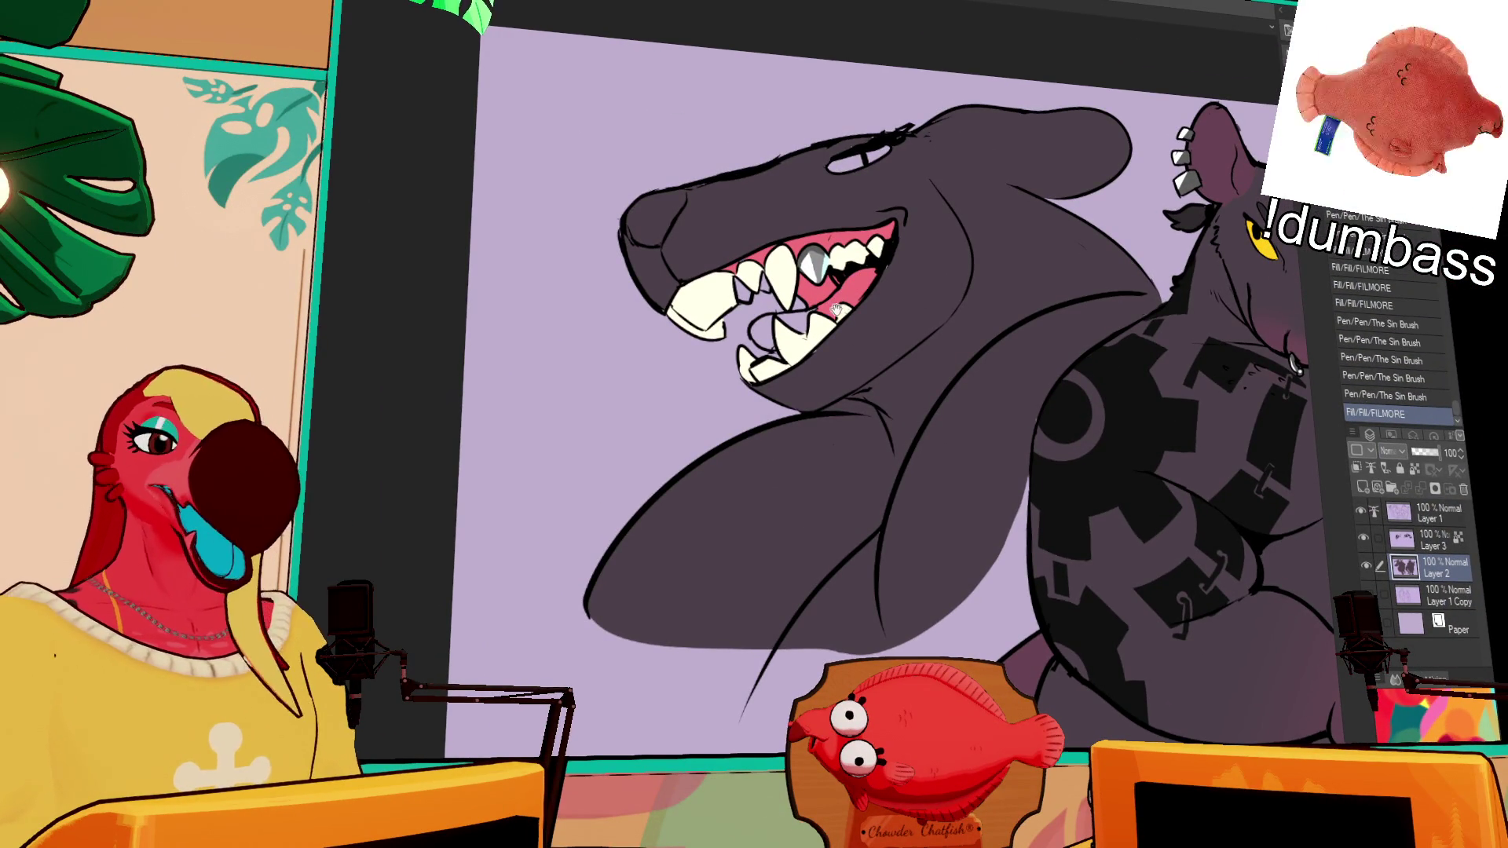
drag(836, 309, 844, 322)
click(785, 337)
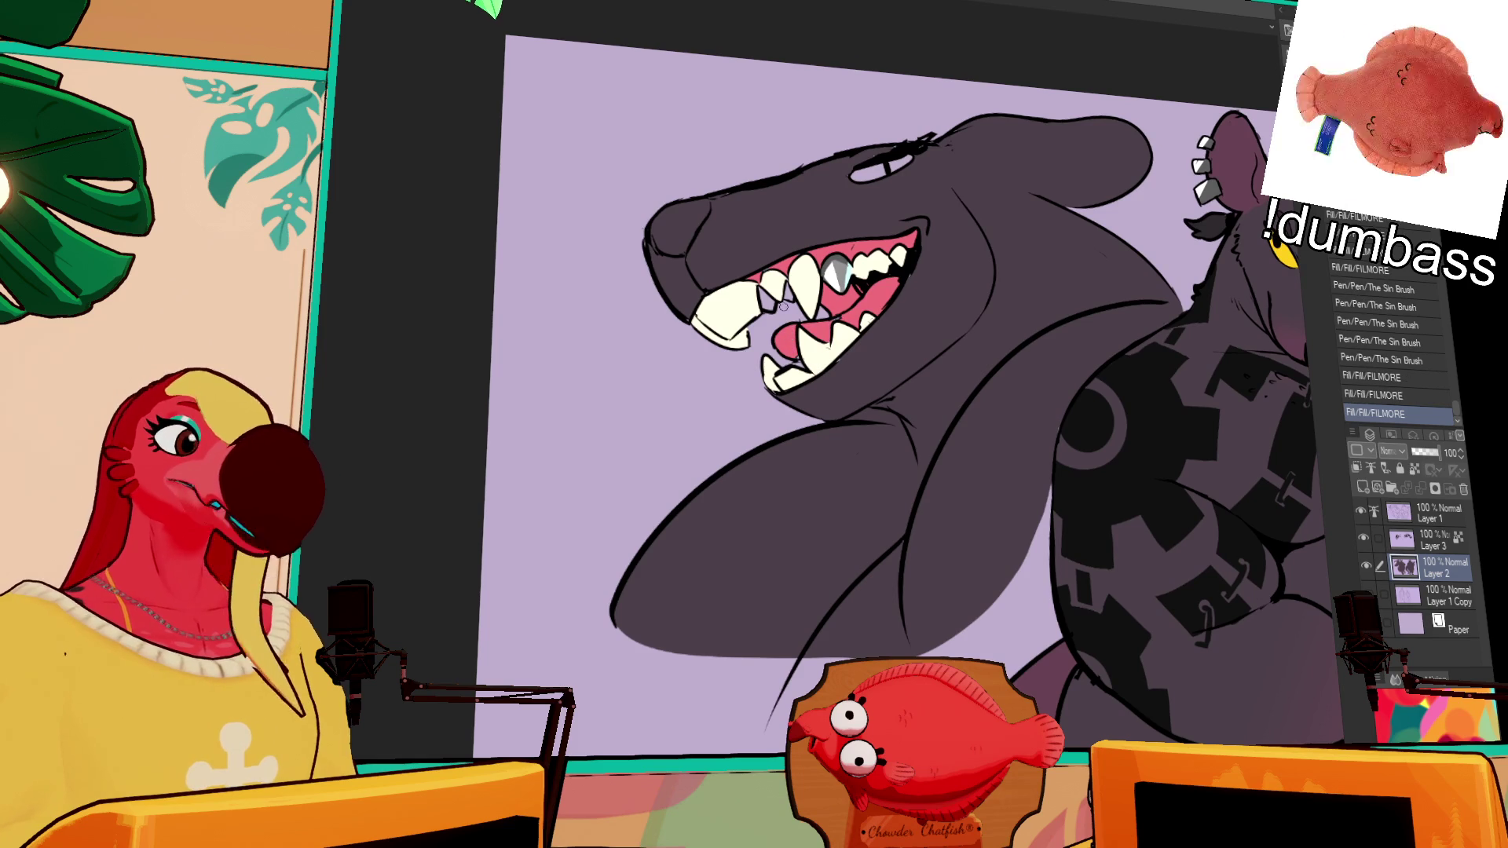
click(809, 296)
click(844, 236)
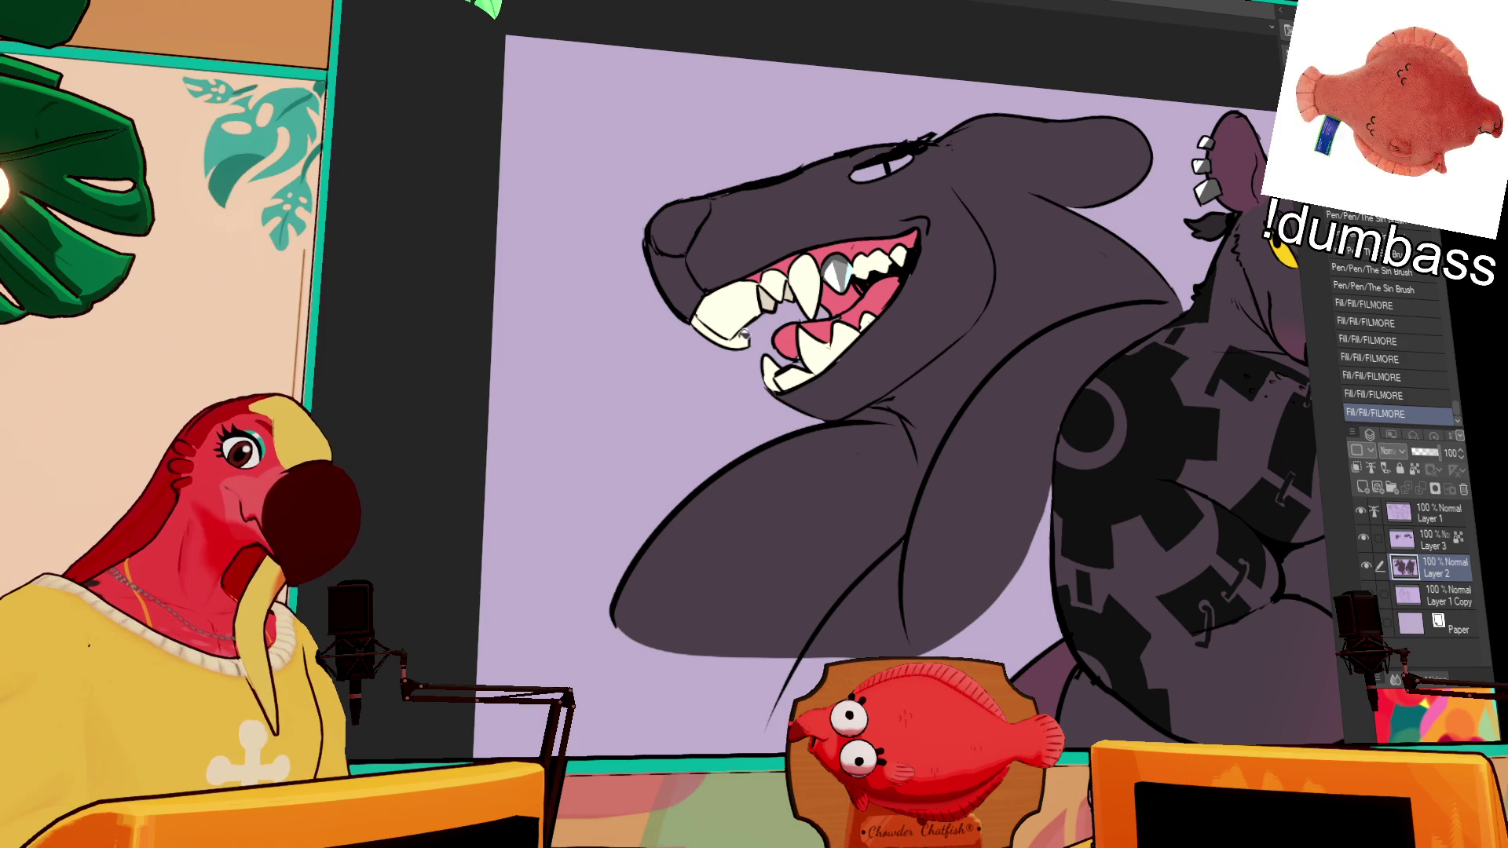
Step: Paint the selected lower-left tooth cream, tidy the mouth edges, and undo two erase strokes
click(743, 335)
drag(738, 330, 800, 365)
key(ctrl+d)
drag(899, 276, 854, 308)
drag(1050, 222, 1058, 227)
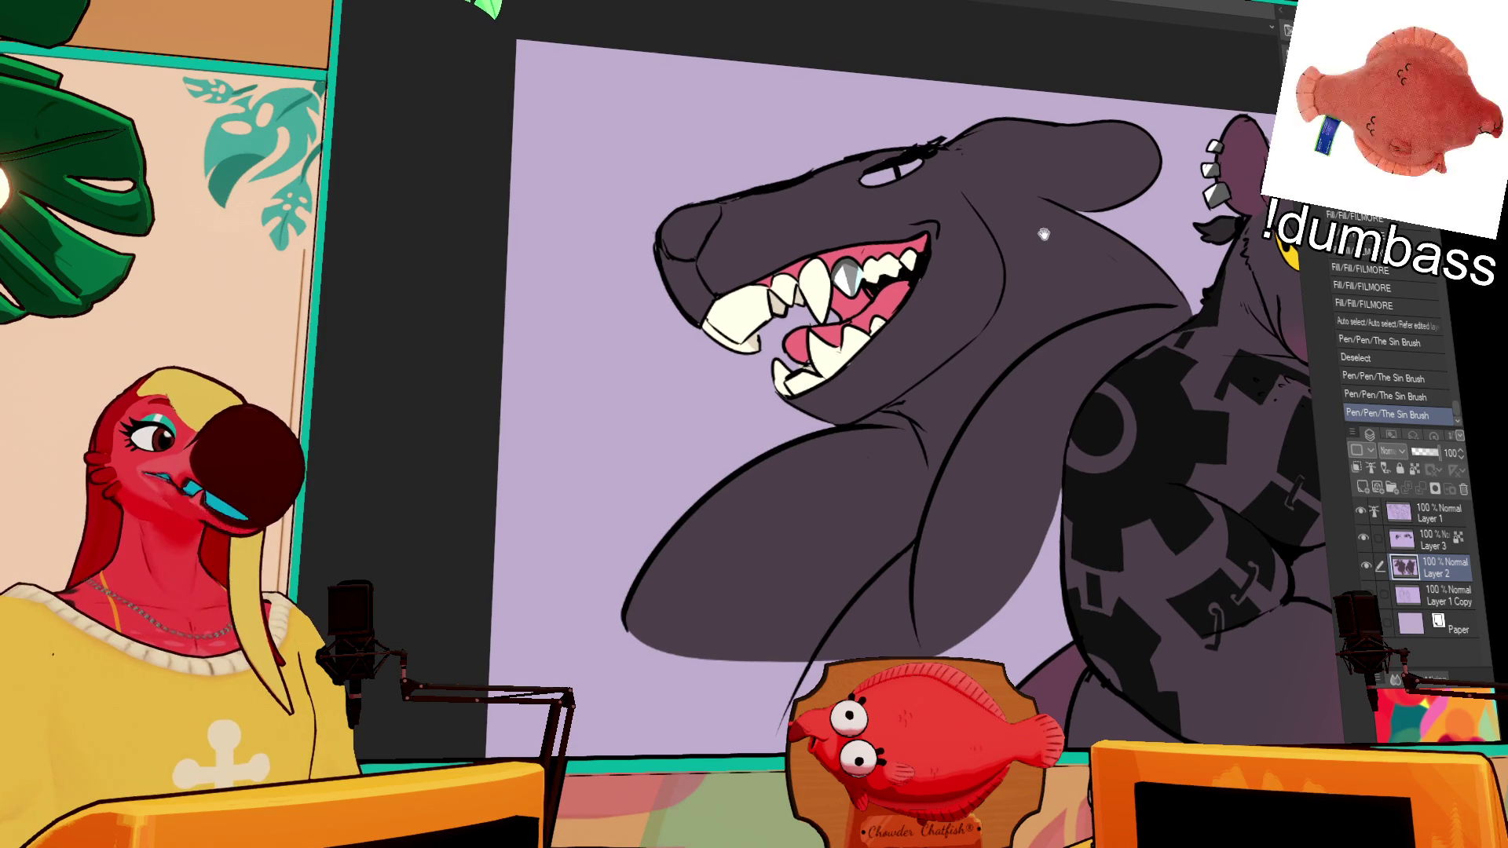
mouse_move(911, 248)
mouse_down()
mouse_move(920, 234)
mouse_move(858, 250)
mouse_move(868, 239)
mouse_up()
key(ctrl+z)
key(ctrl+z)
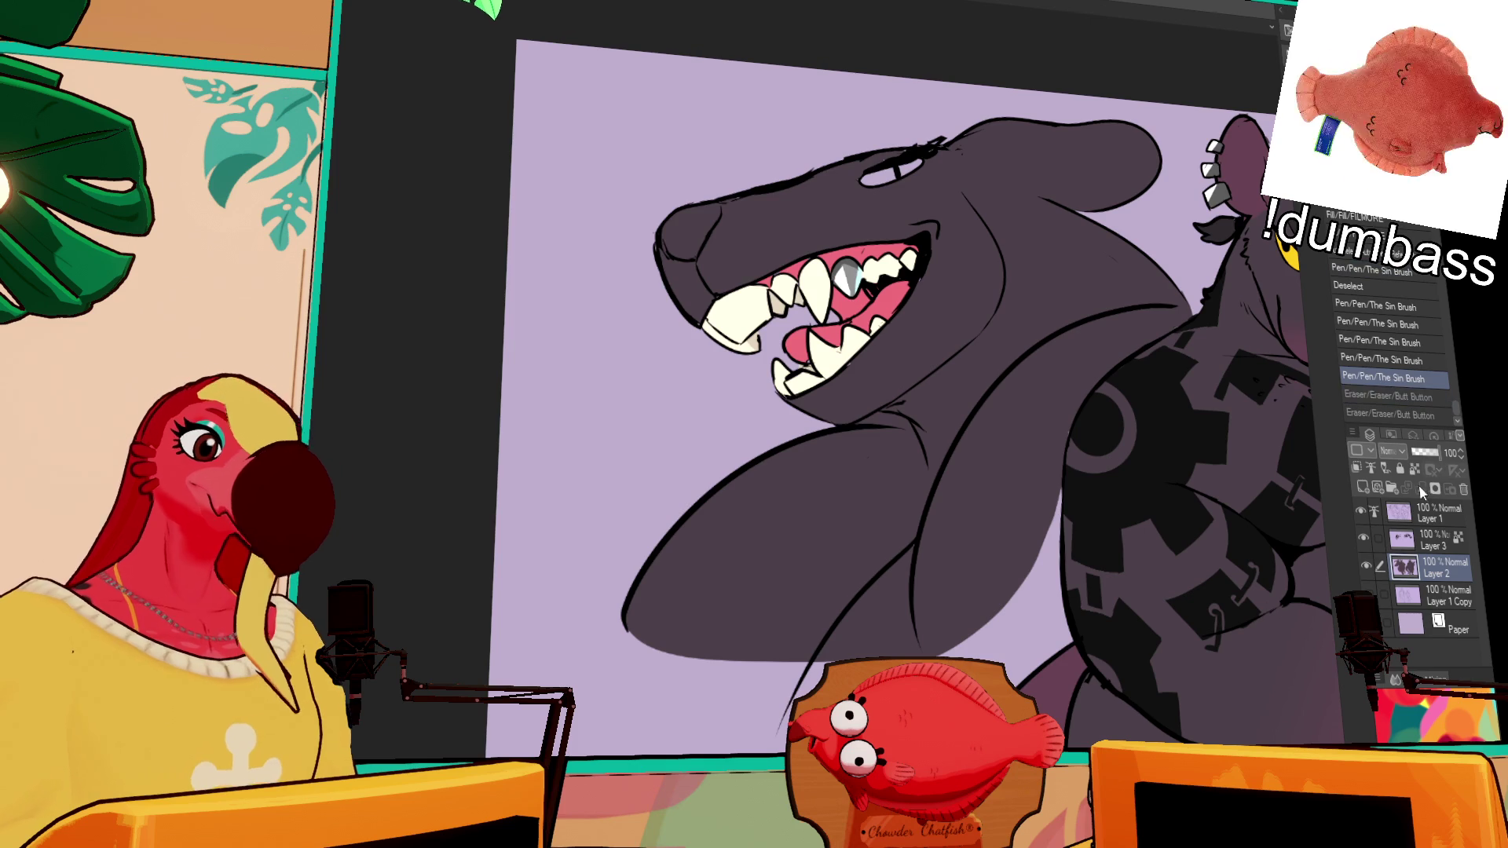
click(1434, 512)
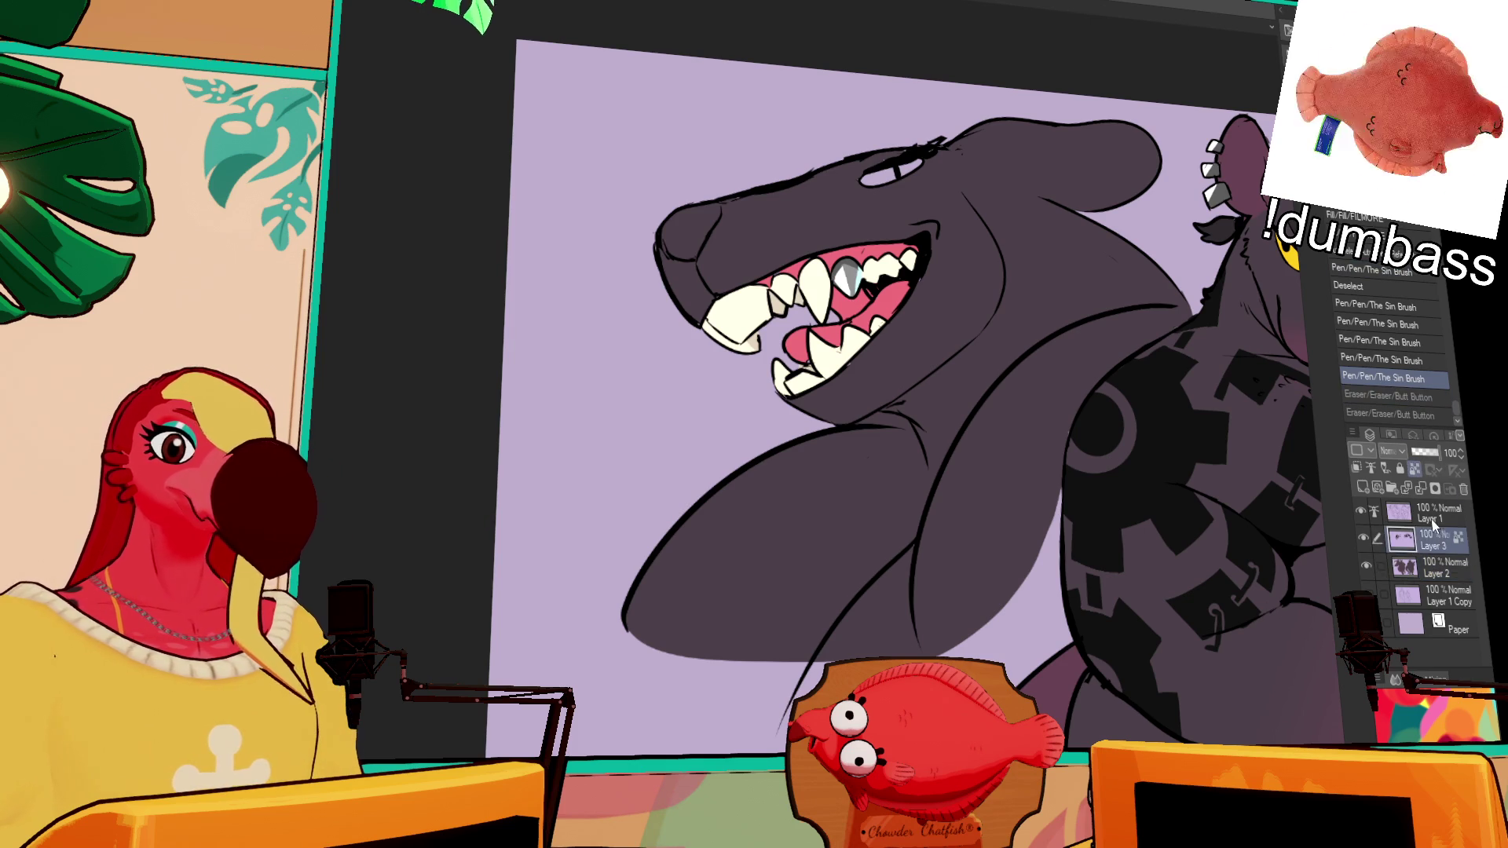
Step: Ink a heavier lower jaw line under the shark's bottom teeth, covering white gaps
key(ctrl+z)
drag(760, 280, 926, 229)
key(ctrl+z)
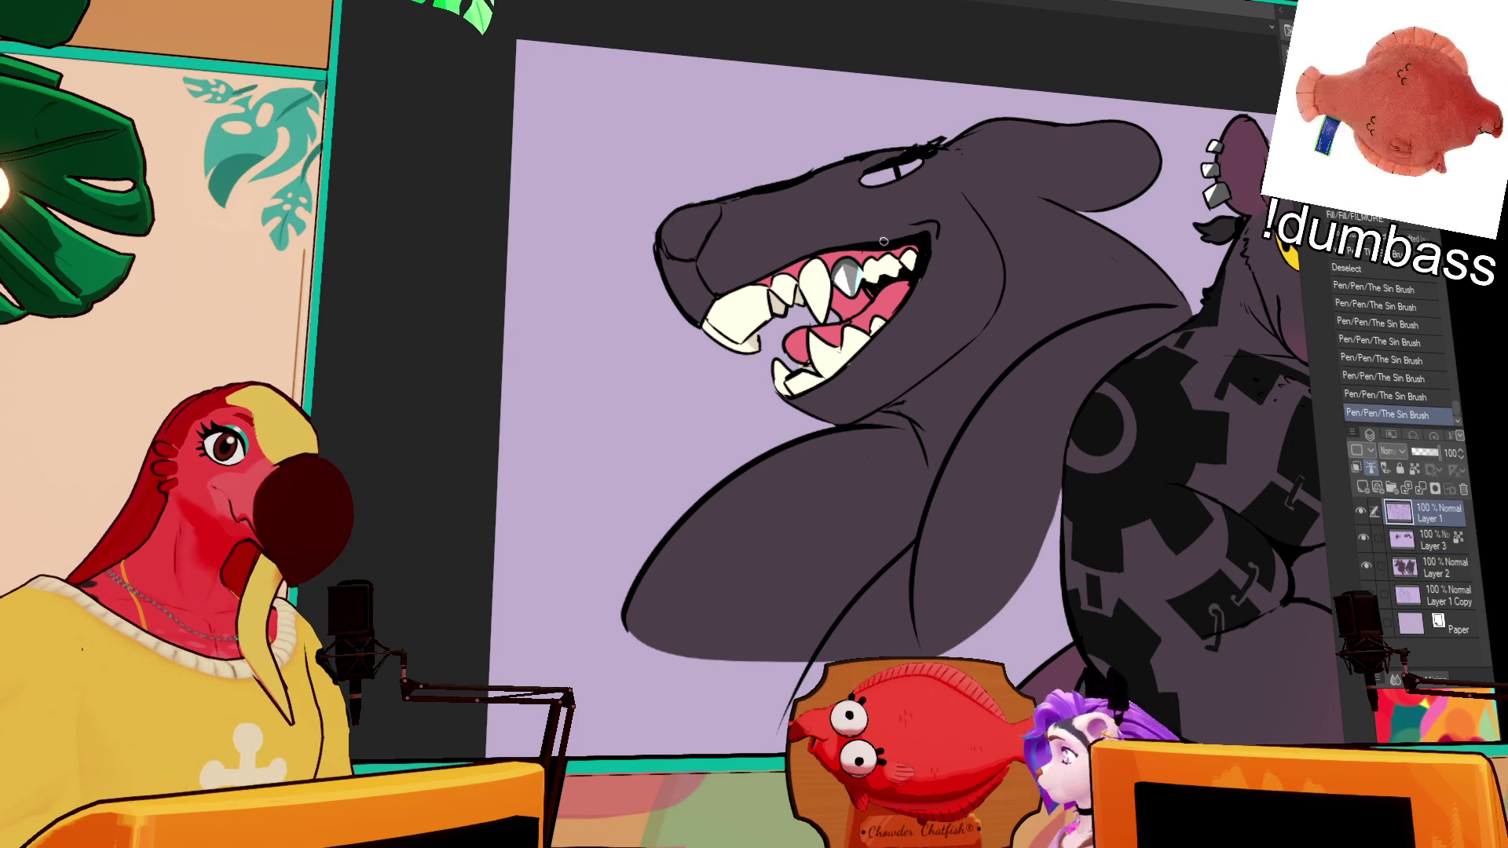
mouse_move(785, 403)
mouse_down()
mouse_move(852, 371)
mouse_move(905, 302)
mouse_up()
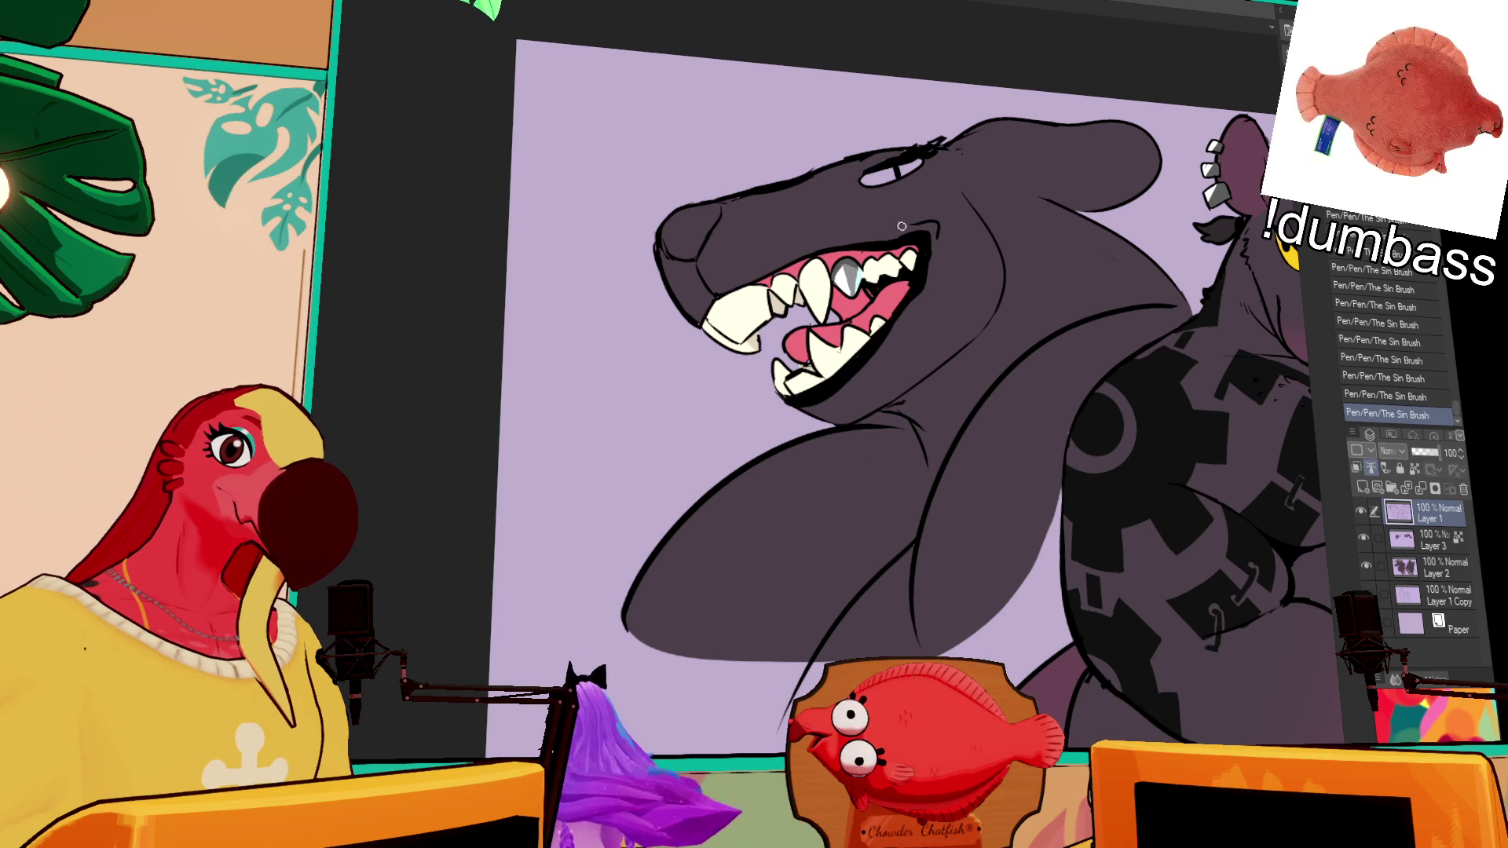
drag(850, 370, 869, 346)
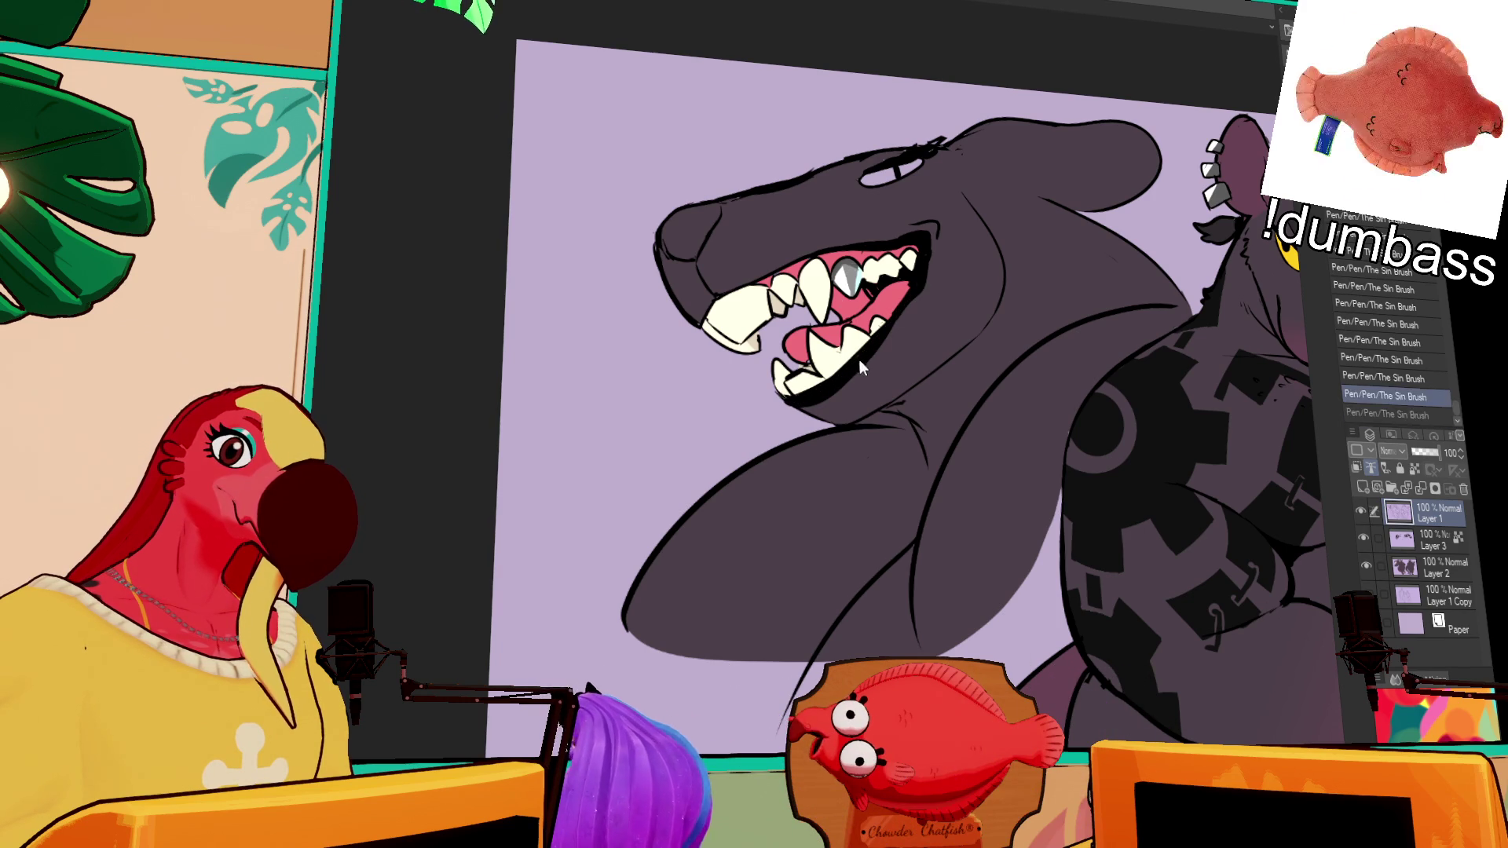
mouse_move(821, 390)
mouse_down()
mouse_move(783, 396)
mouse_move(822, 390)
mouse_up()
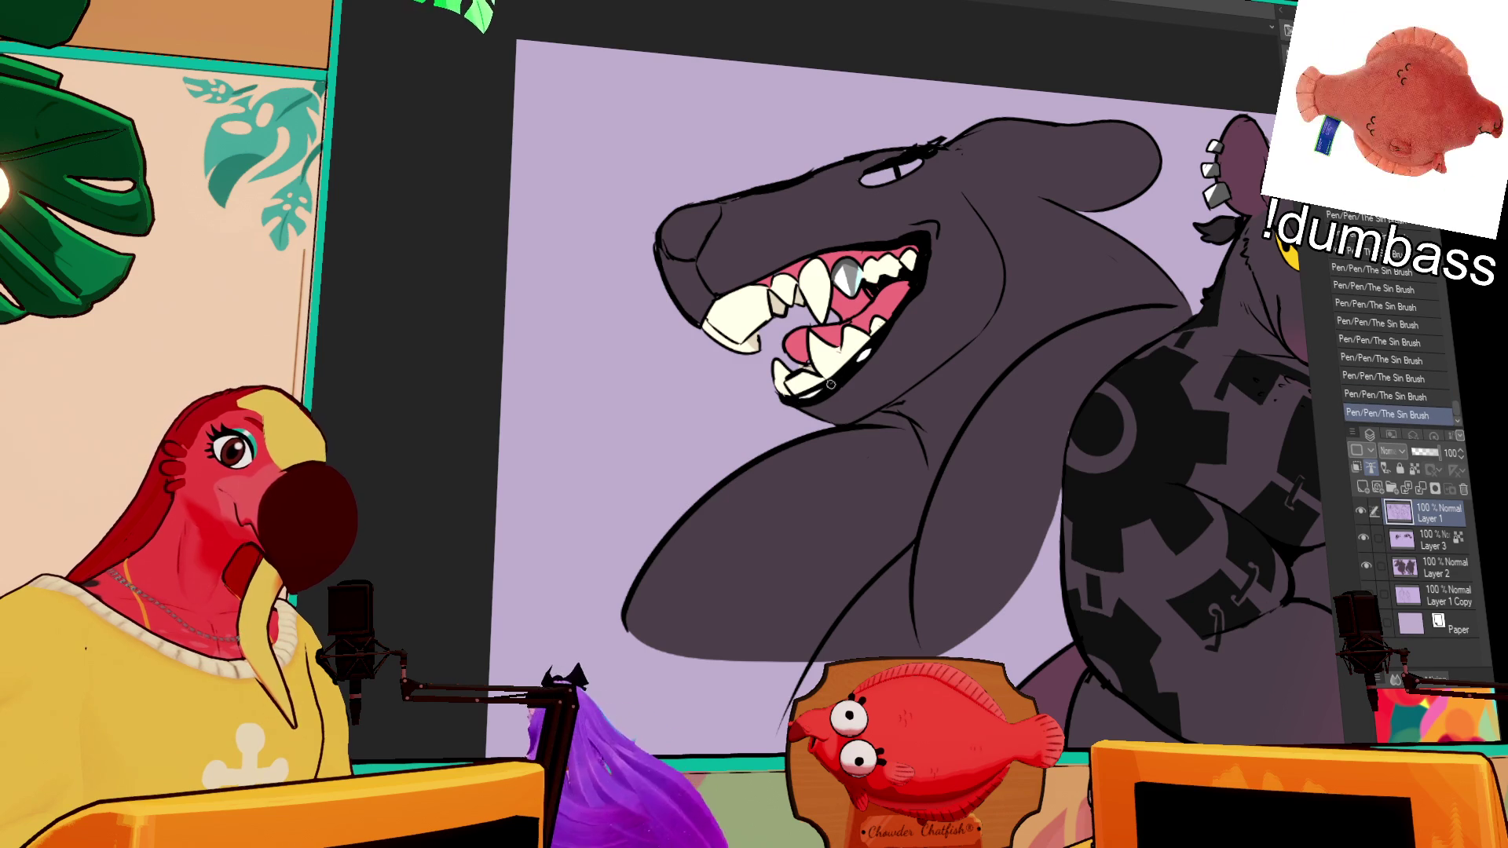
drag(889, 324, 873, 349)
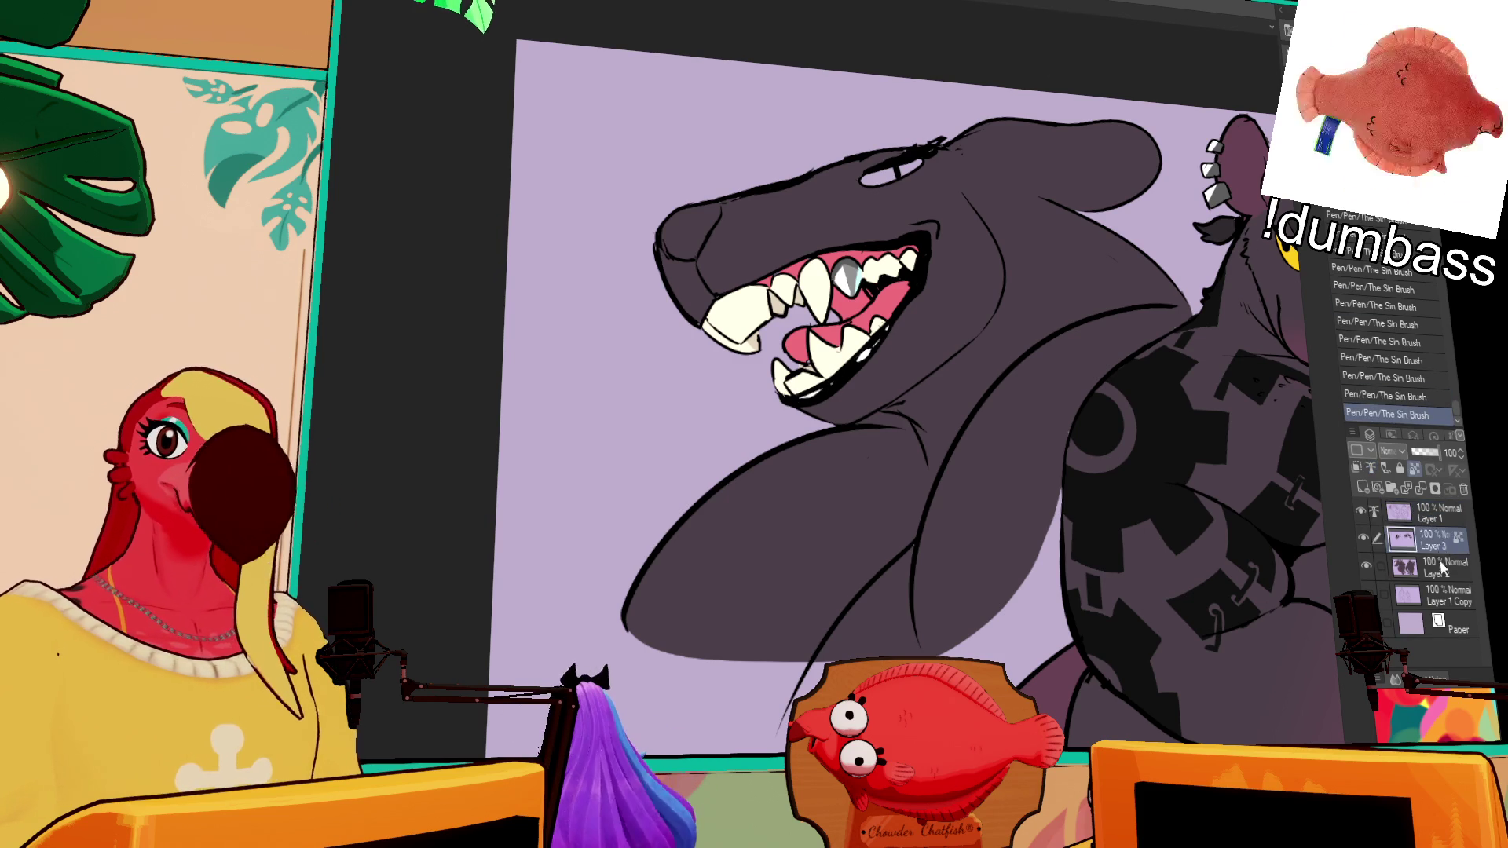
Step: Touch up the eye outline on Layer 1, then fill the shark's eye yellow on Layer 2
click(1406, 567)
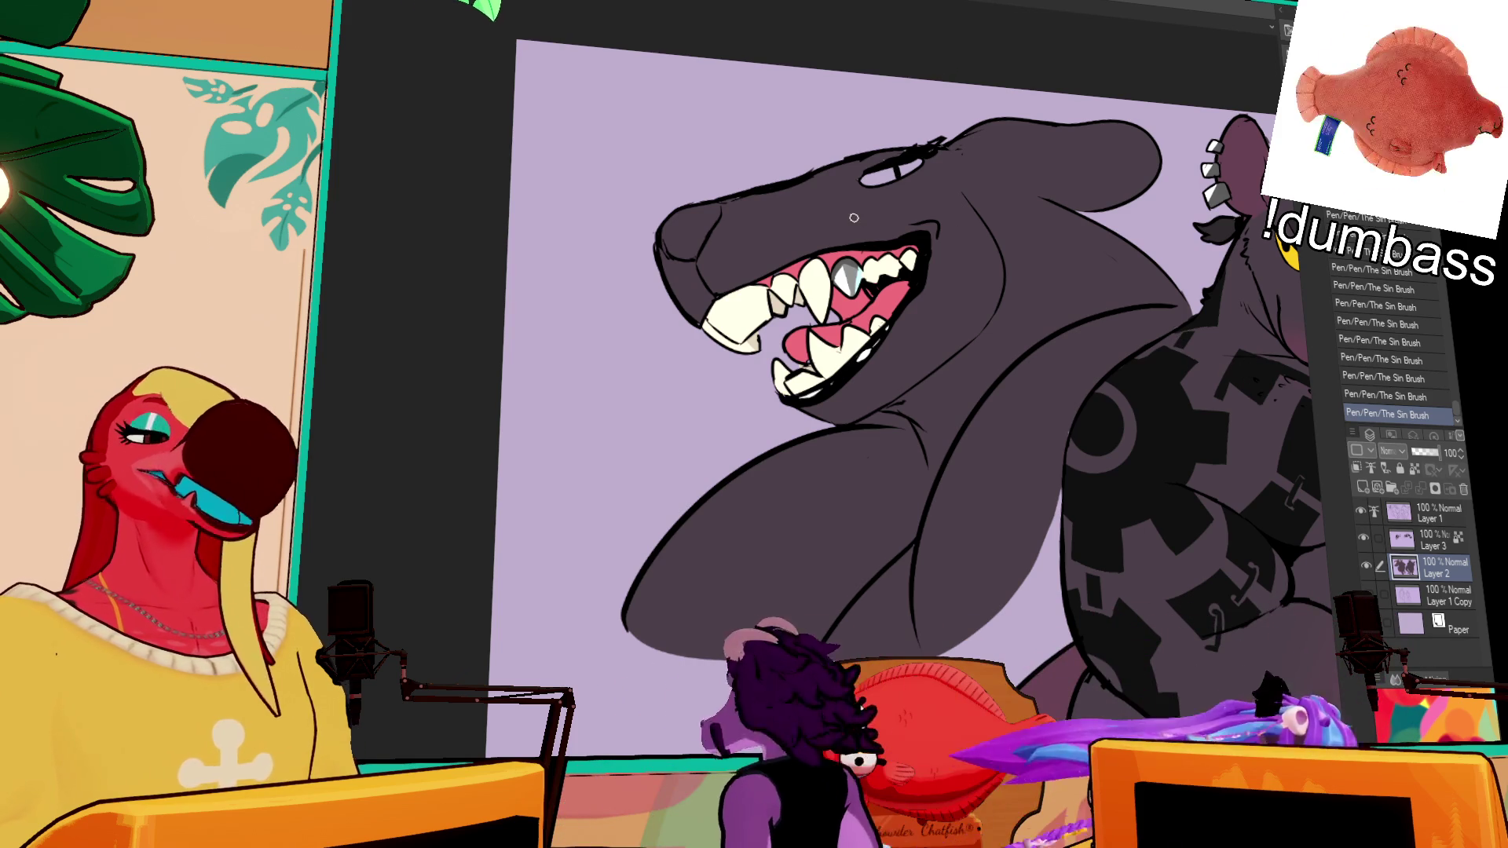
ctrl+shift+click(915, 284)
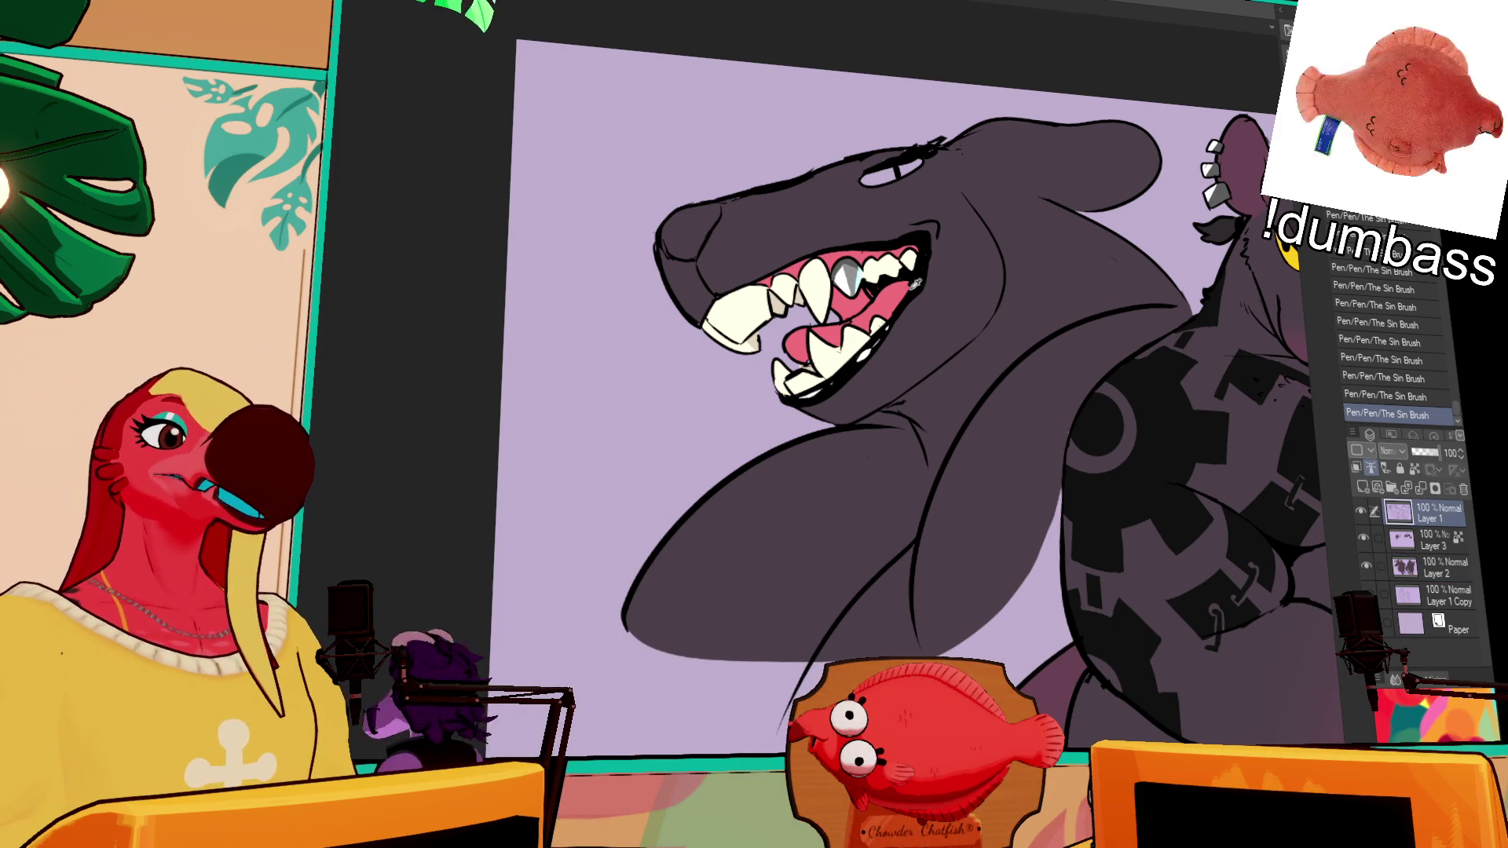
drag(1098, 364, 1112, 384)
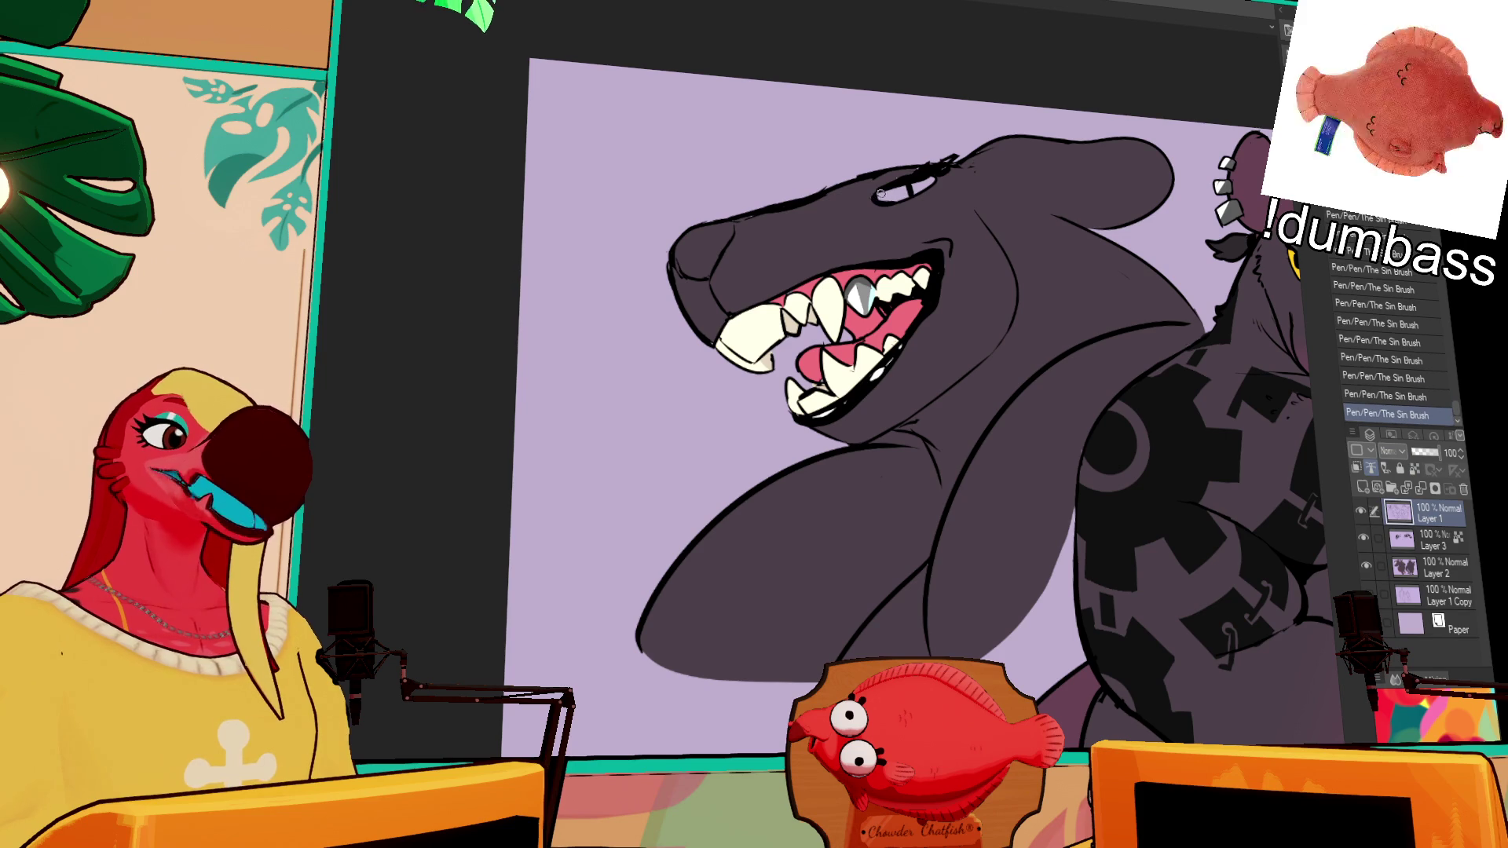
drag(888, 195, 938, 178)
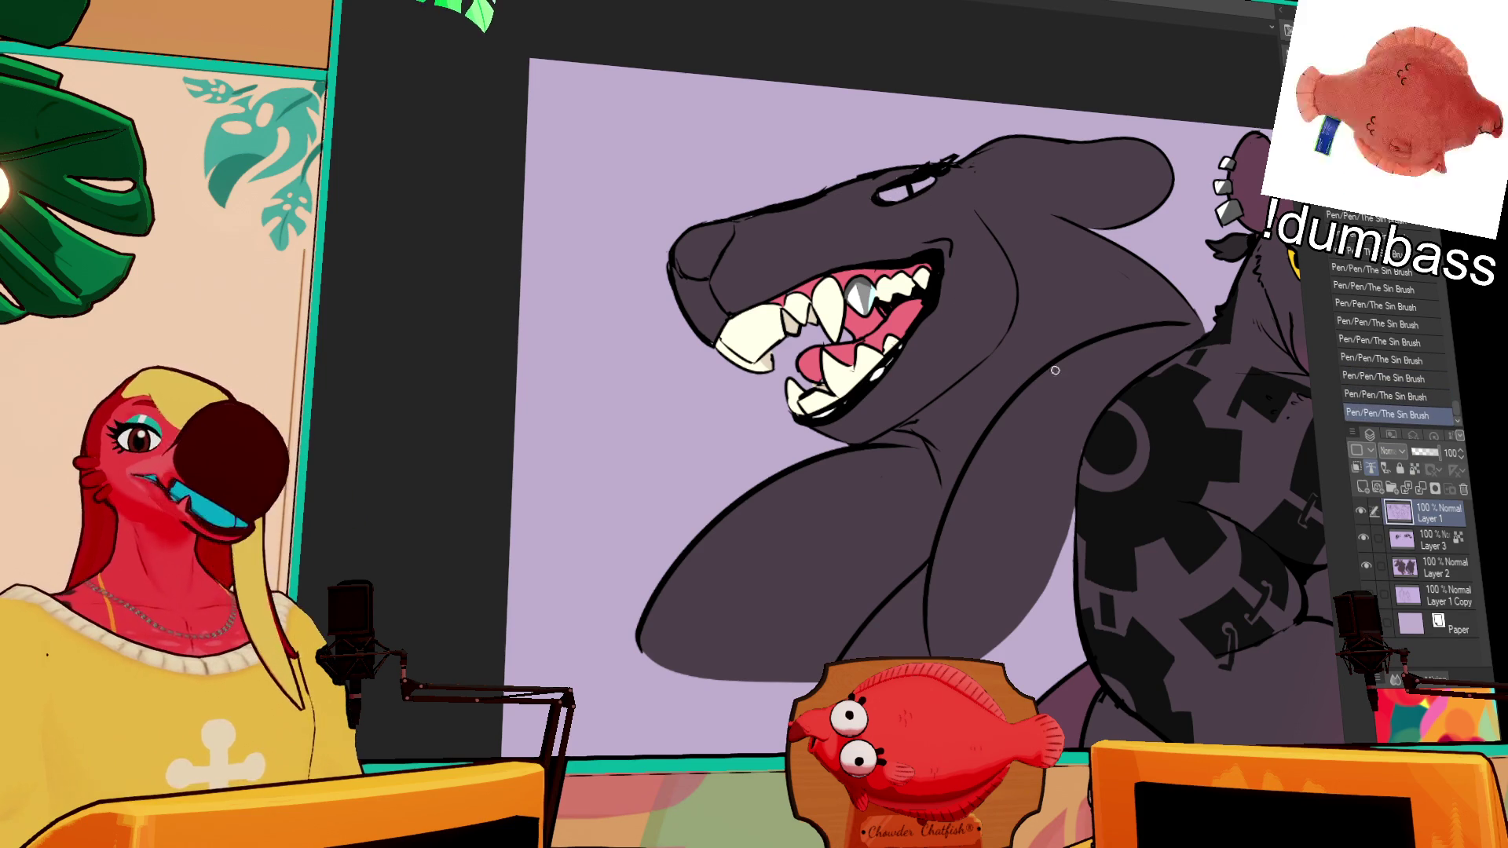
click(1445, 567)
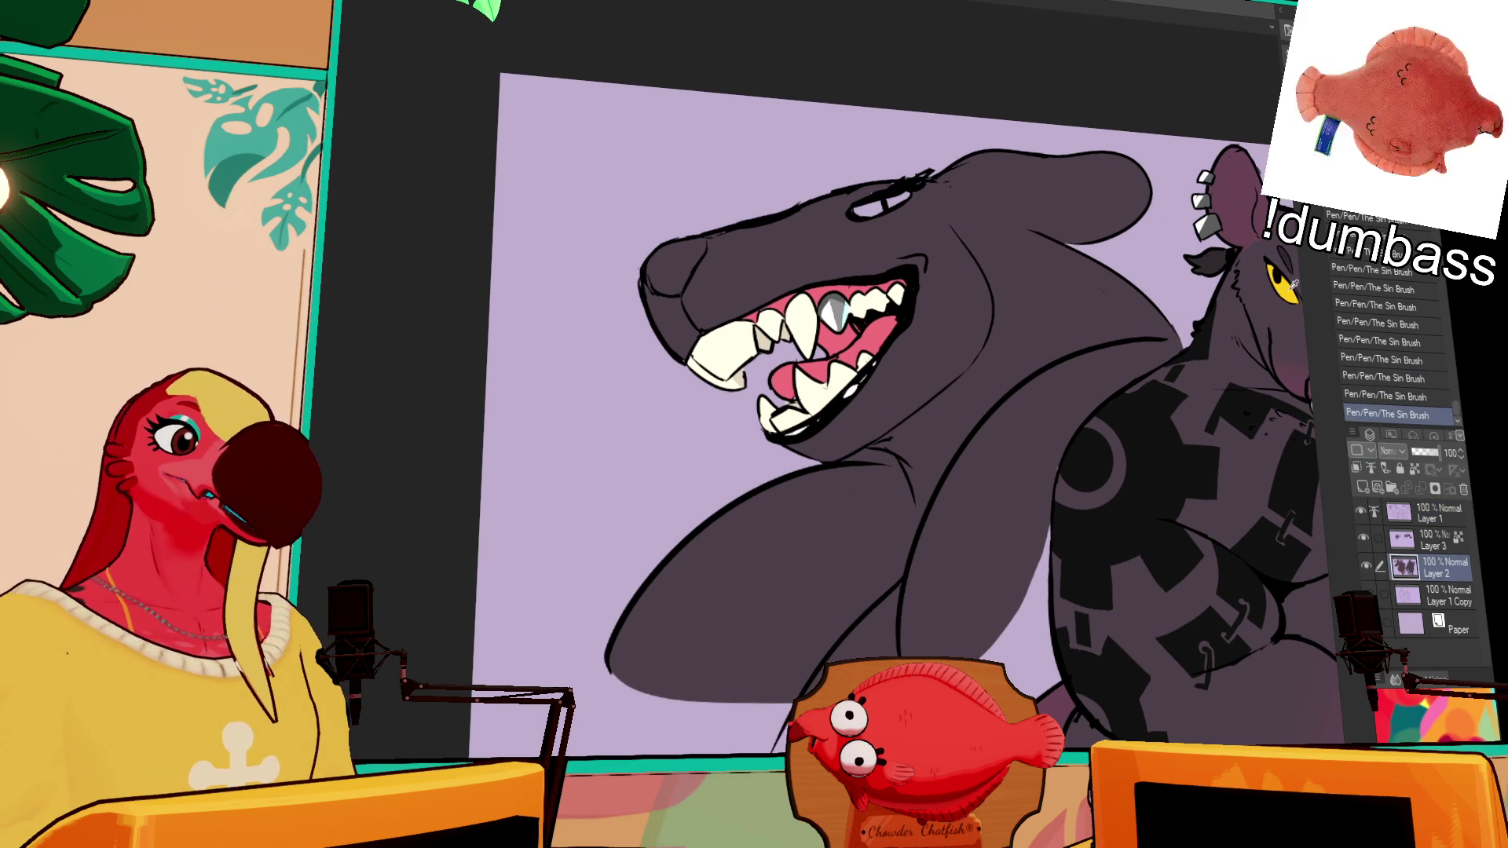
click(864, 209)
click(895, 201)
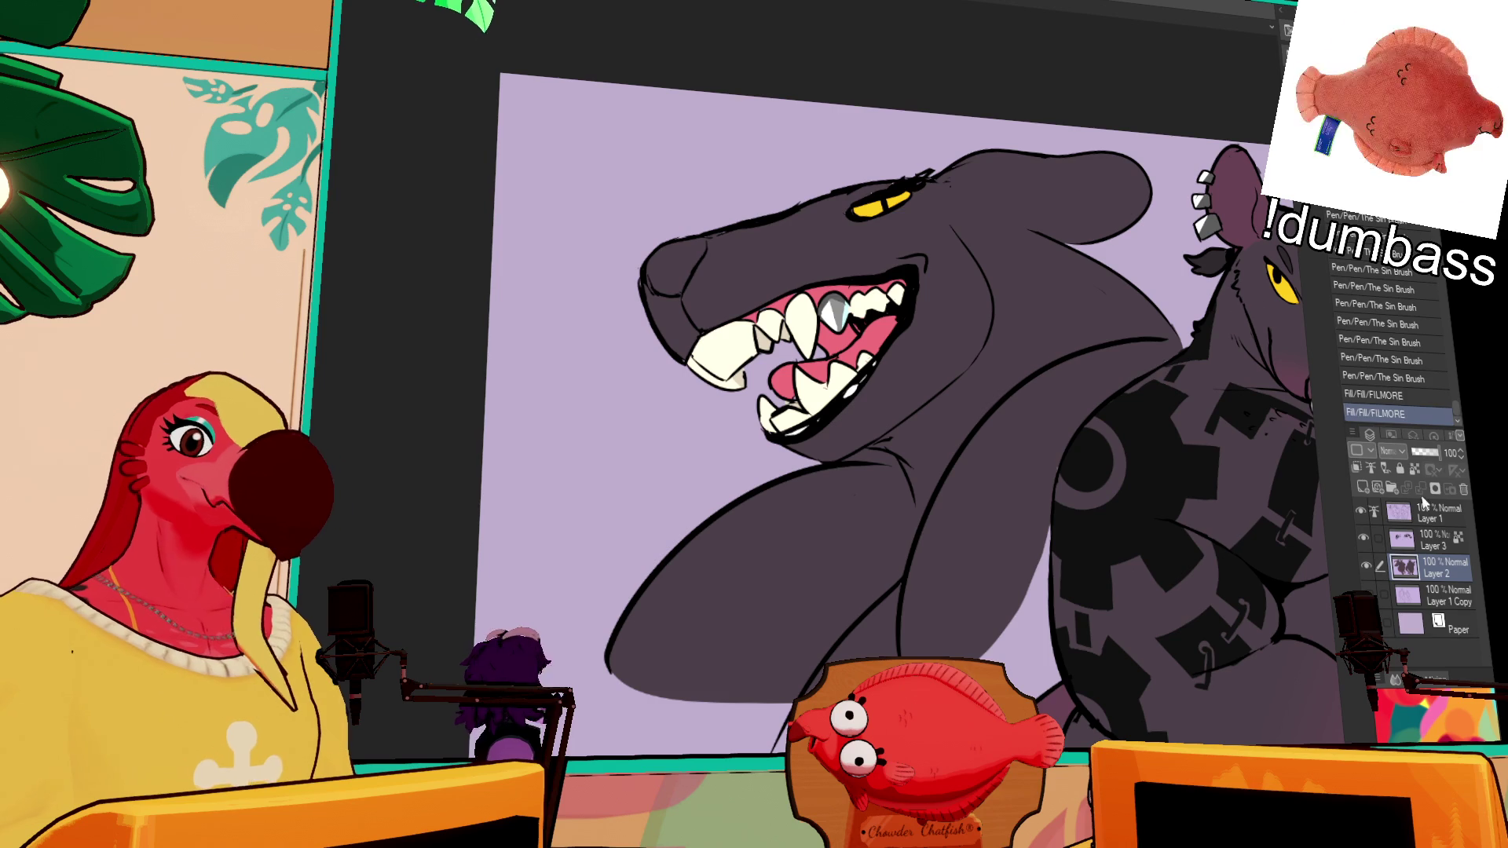
Step: Add a small ink stroke near the shark's eye on Layer 1
click(1423, 507)
drag(873, 198, 890, 208)
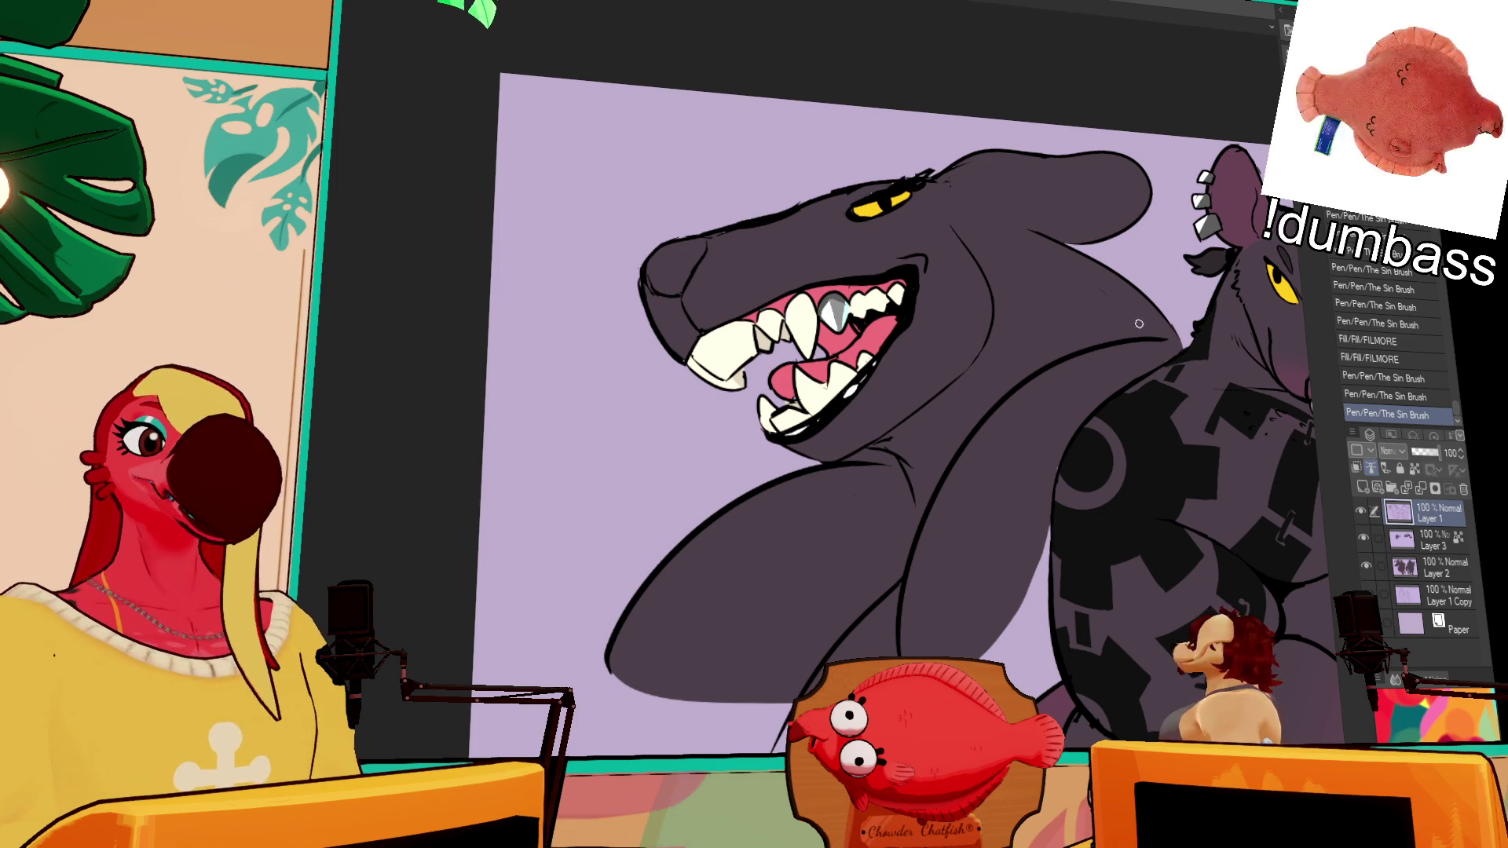
drag(1244, 320, 1233, 317)
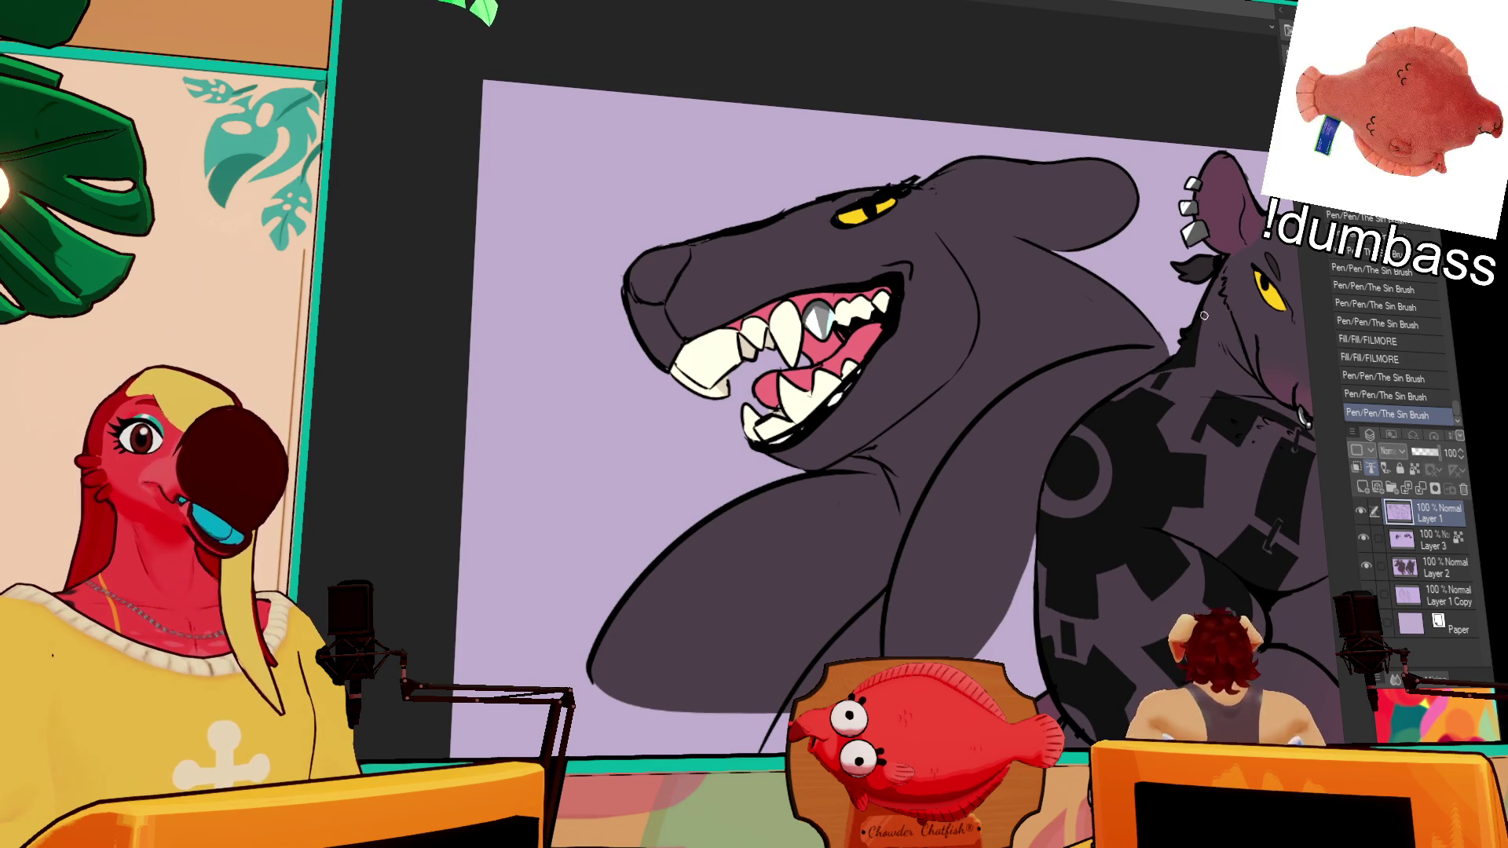
scroll(1206, 330, down, 1)
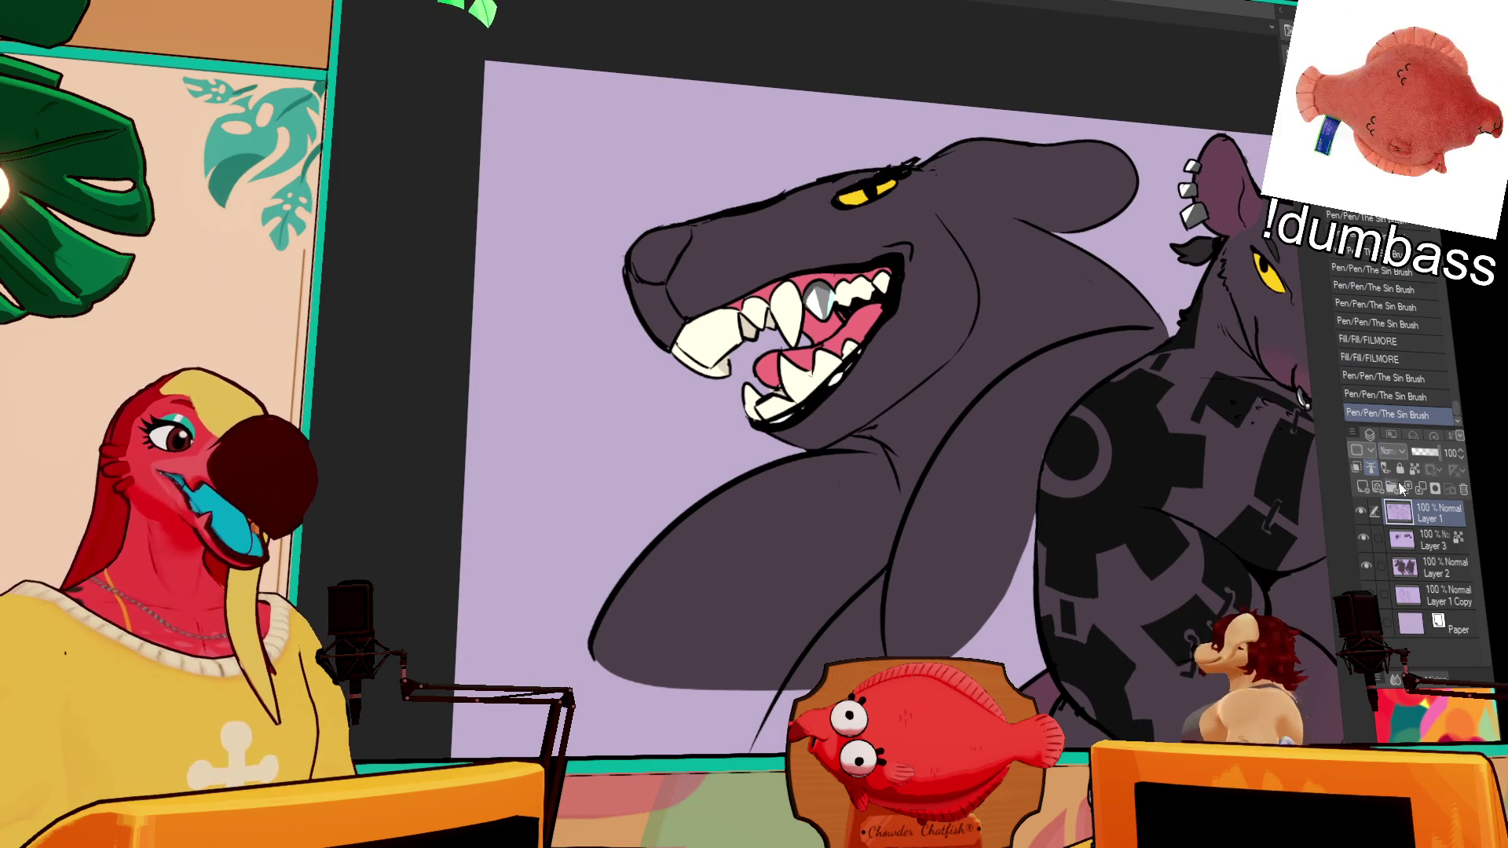
Step: On Layer 2, auto-select the whole shark body for shading
click(1445, 567)
scroll(1102, 181, up, 3)
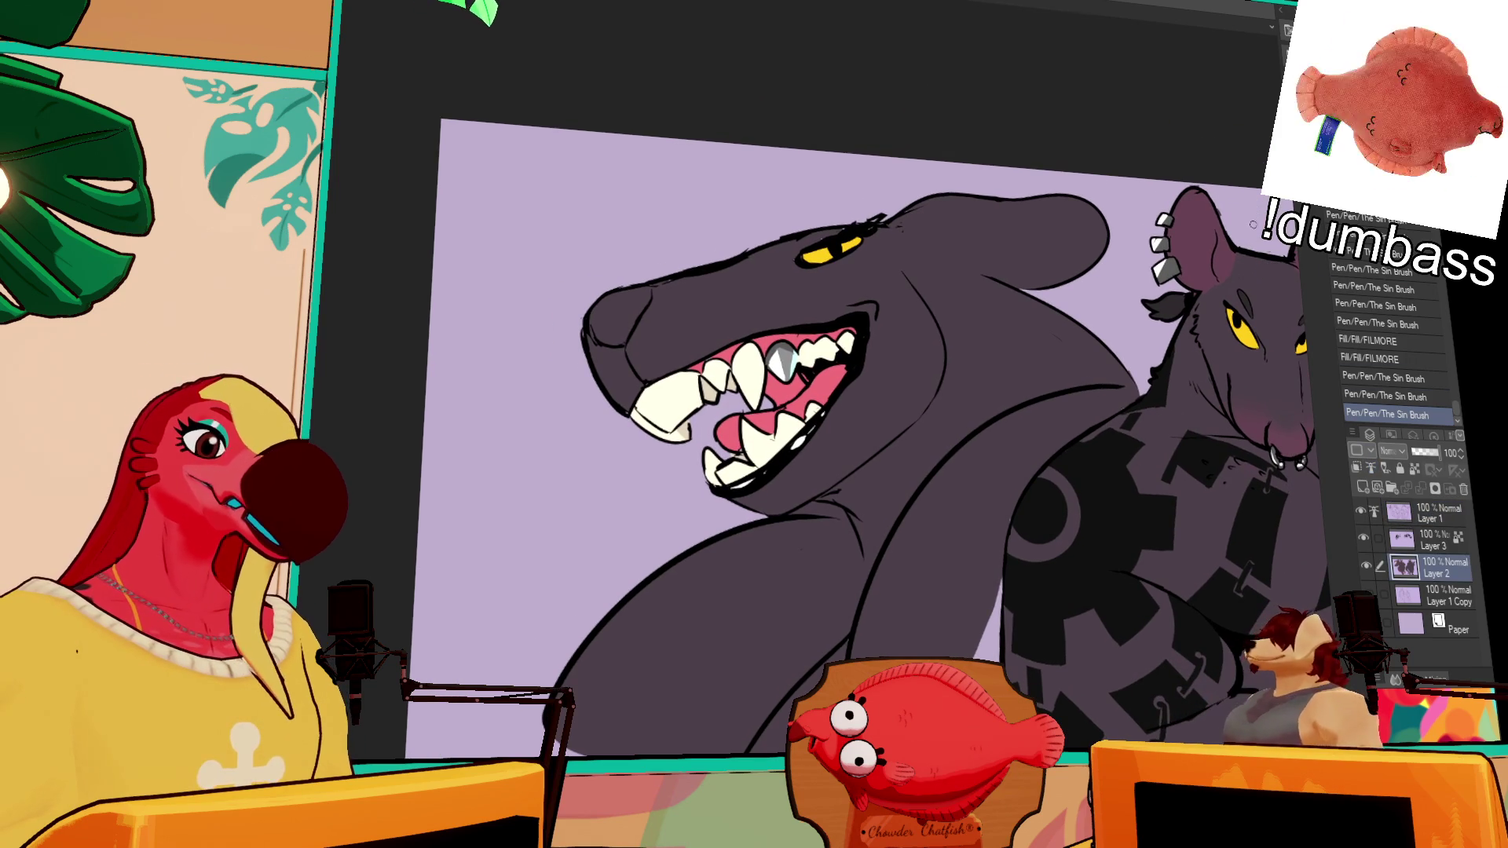
drag(1102, 181, 1029, 169)
scroll(858, 472, up, 3)
scroll(857, 471, down, 3)
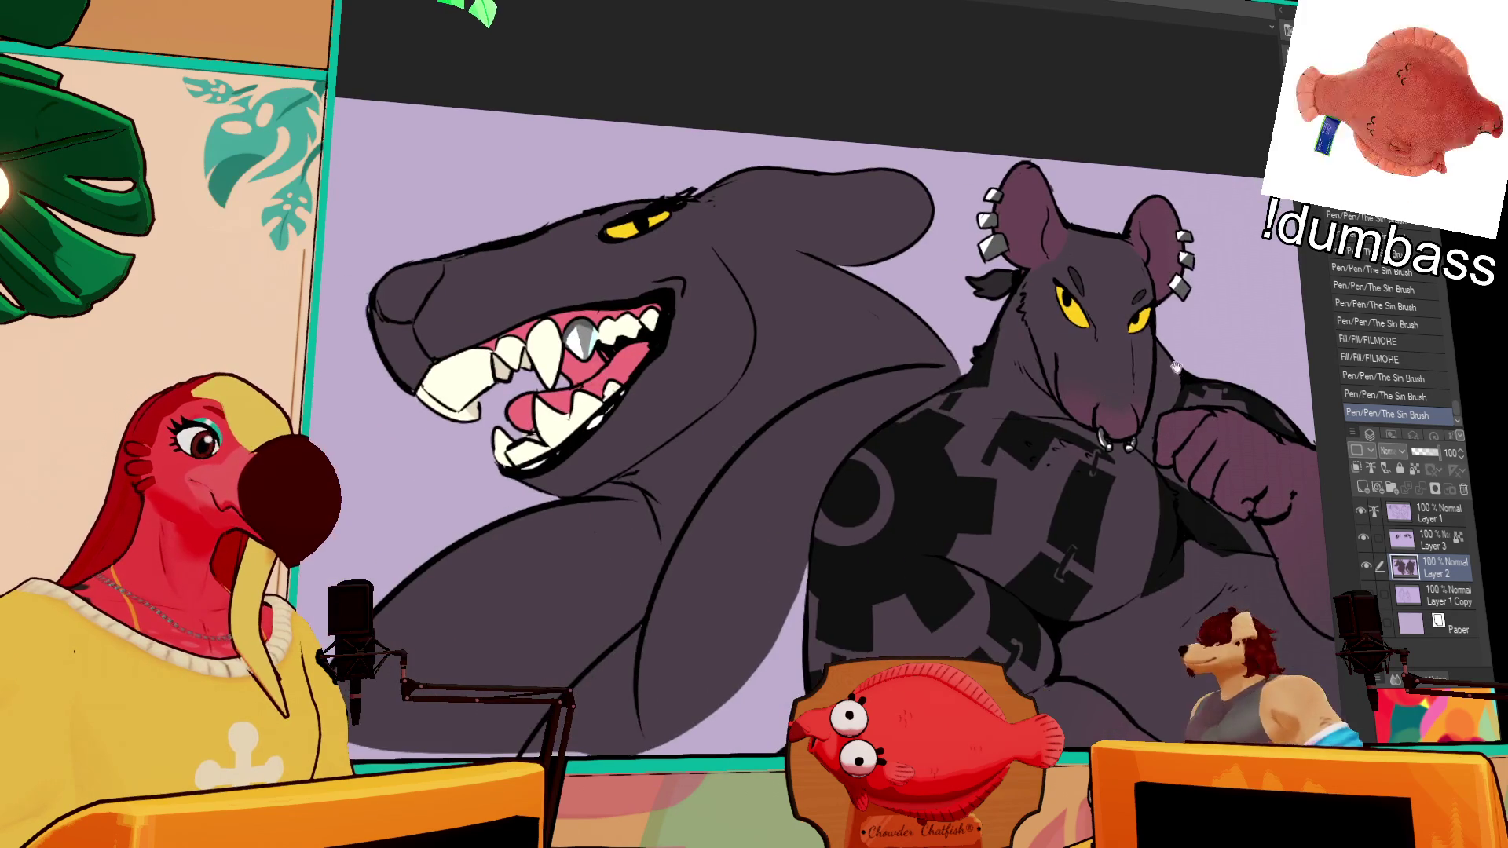
scroll(1173, 361, down, 2)
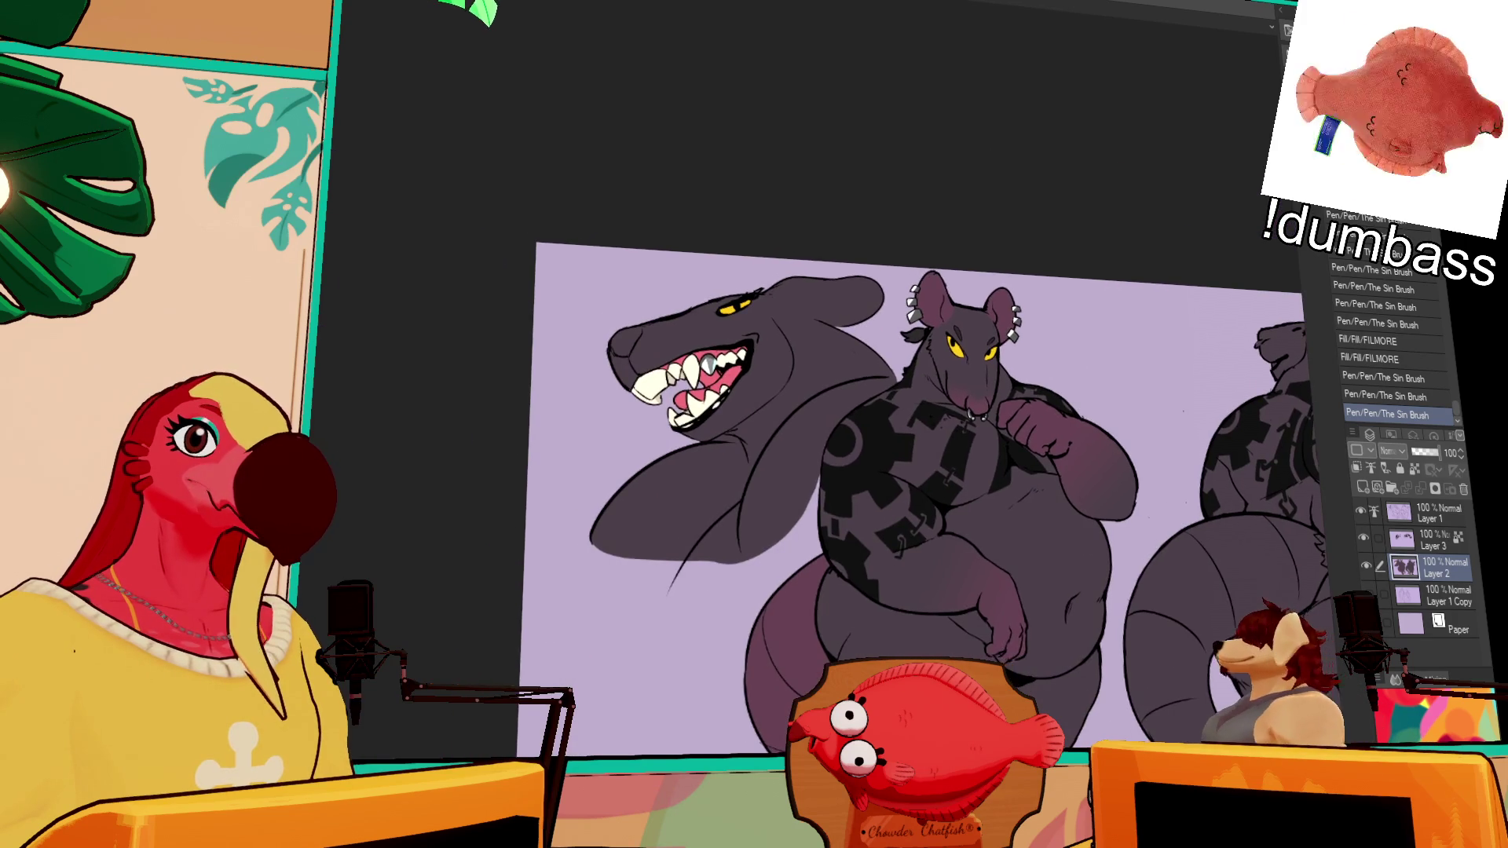
scroll(696, 398, up, 3)
click(845, 623)
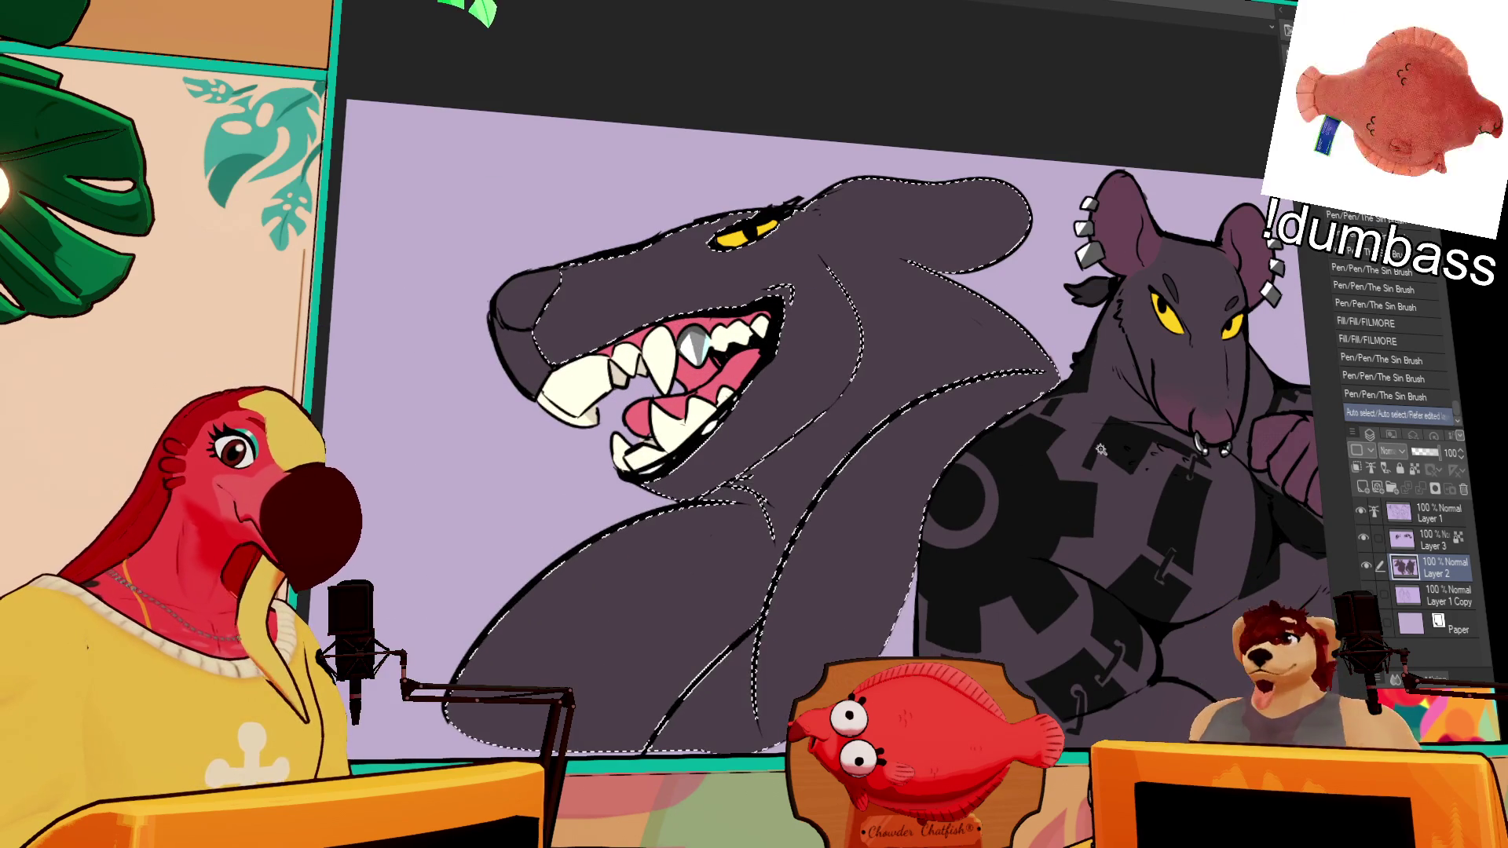
Step: Expand the shark selection and airbrush soft shadow onto its lower-left and lower-right body
key(ctrl+alt+e)
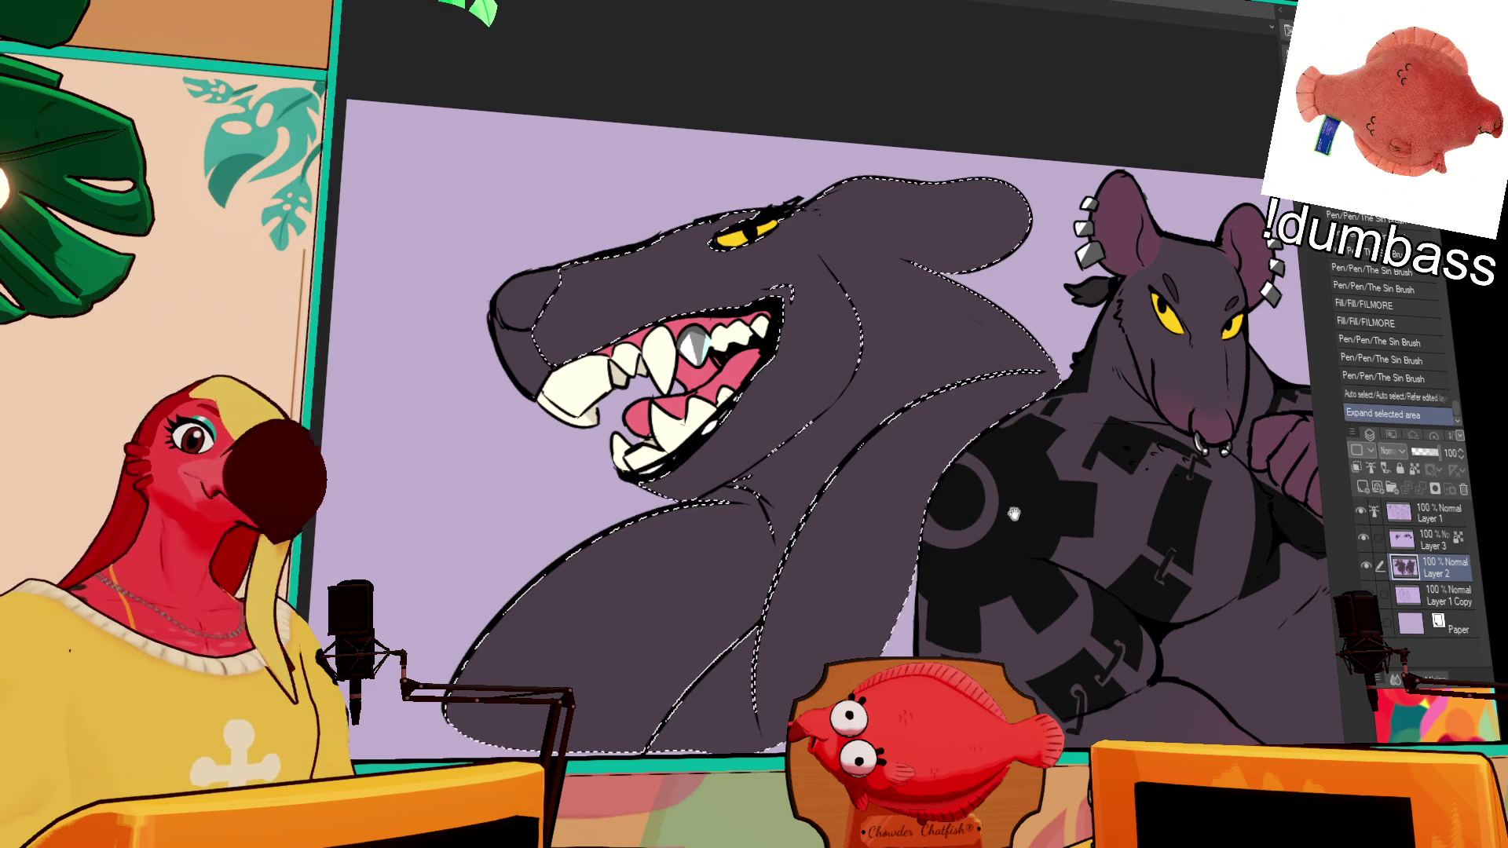
drag(1026, 469, 1043, 450)
drag(534, 707, 640, 690)
drag(978, 604, 981, 585)
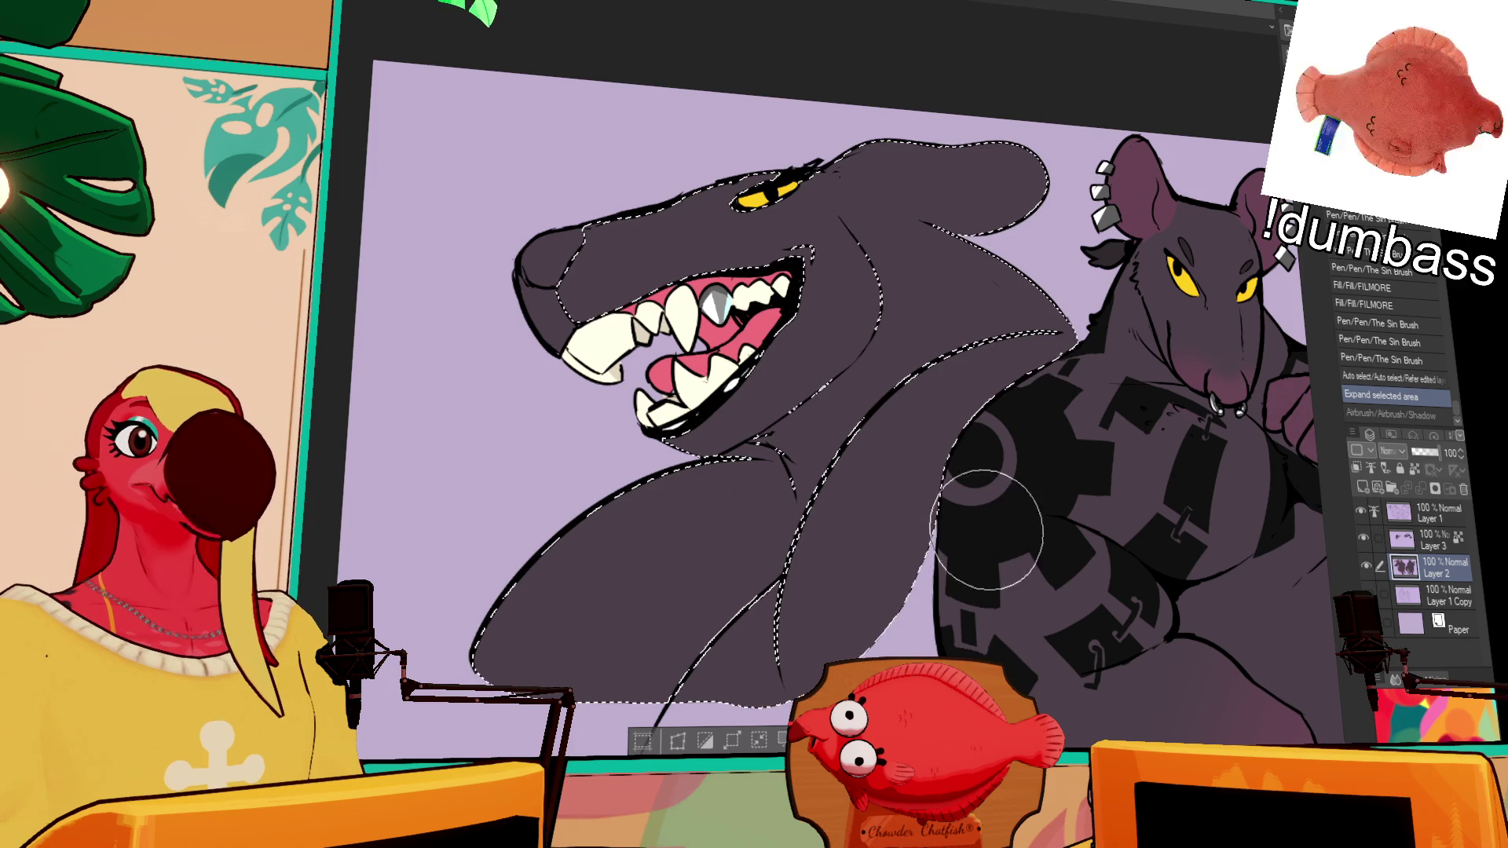
key(ctrl+y)
key(ctrl+z)
key(ctrl+y)
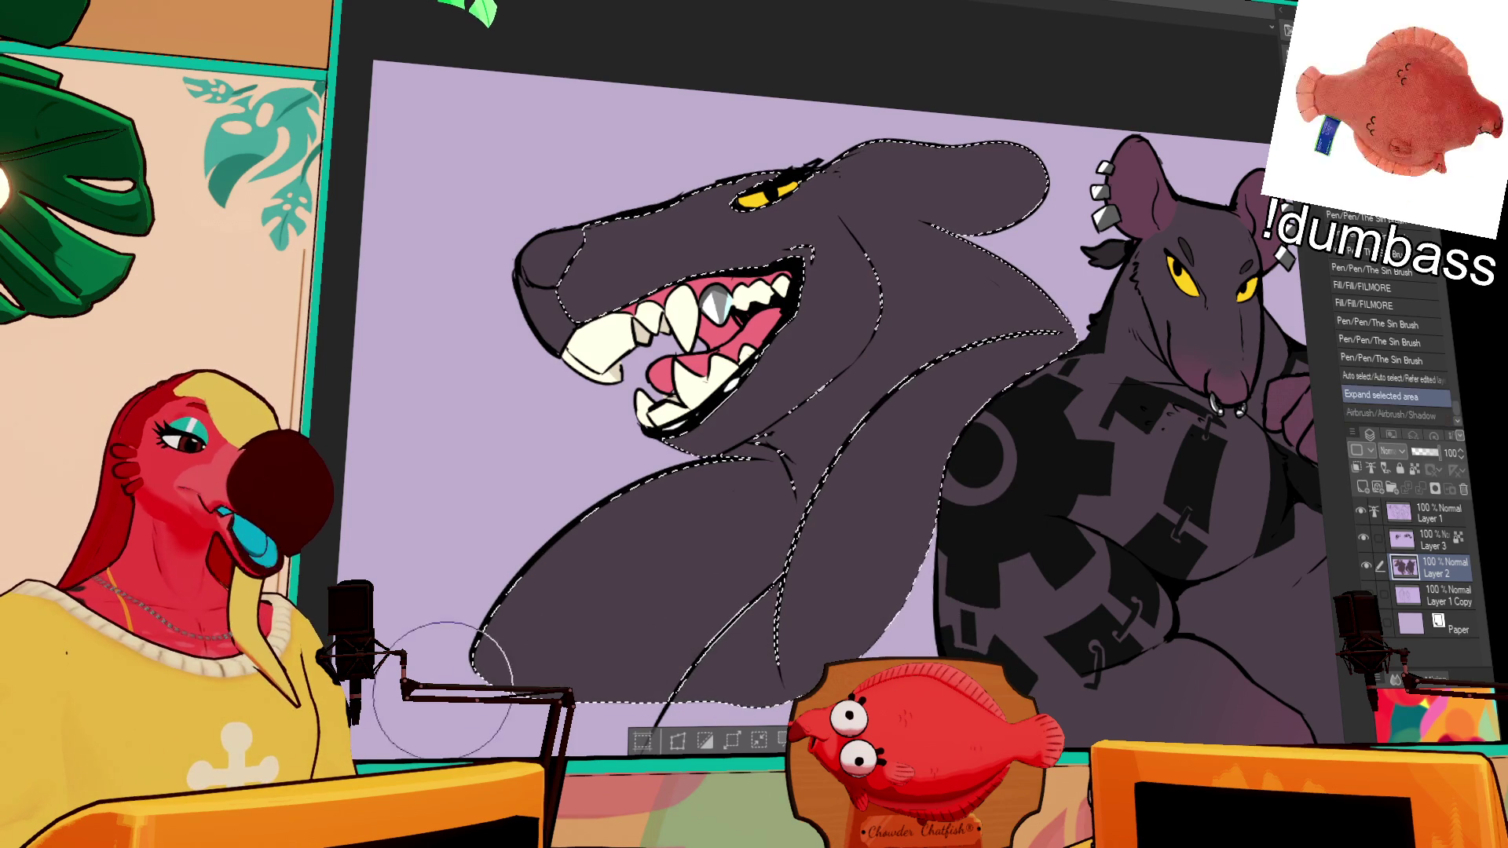
mouse_move(550, 676)
mouse_down()
mouse_move(585, 668)
mouse_move(601, 628)
mouse_move(585, 632)
mouse_up()
mouse_move(1015, 545)
mouse_down()
mouse_move(1001, 514)
mouse_move(1033, 483)
mouse_move(1017, 550)
mouse_move(972, 559)
mouse_move(1021, 487)
mouse_up()
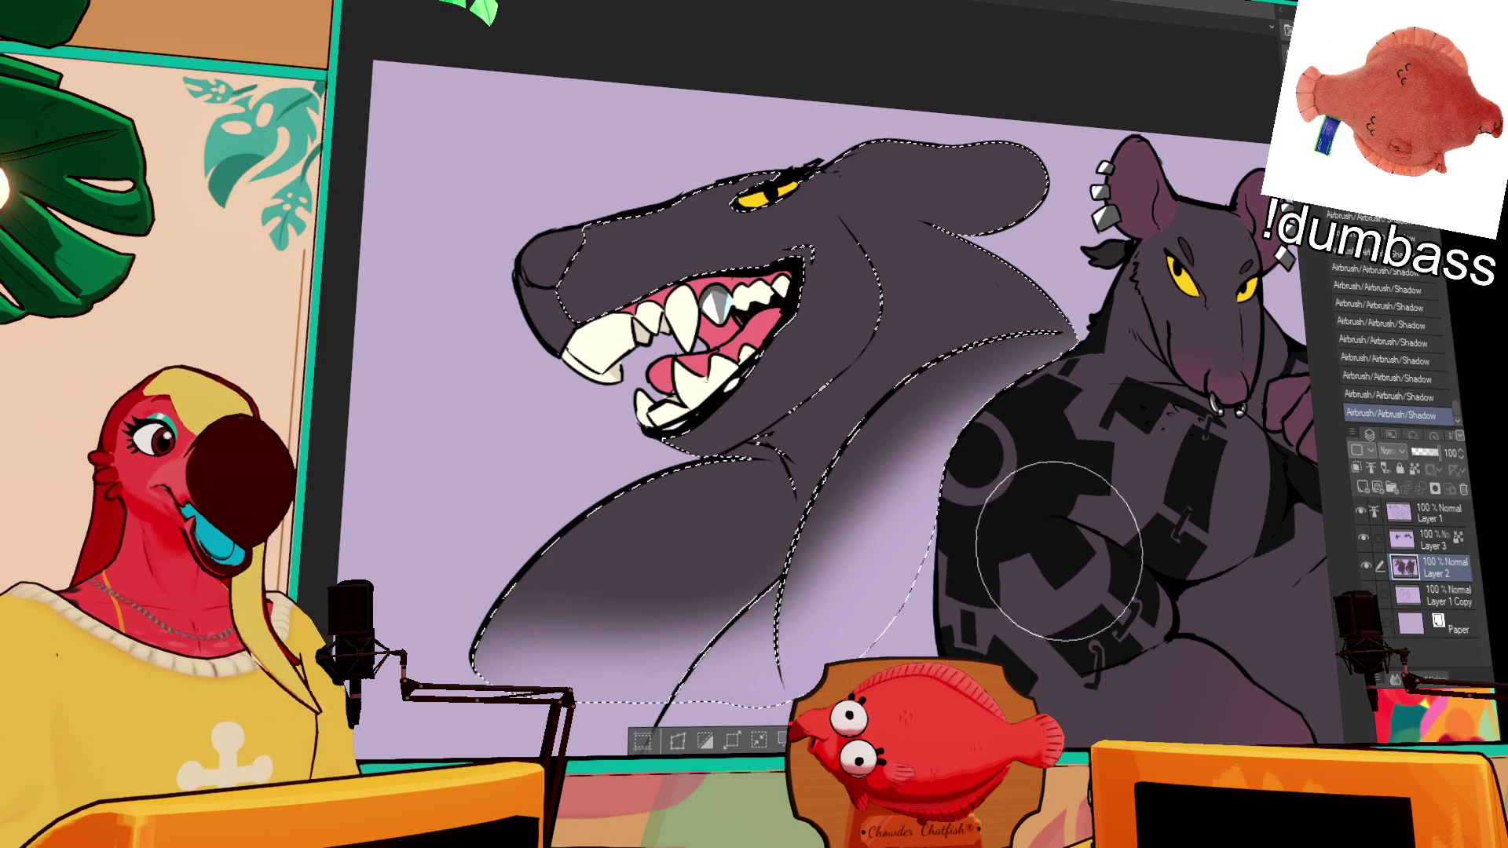
Step: Clear the selection and move on to Layer 3
mouse_move(903, 485)
mouse_down()
mouse_move(1123, 467)
mouse_move(1125, 507)
mouse_up()
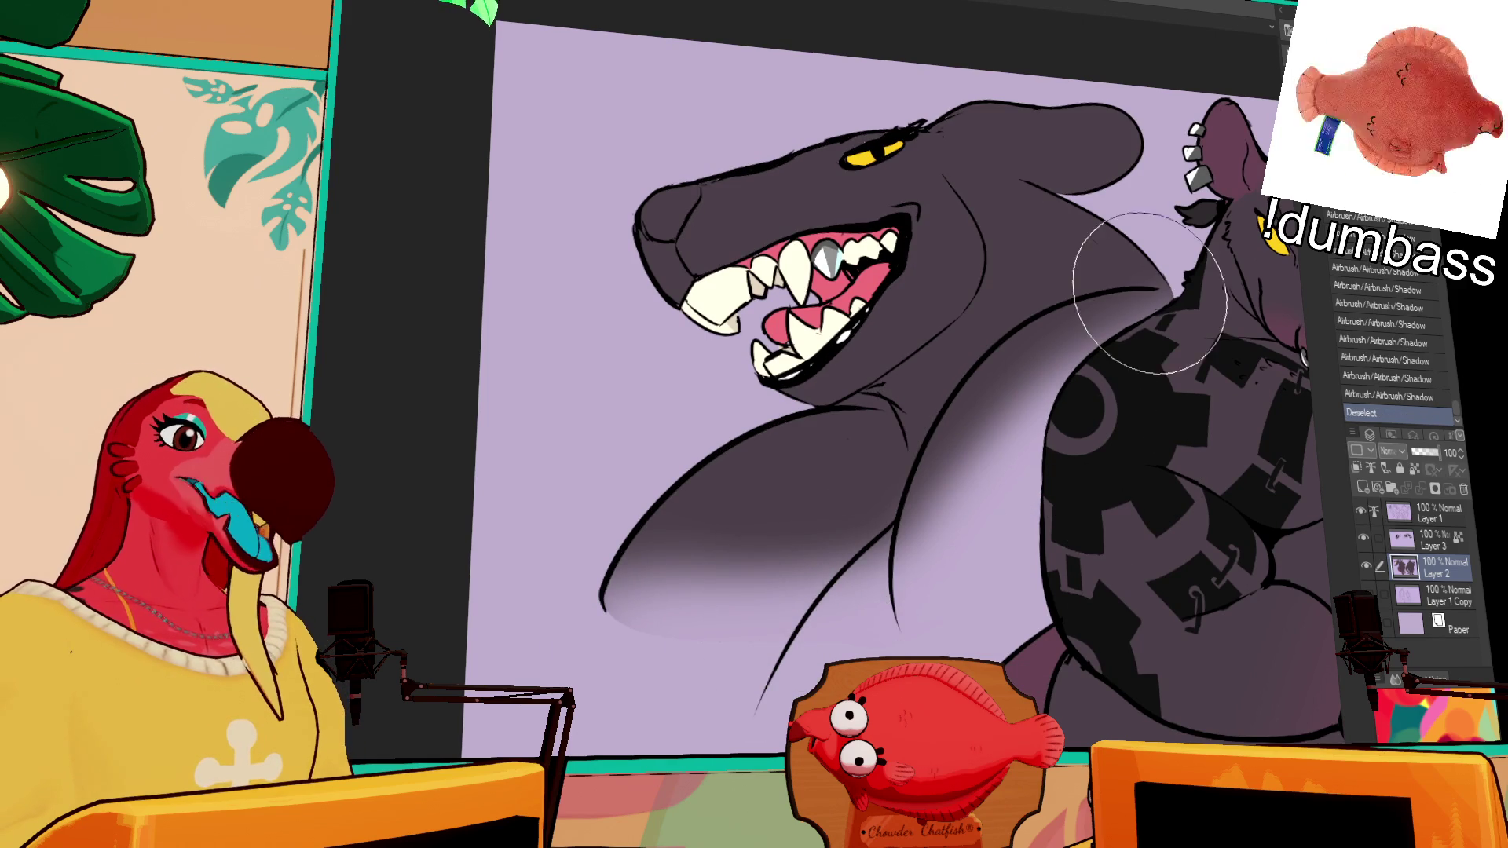
key(ctrl+z)
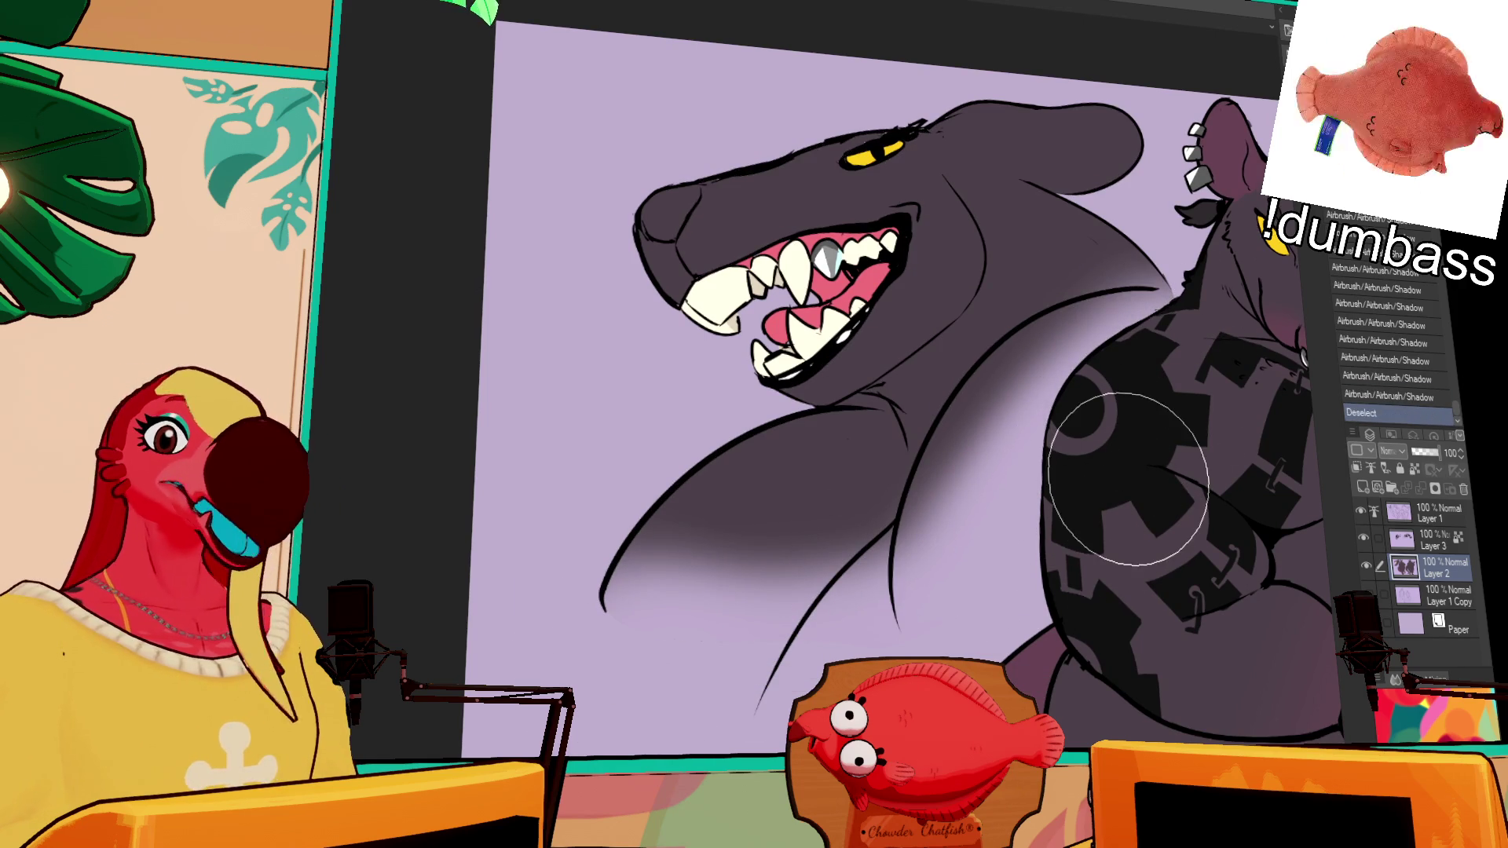
key(ctrl+d)
drag(1127, 440, 1088, 534)
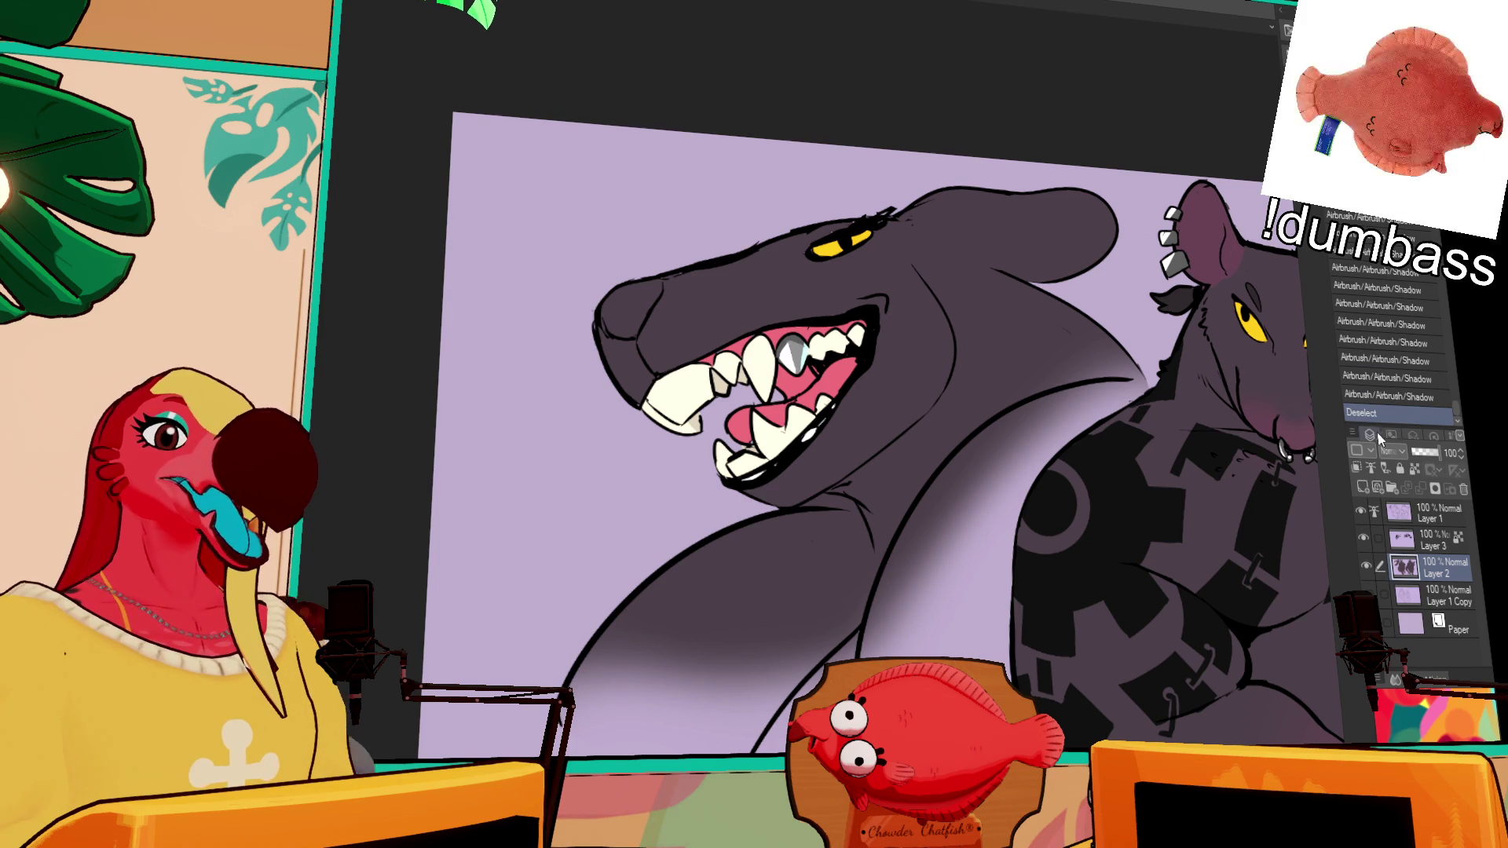
click(1431, 541)
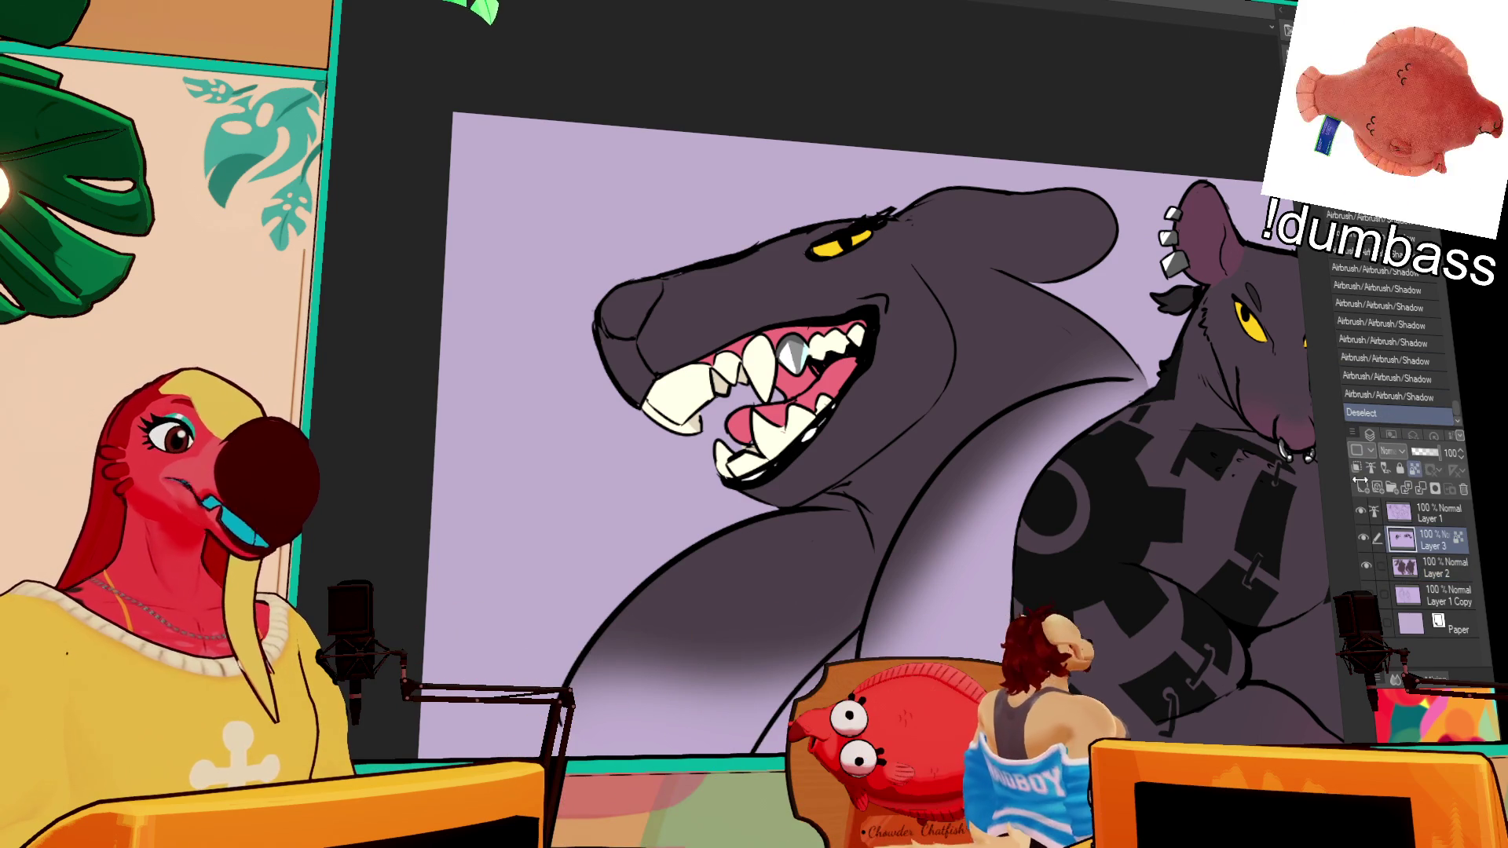
Step: Redraw the rat's ear outline on Layer 1 and erase a little of its tip
click(1434, 515)
mouse_move(1218, 267)
mouse_down()
mouse_move(1210, 281)
mouse_move(1220, 261)
mouse_move(1210, 278)
mouse_move(1249, 303)
mouse_up()
scroll(1188, 425, up, 1)
drag(1149, 355, 1154, 373)
drag(1145, 353, 1153, 371)
drag(1007, 271, 1012, 258)
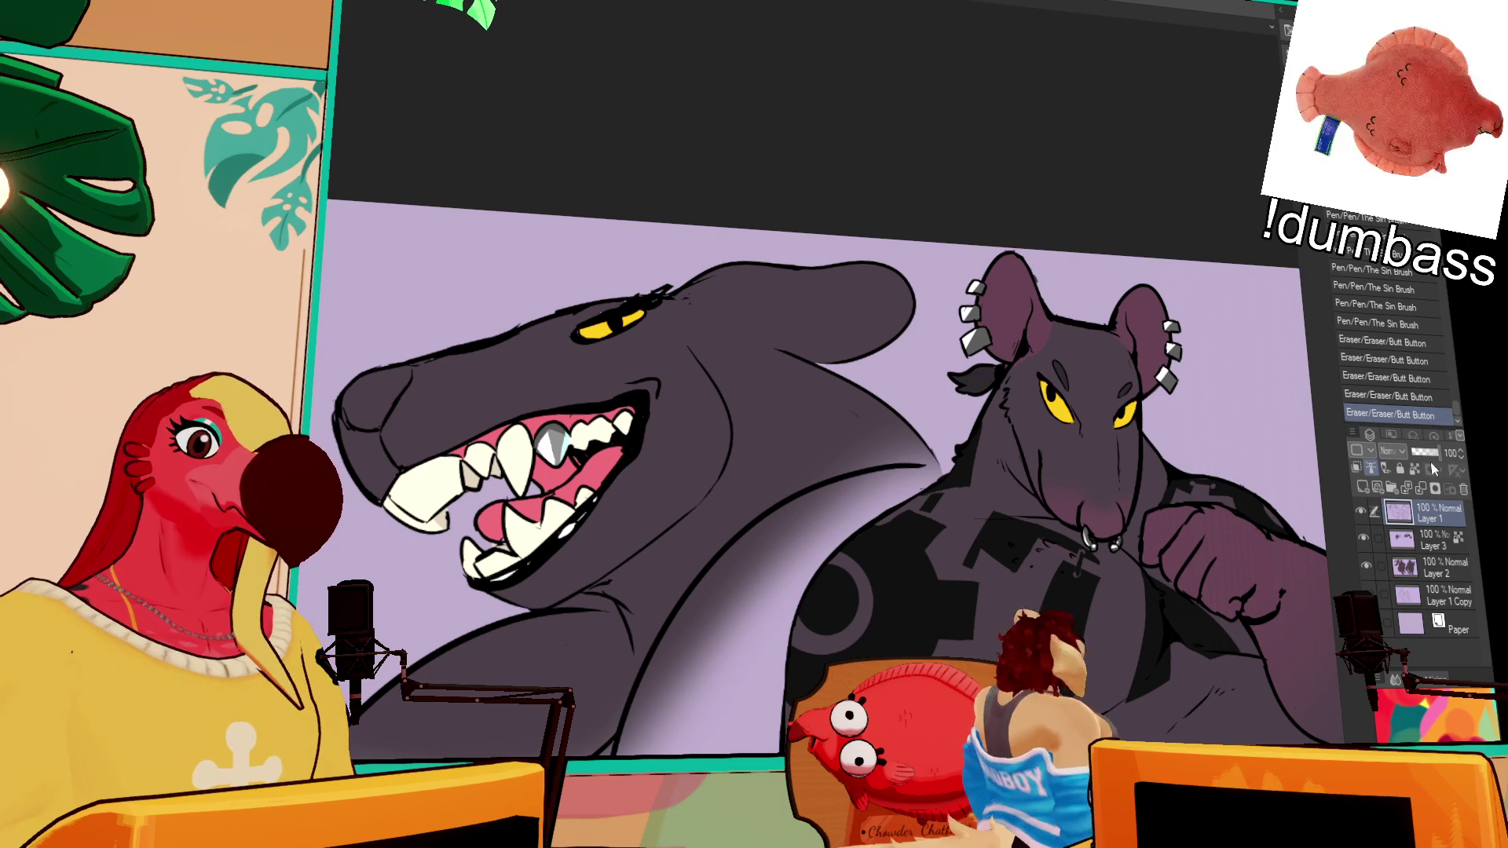
Step: Draw a nostril line on the shark's nose on Layer 1, undoing a stray mark
click(1432, 567)
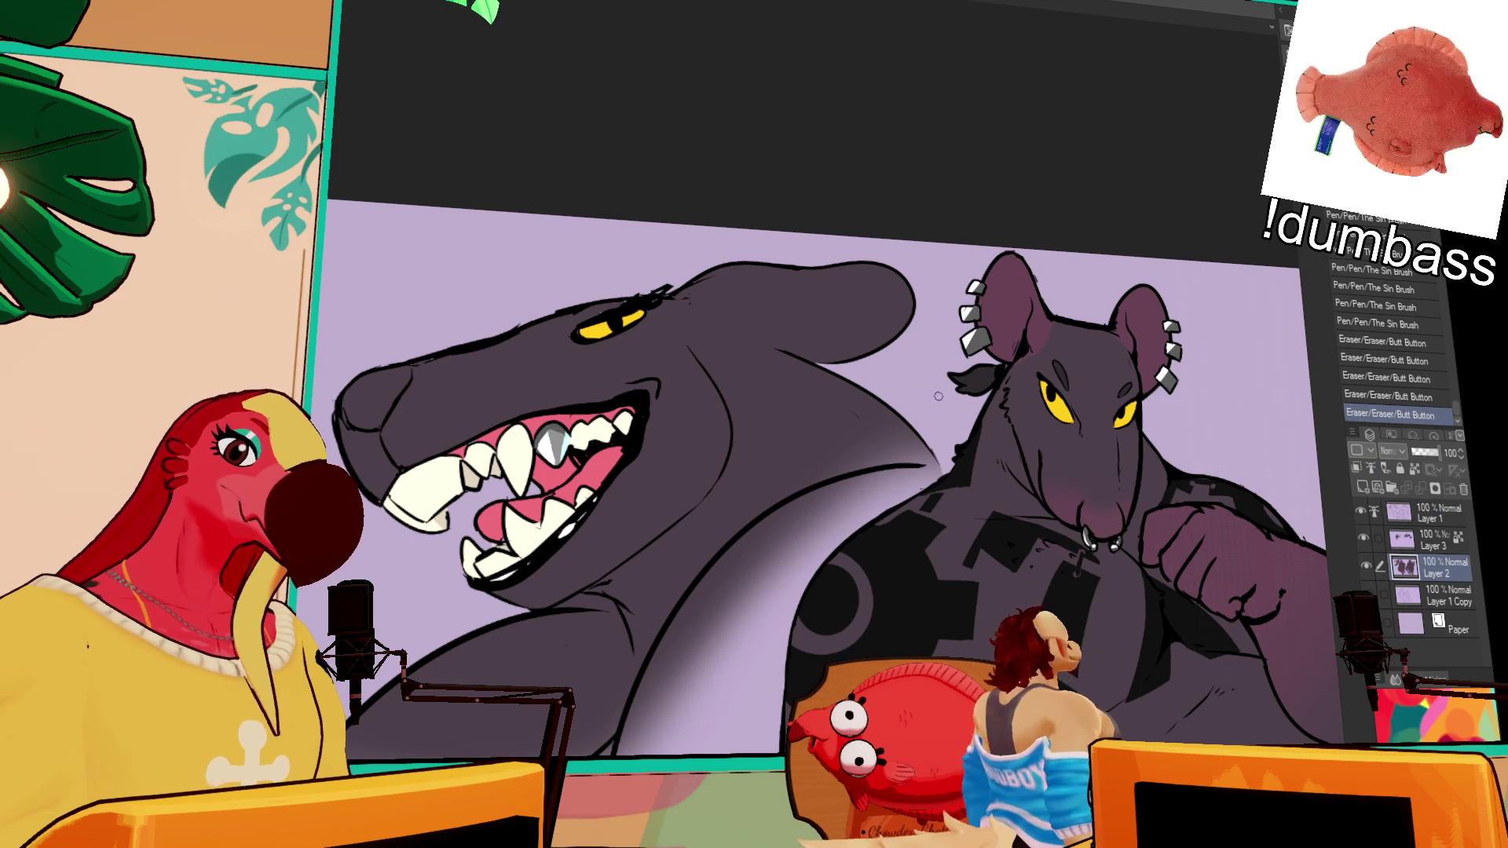
click(1436, 514)
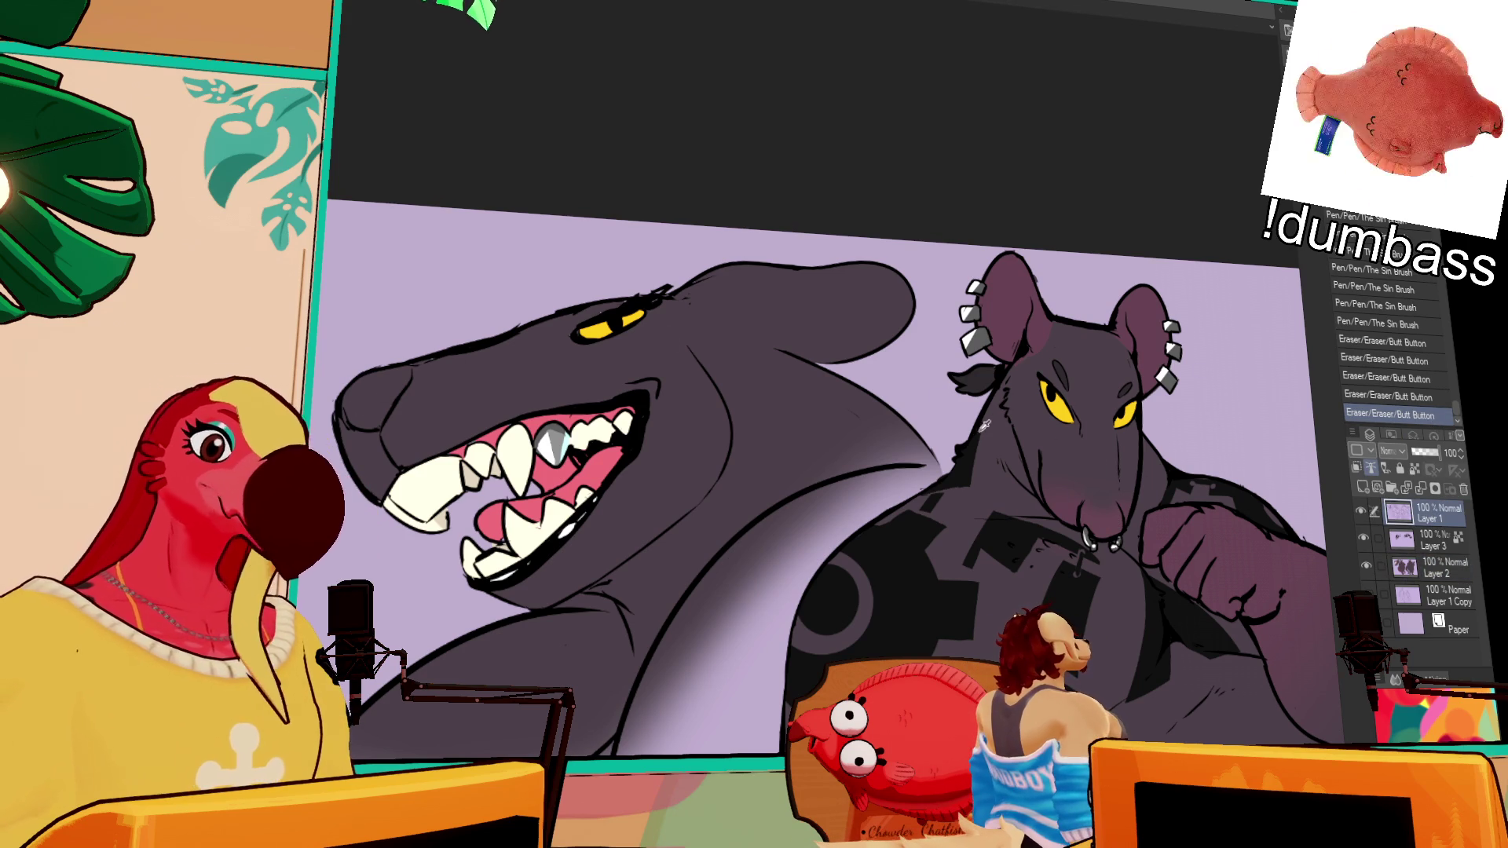
click(396, 406)
key(ctrl+z)
mouse_move(397, 406)
mouse_down()
mouse_move(385, 436)
mouse_move(395, 410)
mouse_move(486, 421)
mouse_up()
Step: Retouch the lines around the shark's nostril, undoing the misplaced strokes
mouse_move(706, 354)
mouse_down()
mouse_move(797, 356)
mouse_move(863, 313)
mouse_up()
mouse_move(629, 415)
mouse_down()
mouse_move(621, 403)
mouse_move(632, 414)
mouse_move(638, 394)
mouse_up()
key(ctrl+z)
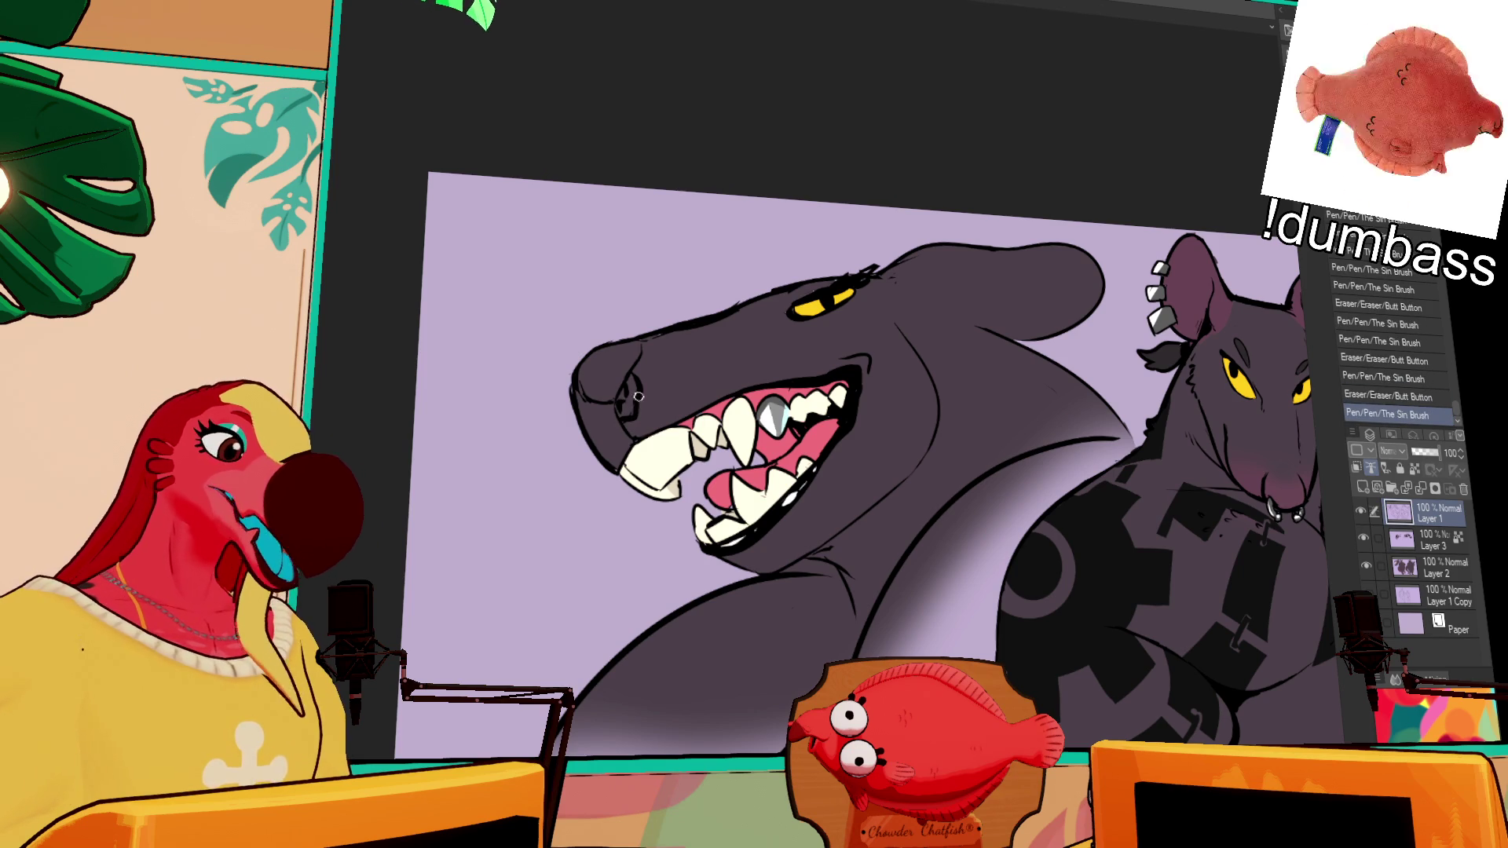
key(ctrl+z)
mouse_move(776, 377)
mouse_down()
mouse_move(782, 392)
mouse_move(833, 384)
mouse_up()
mouse_move(778, 461)
mouse_down()
mouse_move(776, 422)
mouse_move(788, 461)
mouse_move(789, 432)
mouse_move(782, 449)
mouse_up()
drag(819, 355, 830, 374)
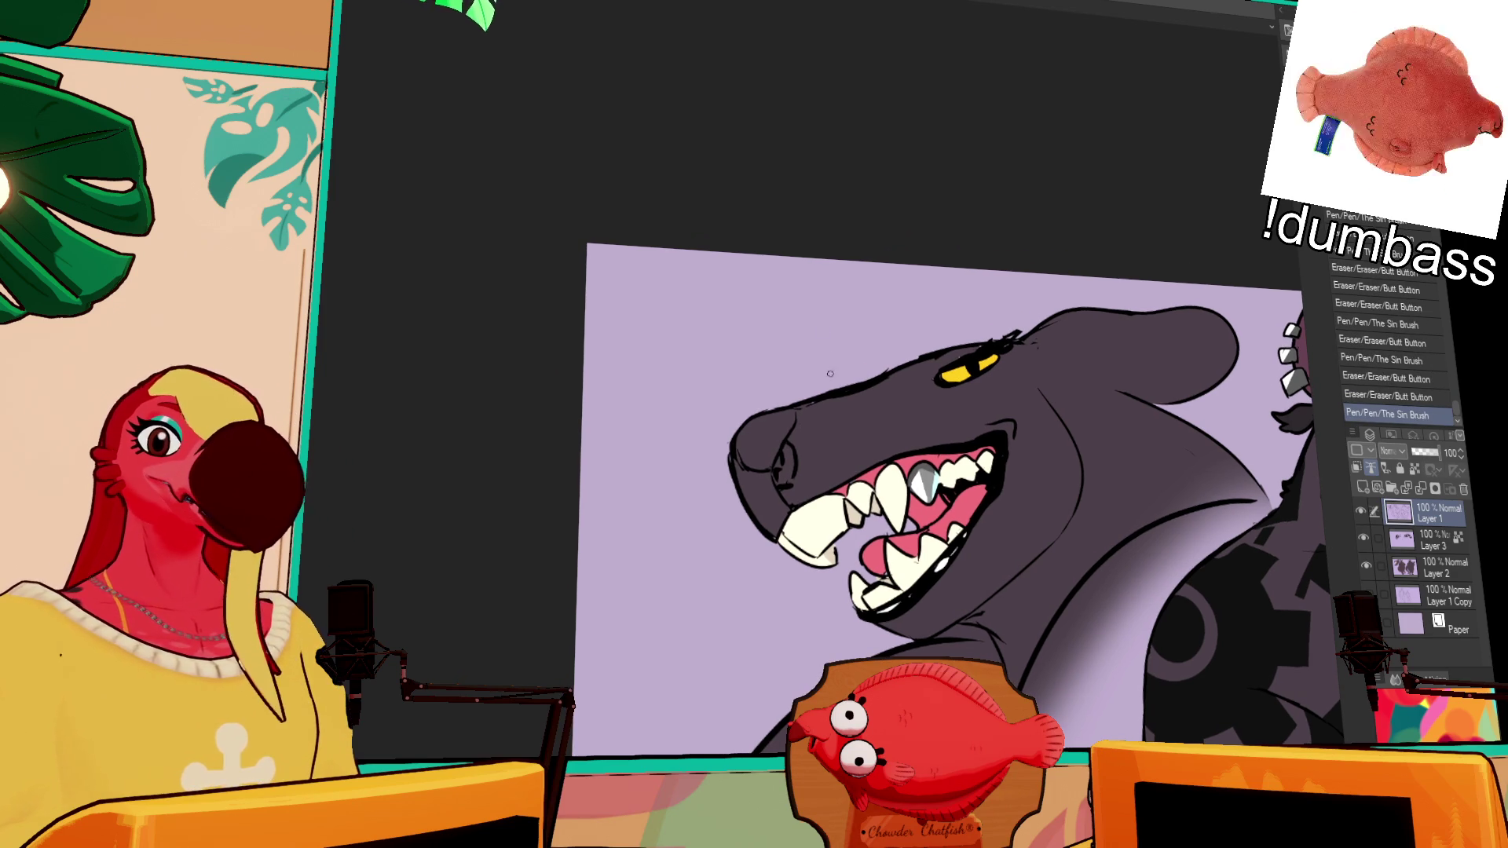
Step: Touch up the shark's nostril lines and snout outline, undoing stray strokes
drag(939, 334, 976, 338)
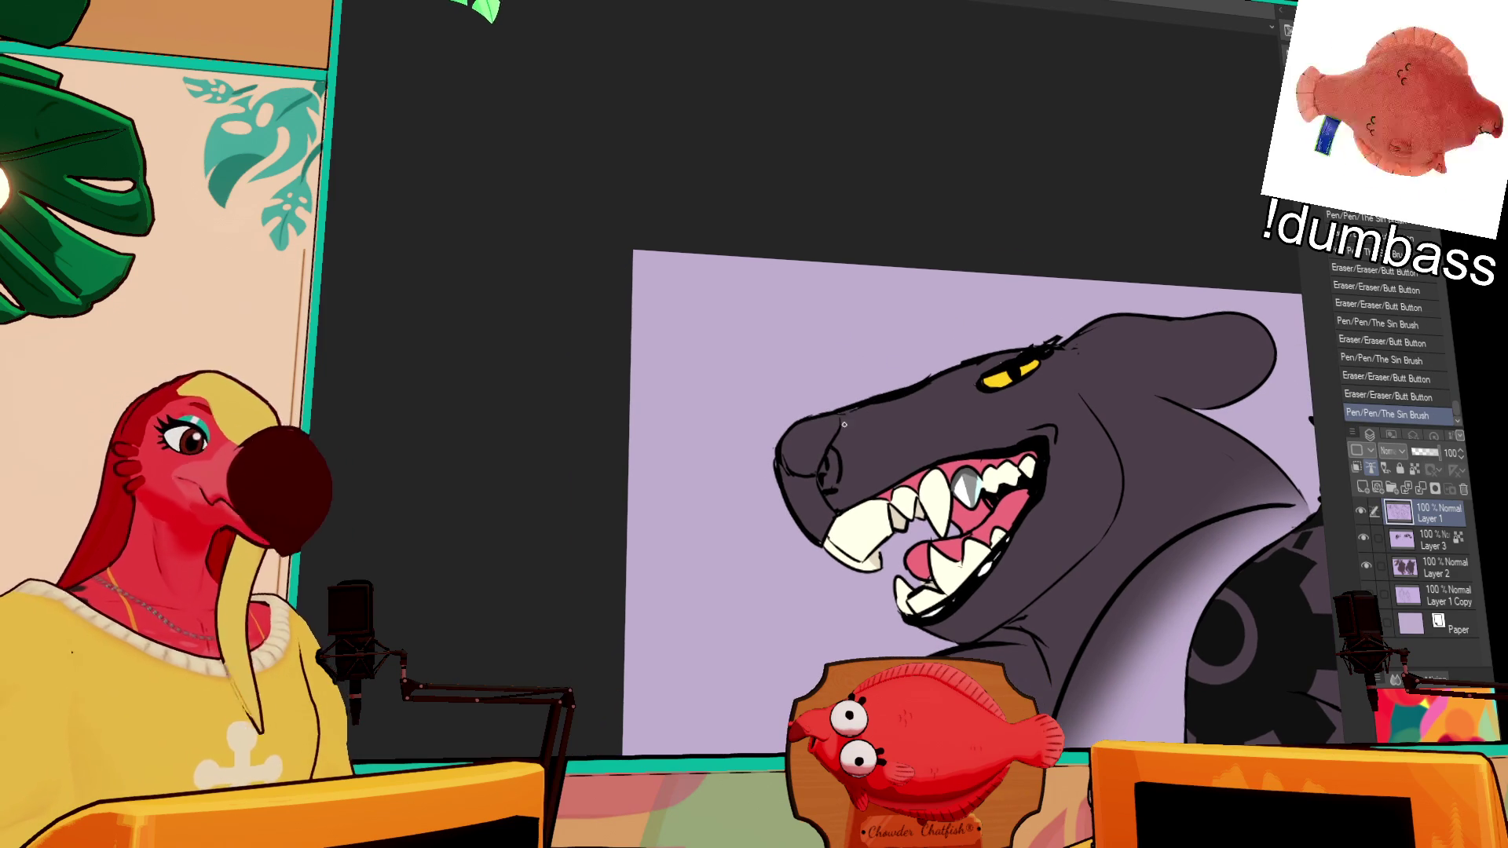
mouse_move(830, 461)
mouse_down()
mouse_move(822, 444)
mouse_move(826, 462)
mouse_up()
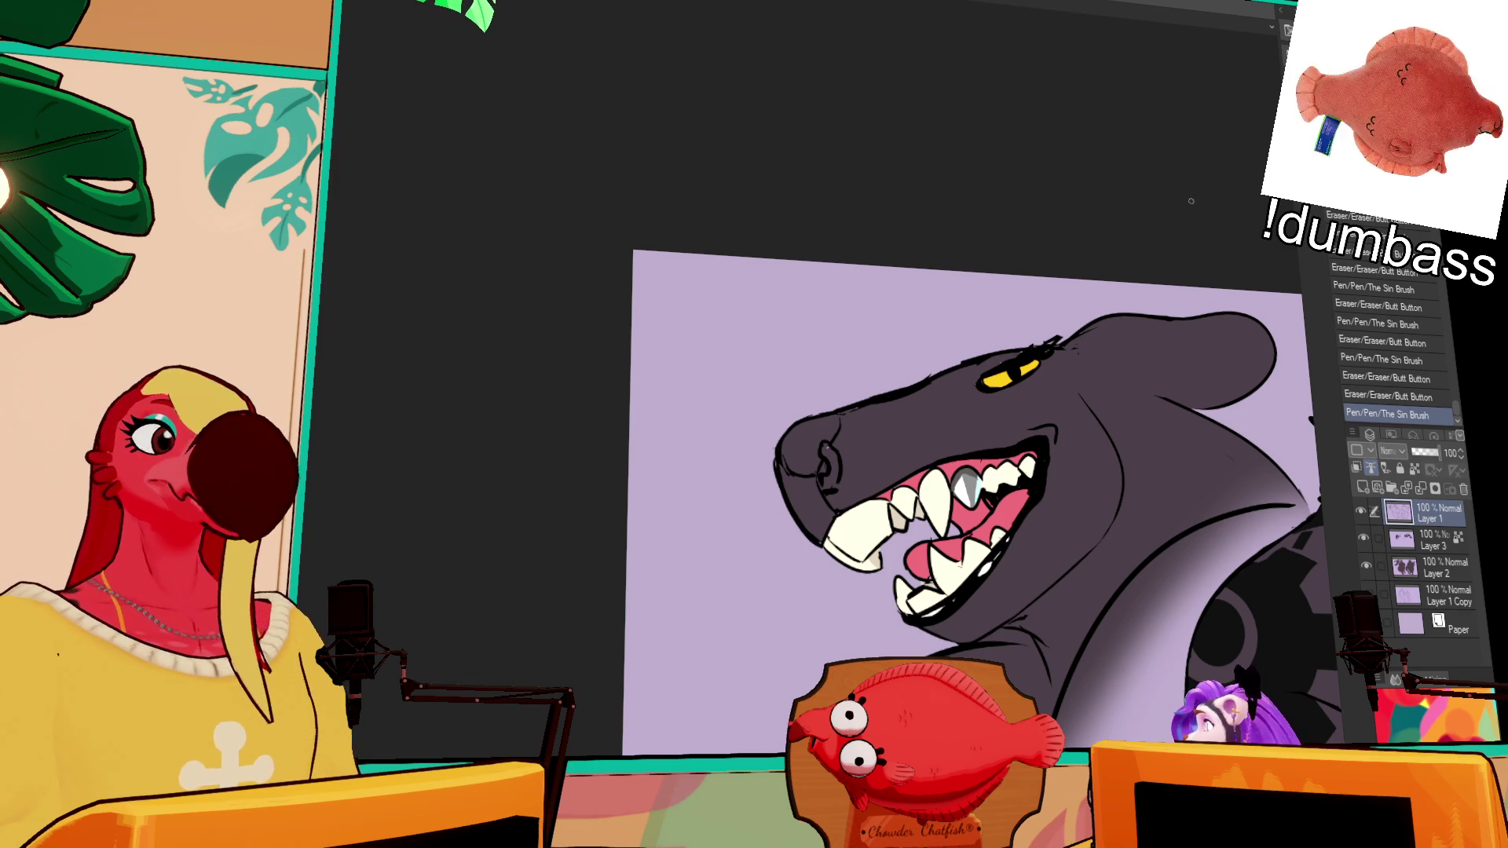
key(ctrl+z)
drag(823, 435, 829, 414)
mouse_move(825, 409)
mouse_down()
mouse_move(831, 449)
mouse_move(785, 447)
mouse_move(786, 424)
mouse_up()
key(ctrl+z)
key(ctrl+z)
key(ctrl+z)
Step: Erase small bits along the shark's snout edge and a spot on top of its head
mouse_move(786, 415)
mouse_down()
mouse_move(781, 430)
mouse_move(784, 416)
mouse_move(805, 438)
mouse_move(817, 424)
mouse_move(778, 429)
mouse_up()
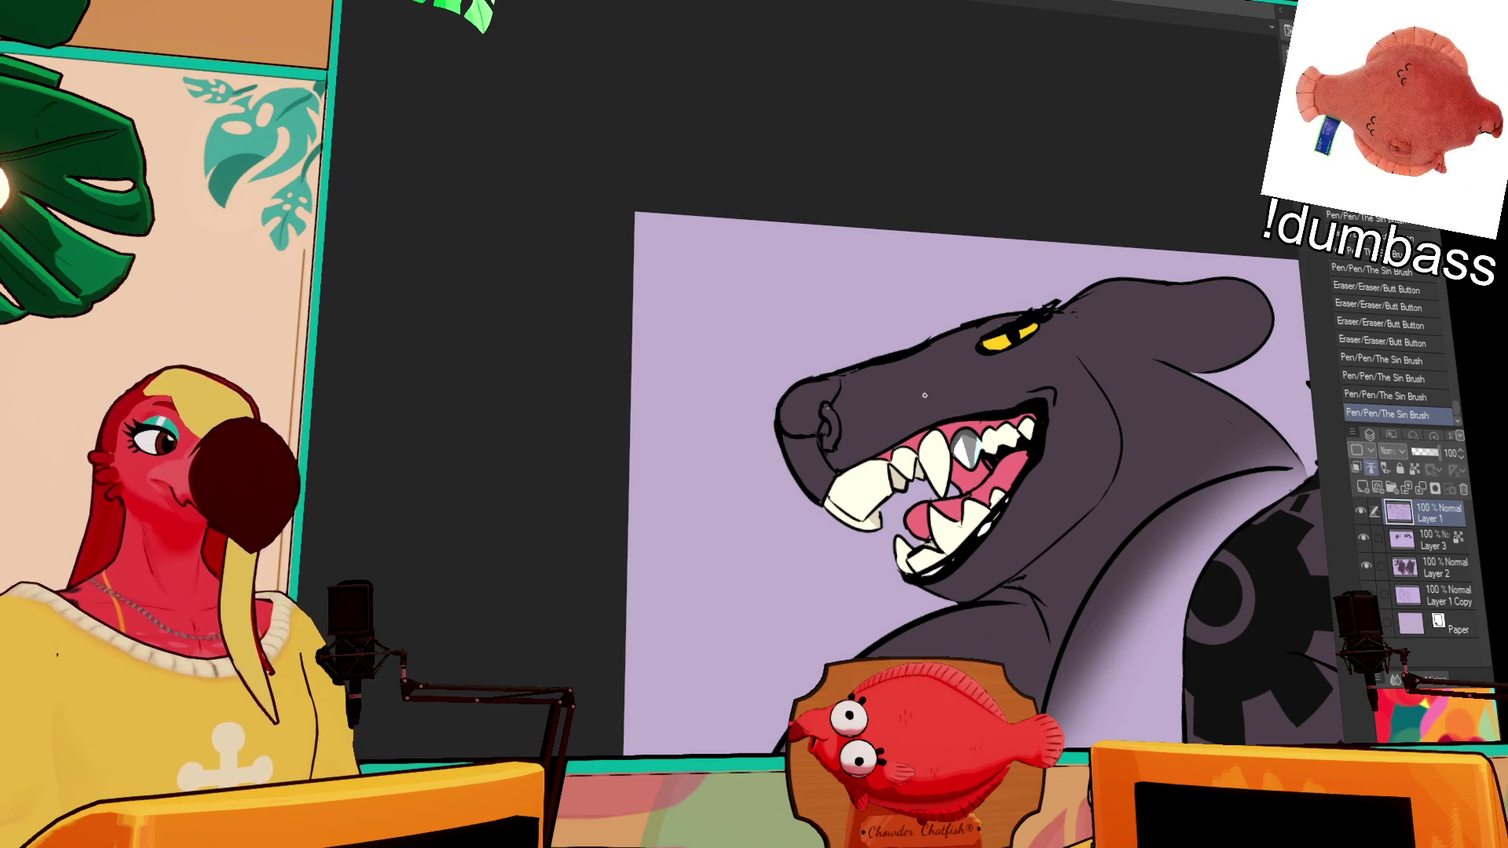
drag(792, 395, 773, 424)
key(ctrl+z)
drag(809, 375, 915, 346)
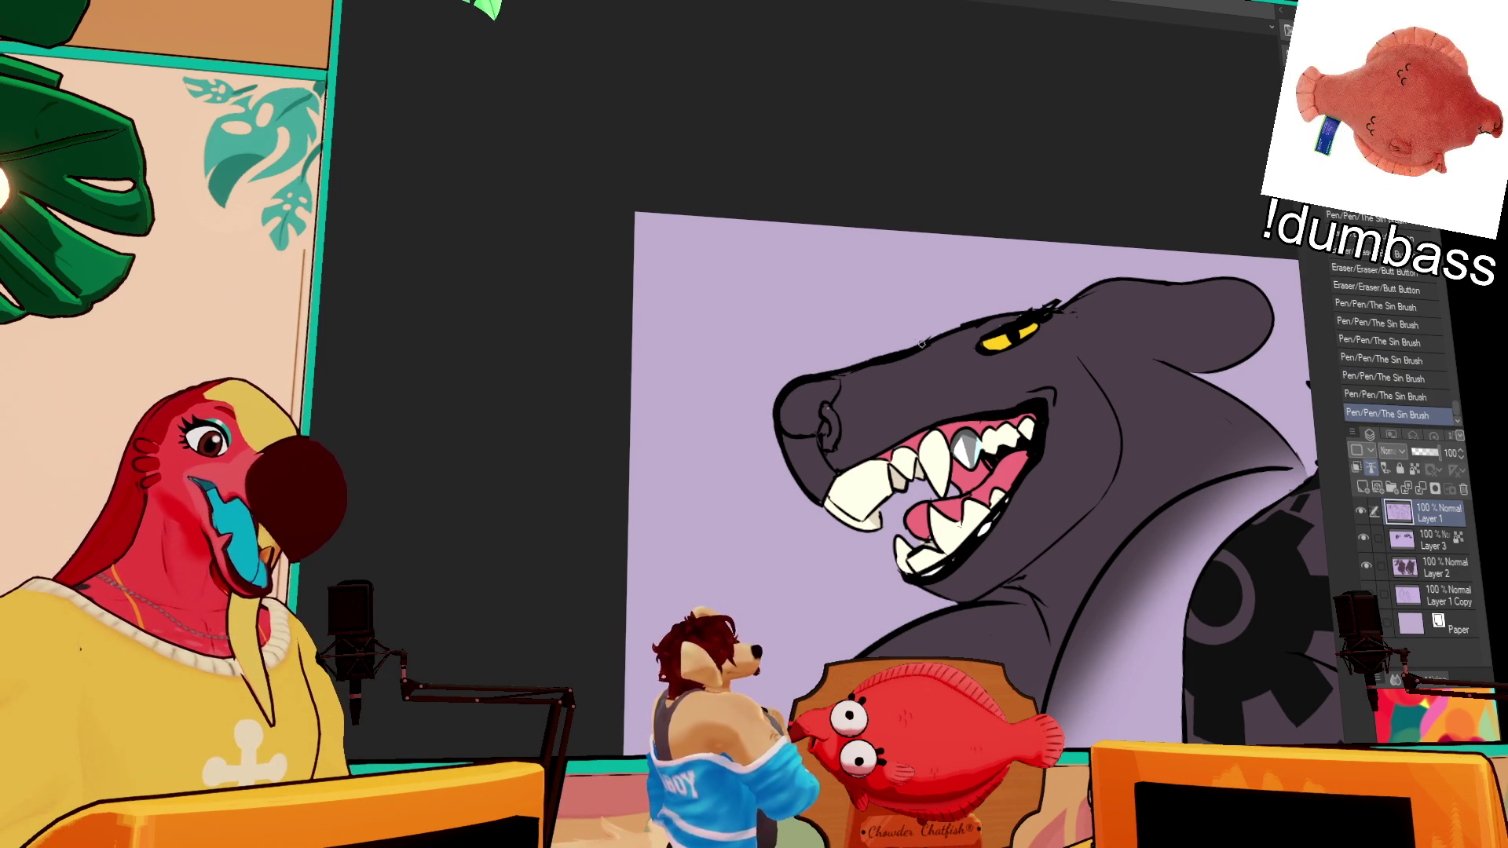
drag(894, 352, 942, 351)
drag(856, 384, 1053, 311)
click(1444, 567)
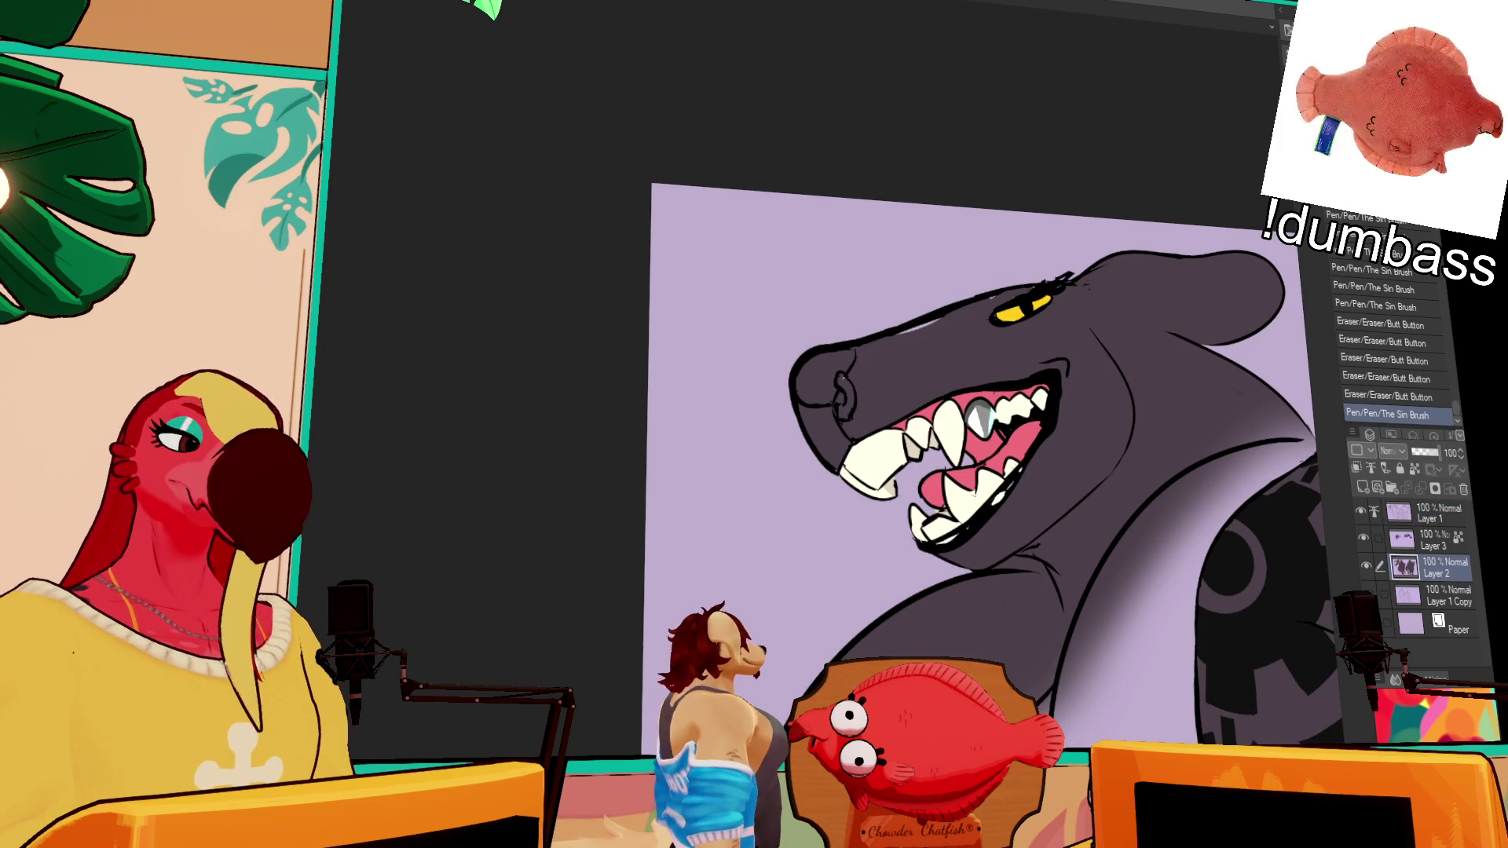
Step: Add small strokes near the shark's eye and snout, and erase two small marks
drag(934, 328, 1000, 289)
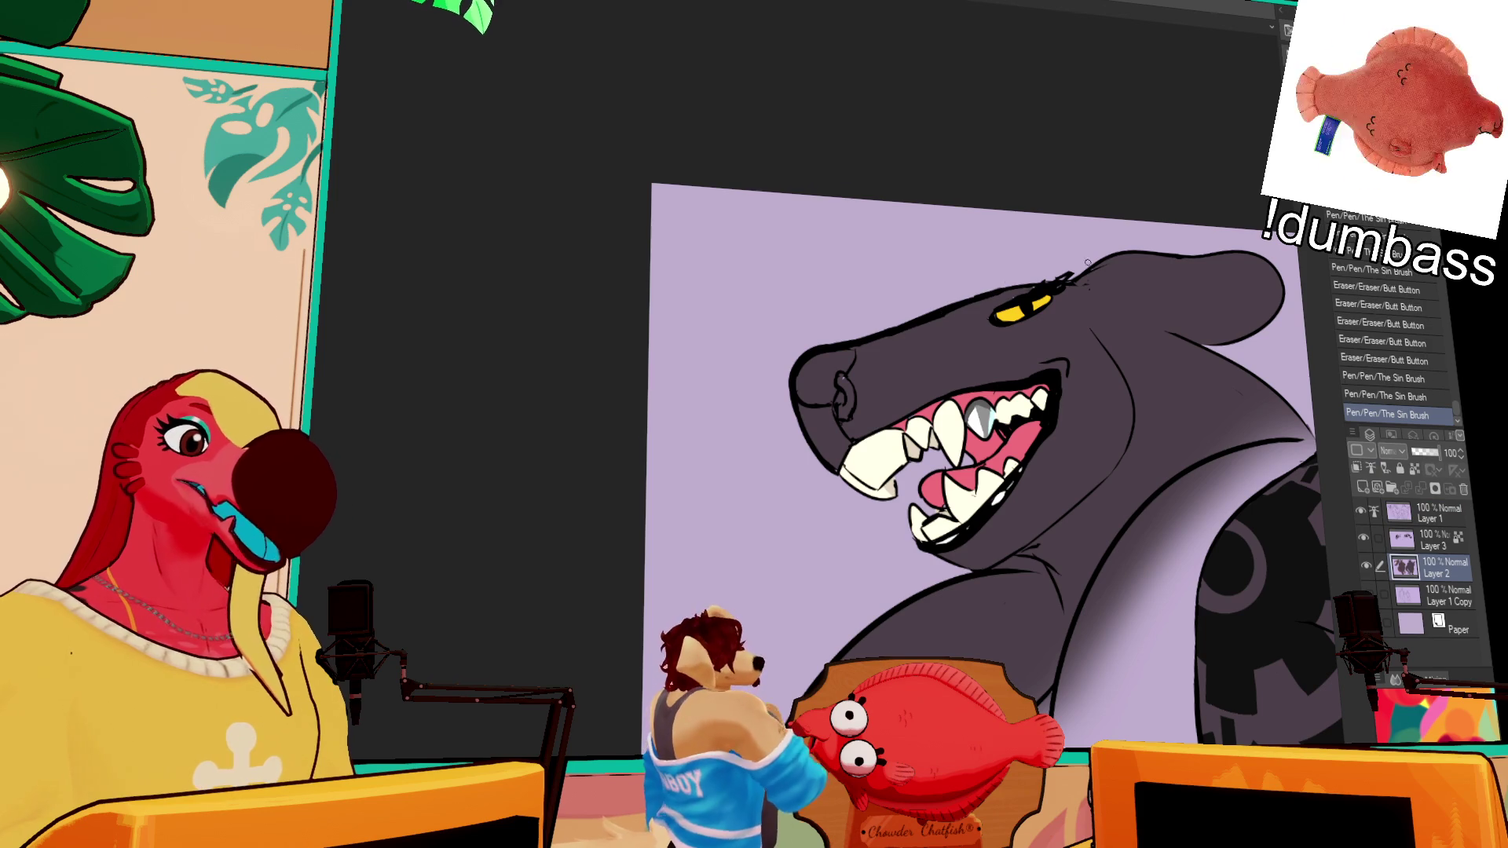
click(1418, 540)
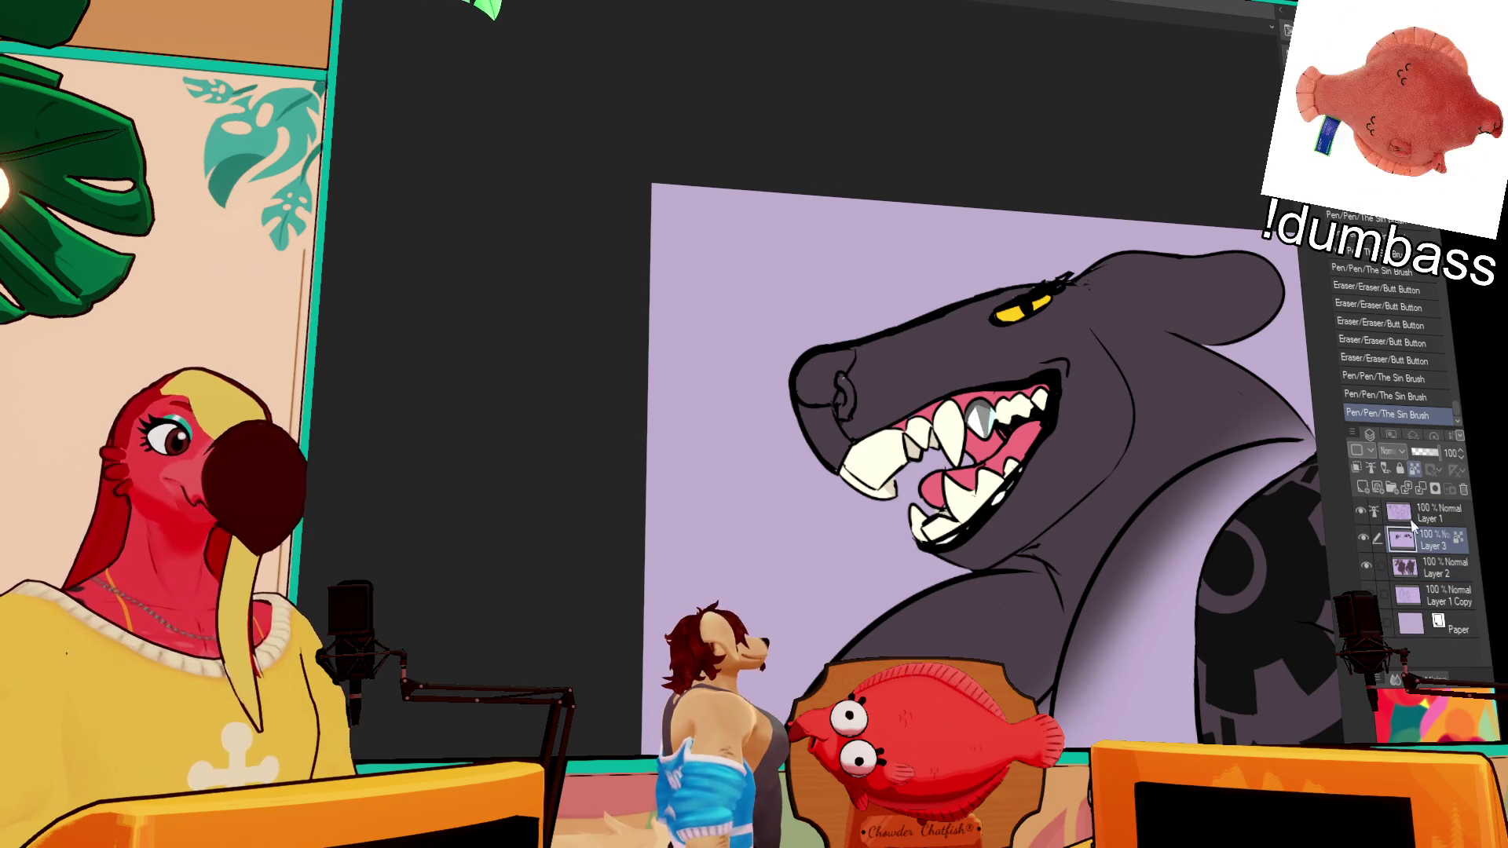
click(1419, 513)
mouse_move(805, 408)
mouse_down()
mouse_move(824, 428)
mouse_move(819, 446)
mouse_up()
key(ctrl+z)
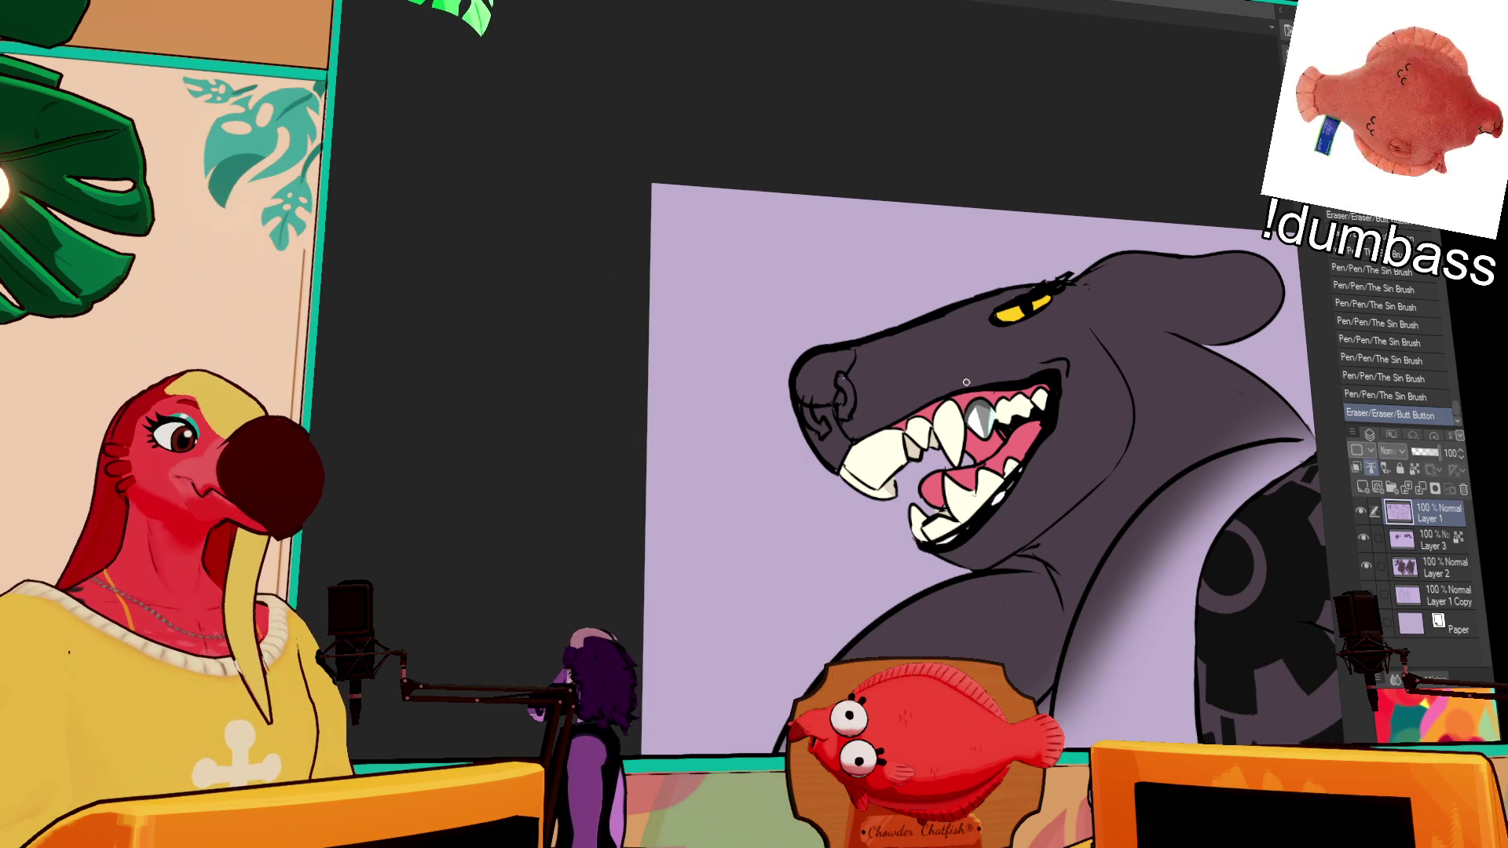
mouse_move(1264, 481)
mouse_down()
mouse_move(1210, 508)
mouse_move(1250, 479)
mouse_up()
drag(1251, 473, 1254, 468)
drag(1061, 557, 1078, 551)
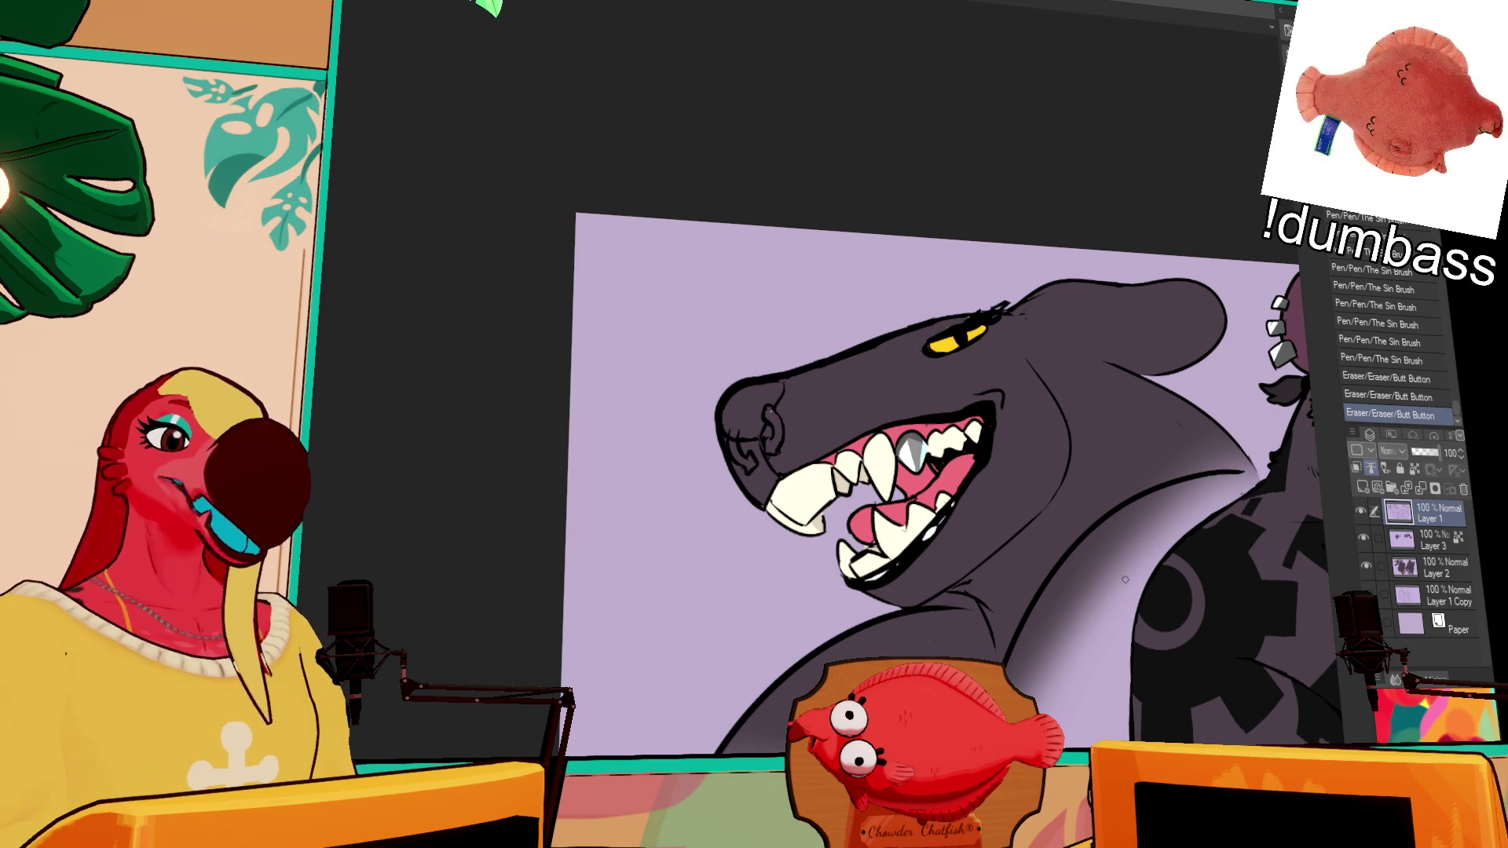
Step: Roll back the recent erasures via the History panel and bring the rat back into view
click(1395, 397)
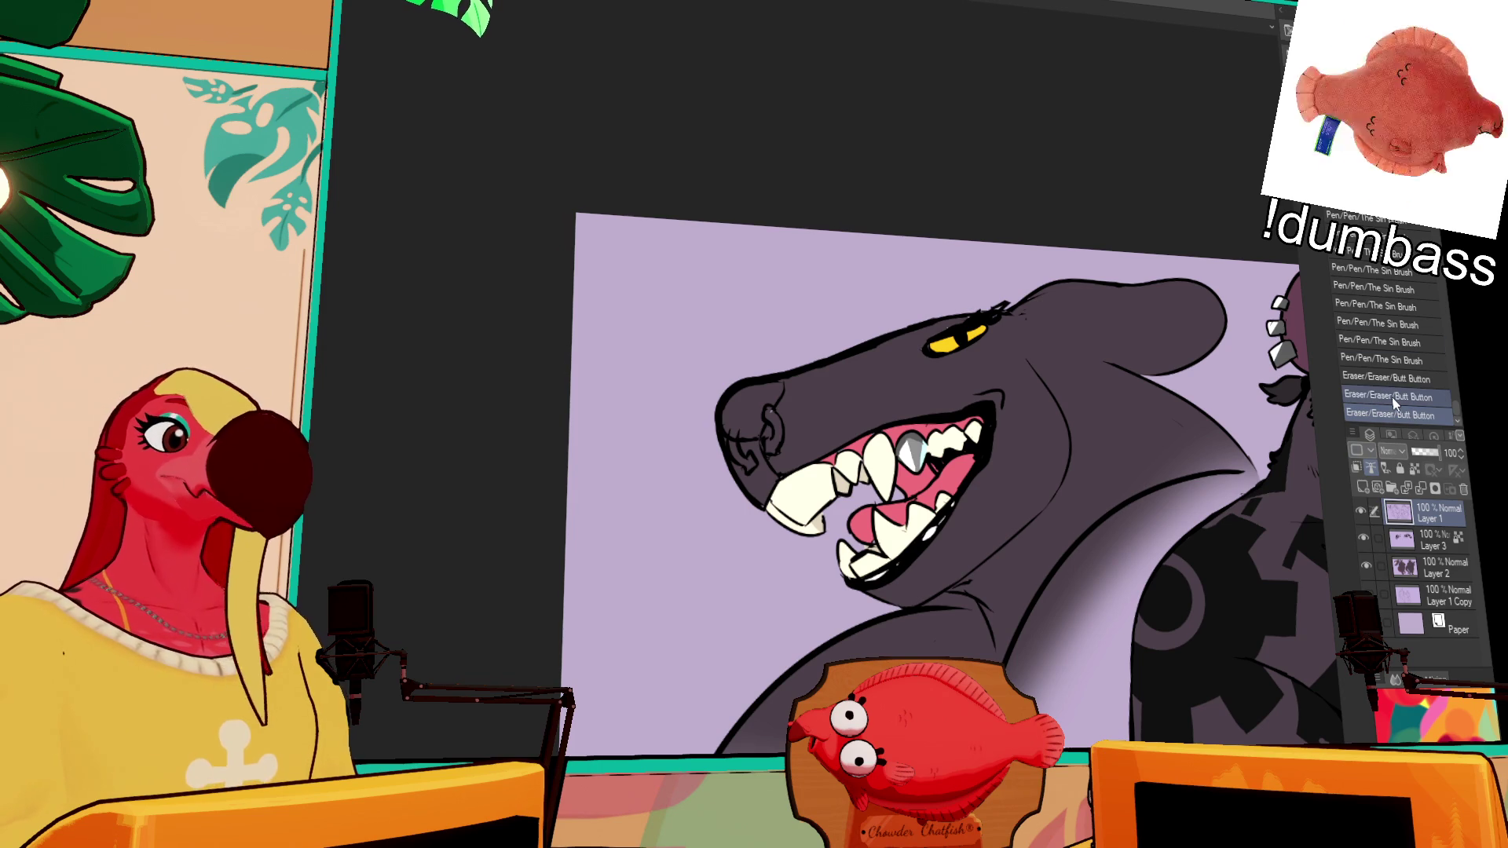
click(1386, 378)
click(1381, 359)
click(1376, 341)
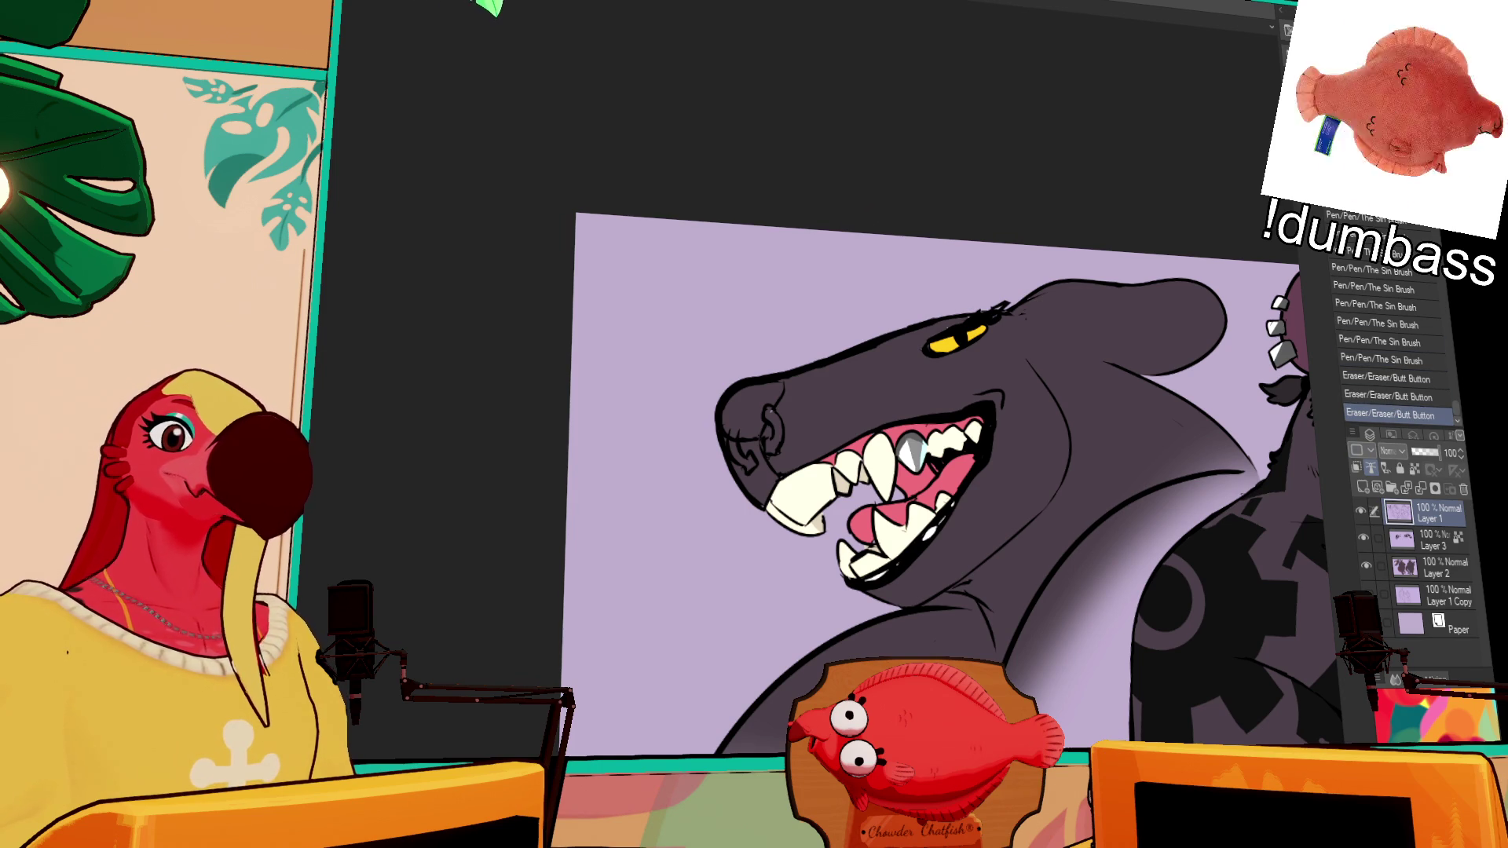
click(1363, 289)
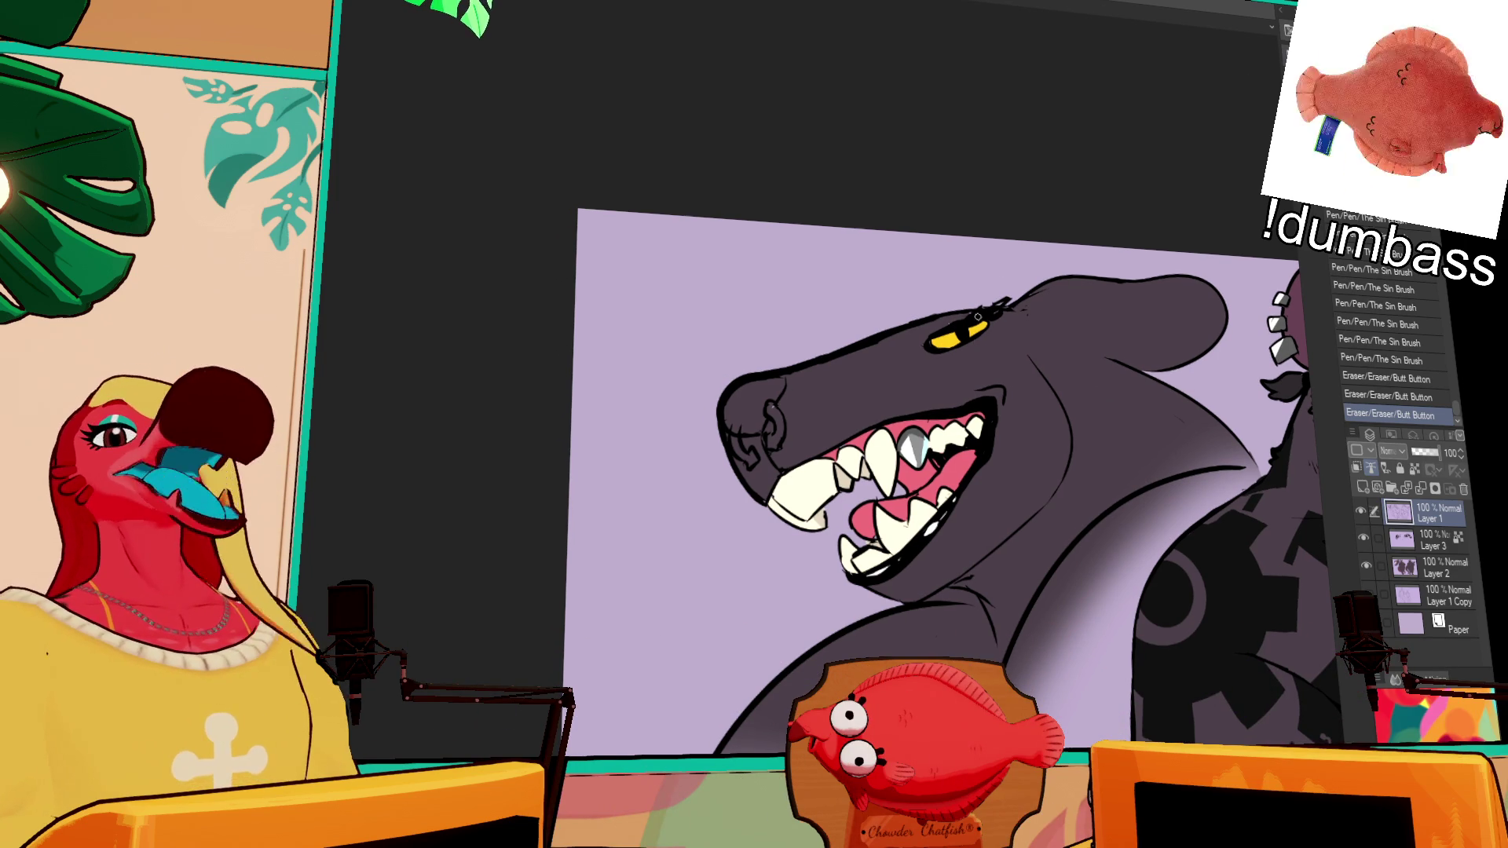
drag(1010, 358, 1006, 307)
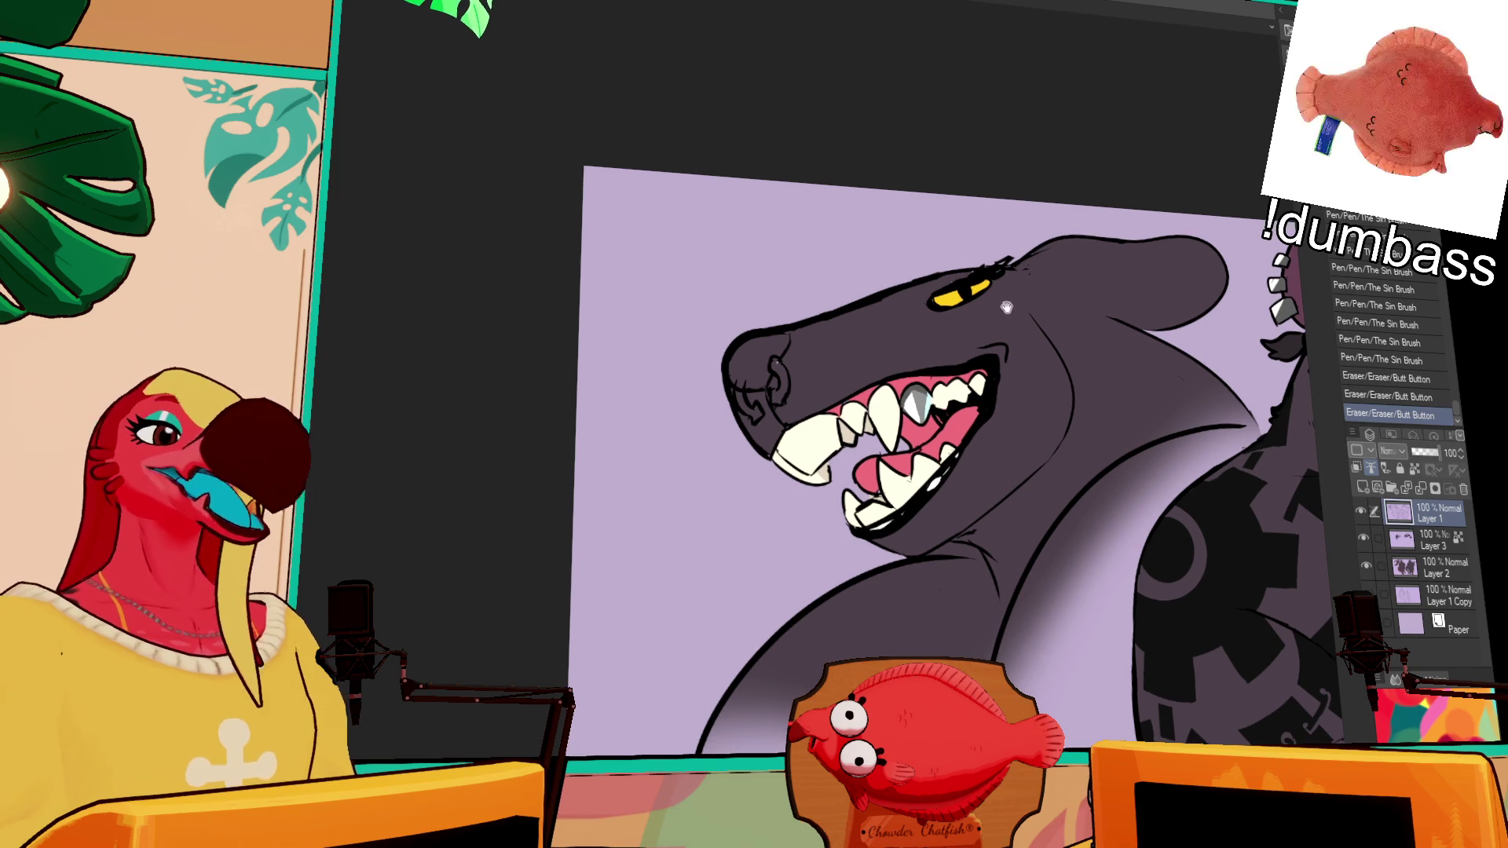
drag(1216, 428, 1090, 471)
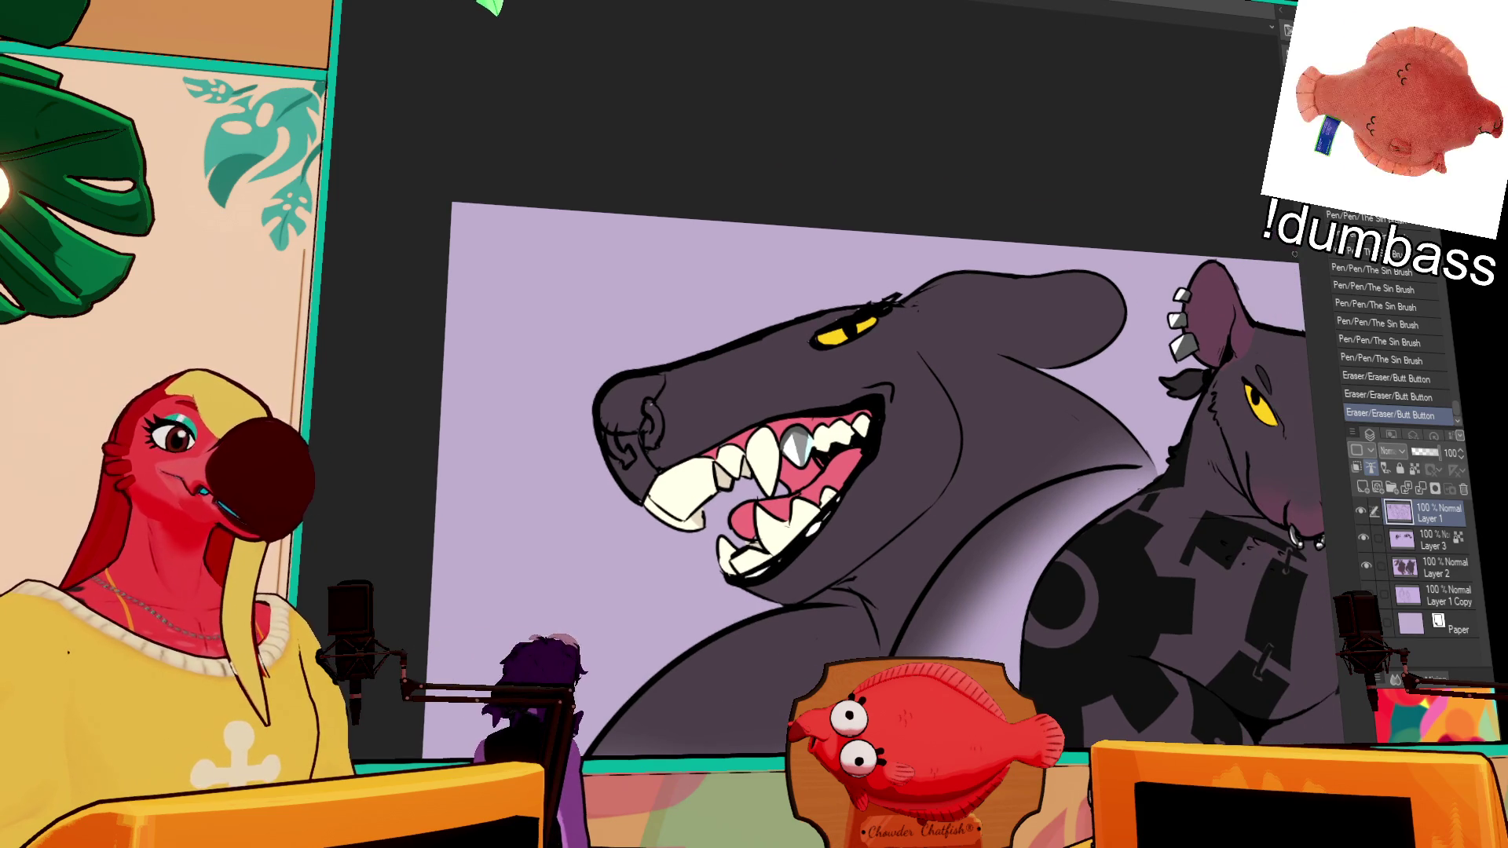
click(693, 401)
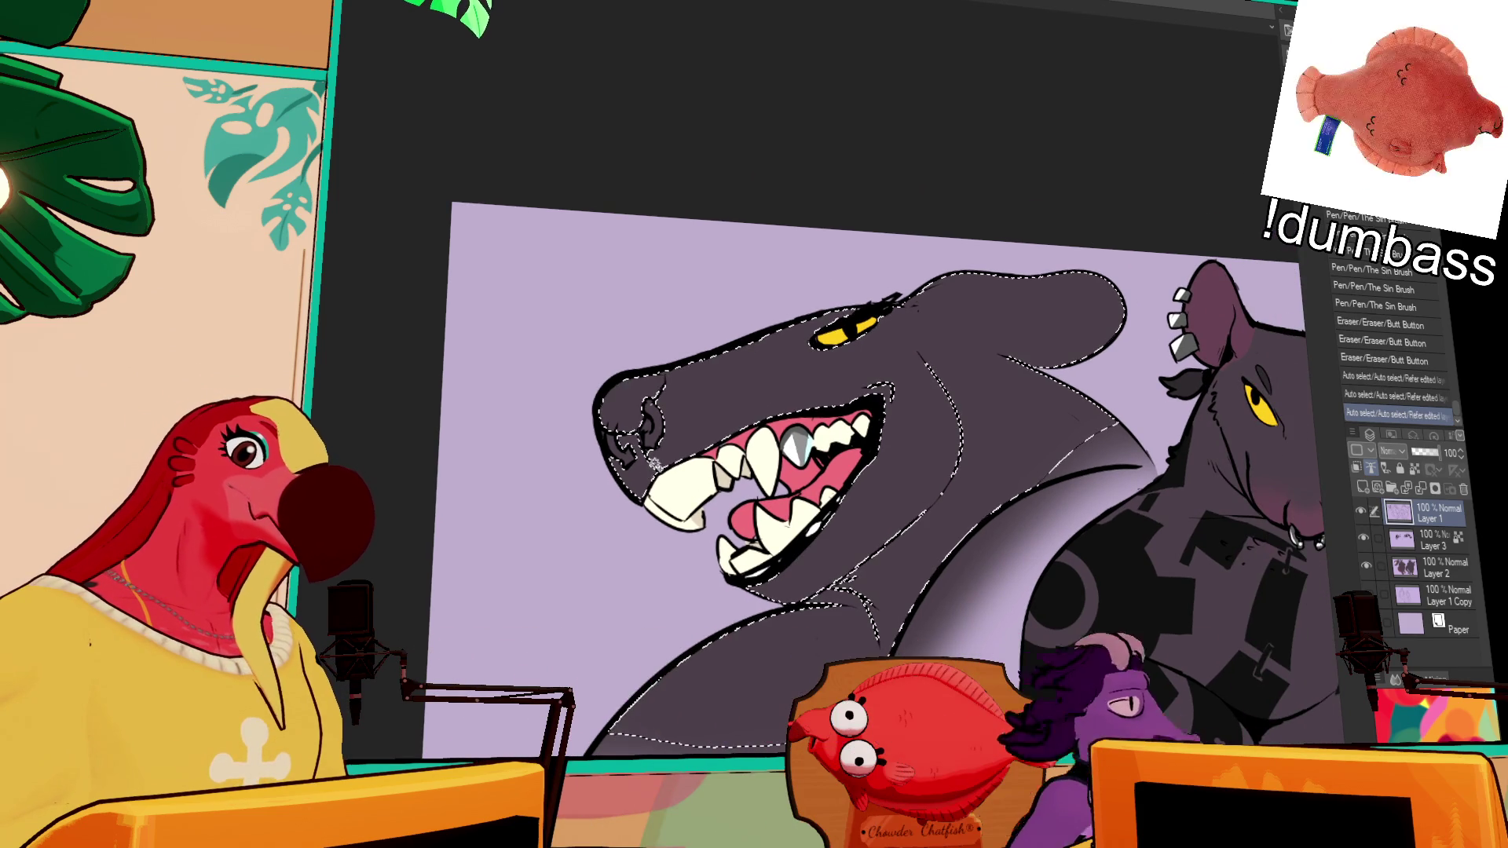
Step: Airbrush shadow over the shark's mouth, undoing the strokes that strayed lower and toward the eye
drag(921, 442, 903, 428)
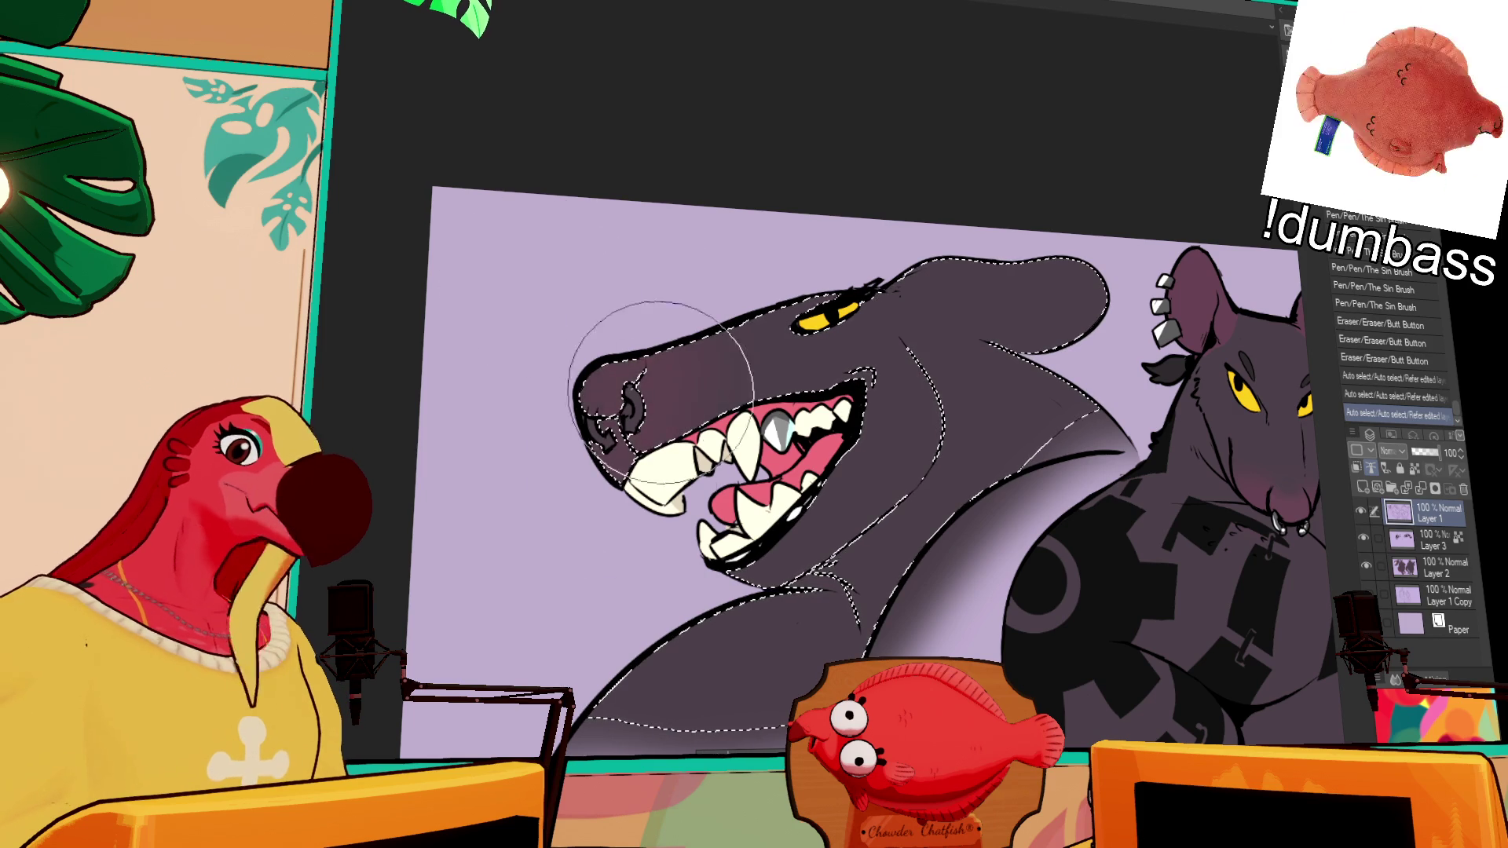
drag(660, 389, 818, 400)
drag(695, 495, 707, 510)
key(ctrl+z)
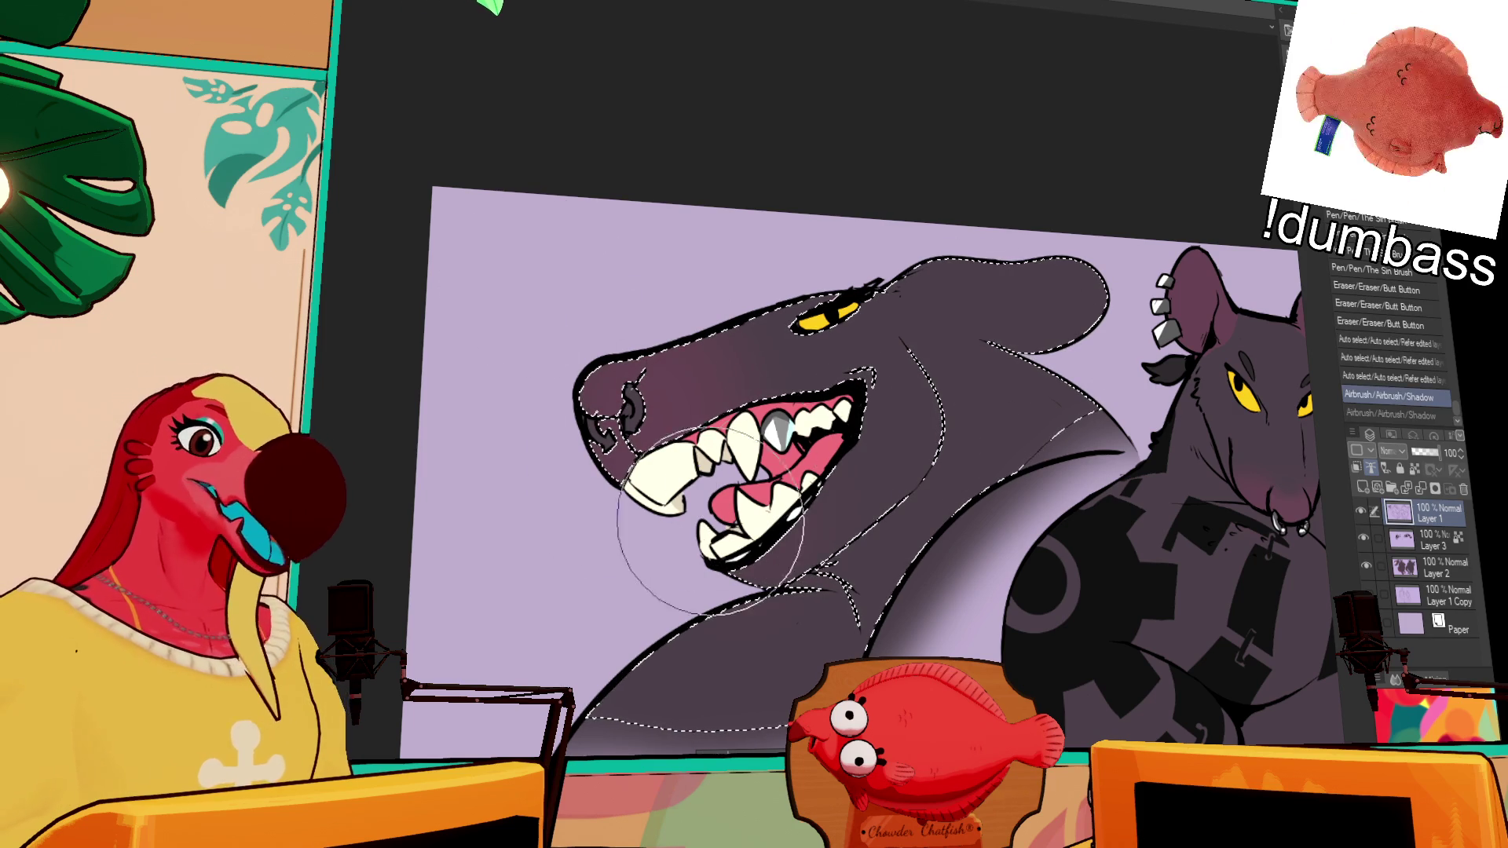
drag(695, 433, 811, 325)
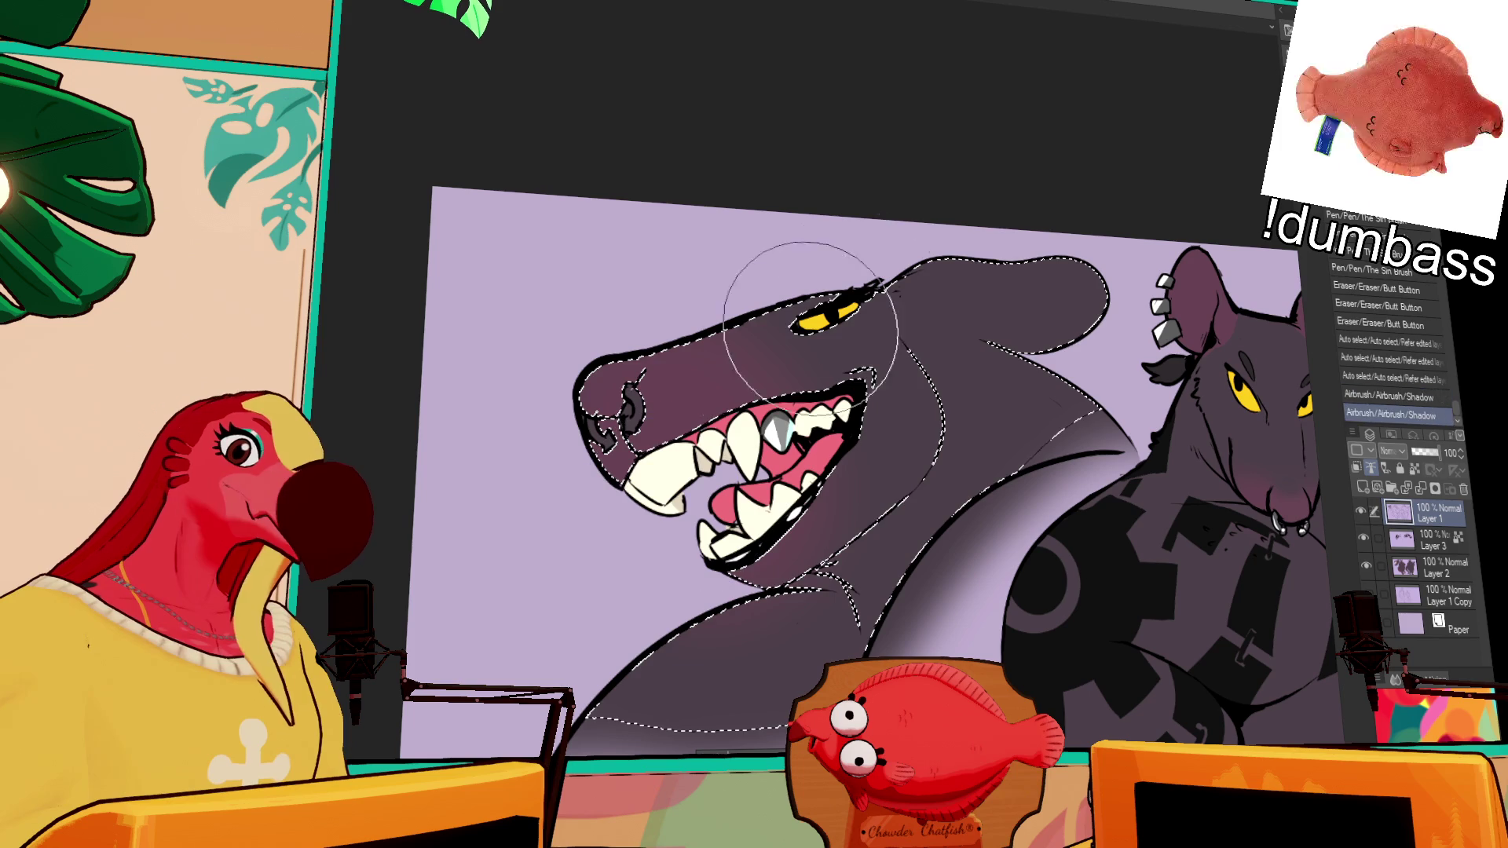
key(ctrl+z)
key(ctrl+z)
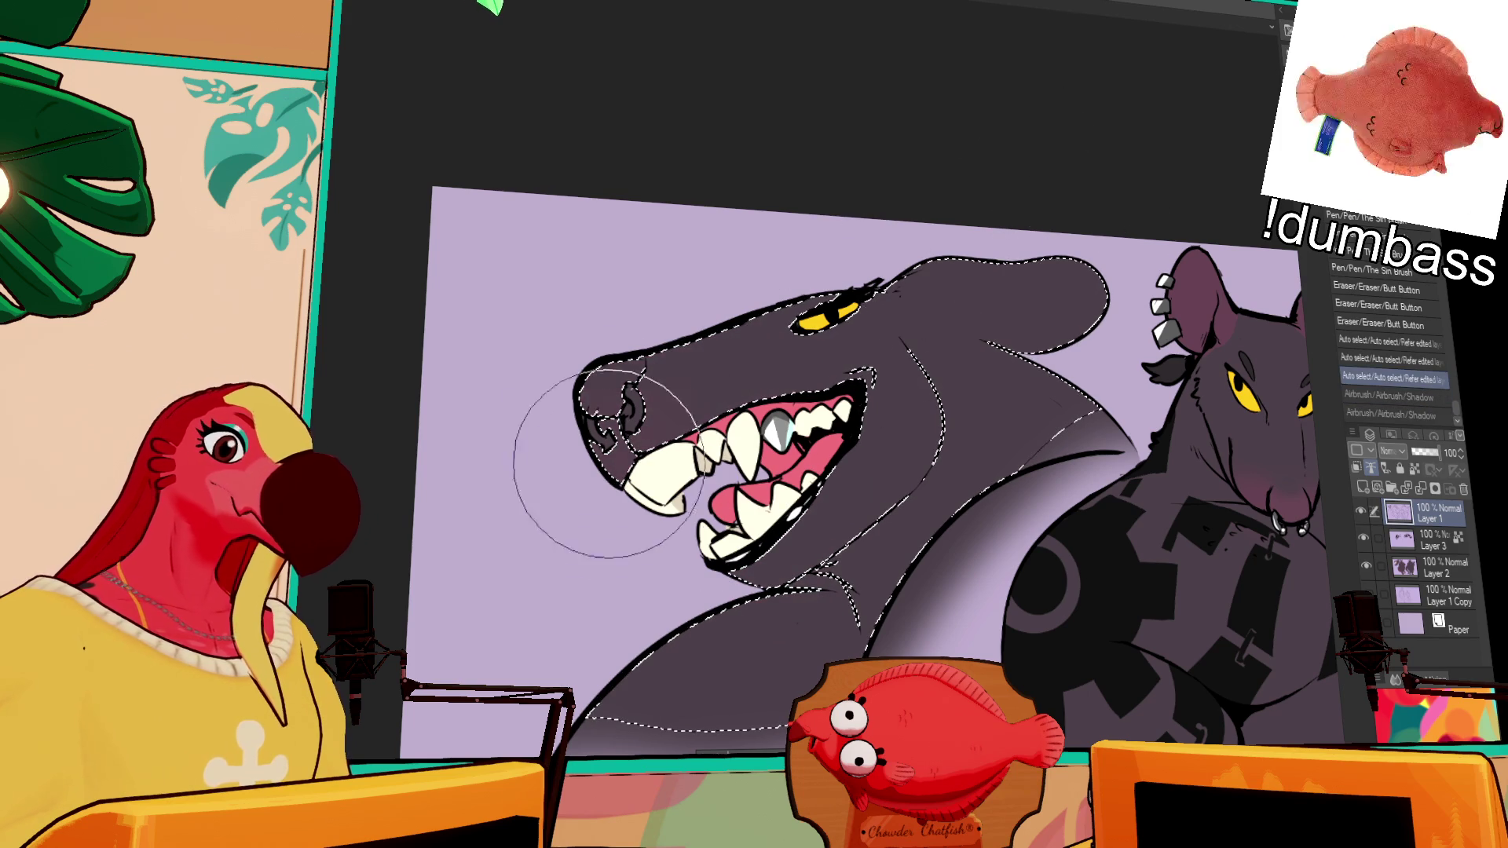
Step: Shade the shark's snout and deepen the shadow from the lower jaw to the mouth corner
drag(674, 418, 689, 430)
mouse_move(763, 556)
mouse_down()
mouse_move(768, 494)
mouse_move(744, 559)
mouse_up()
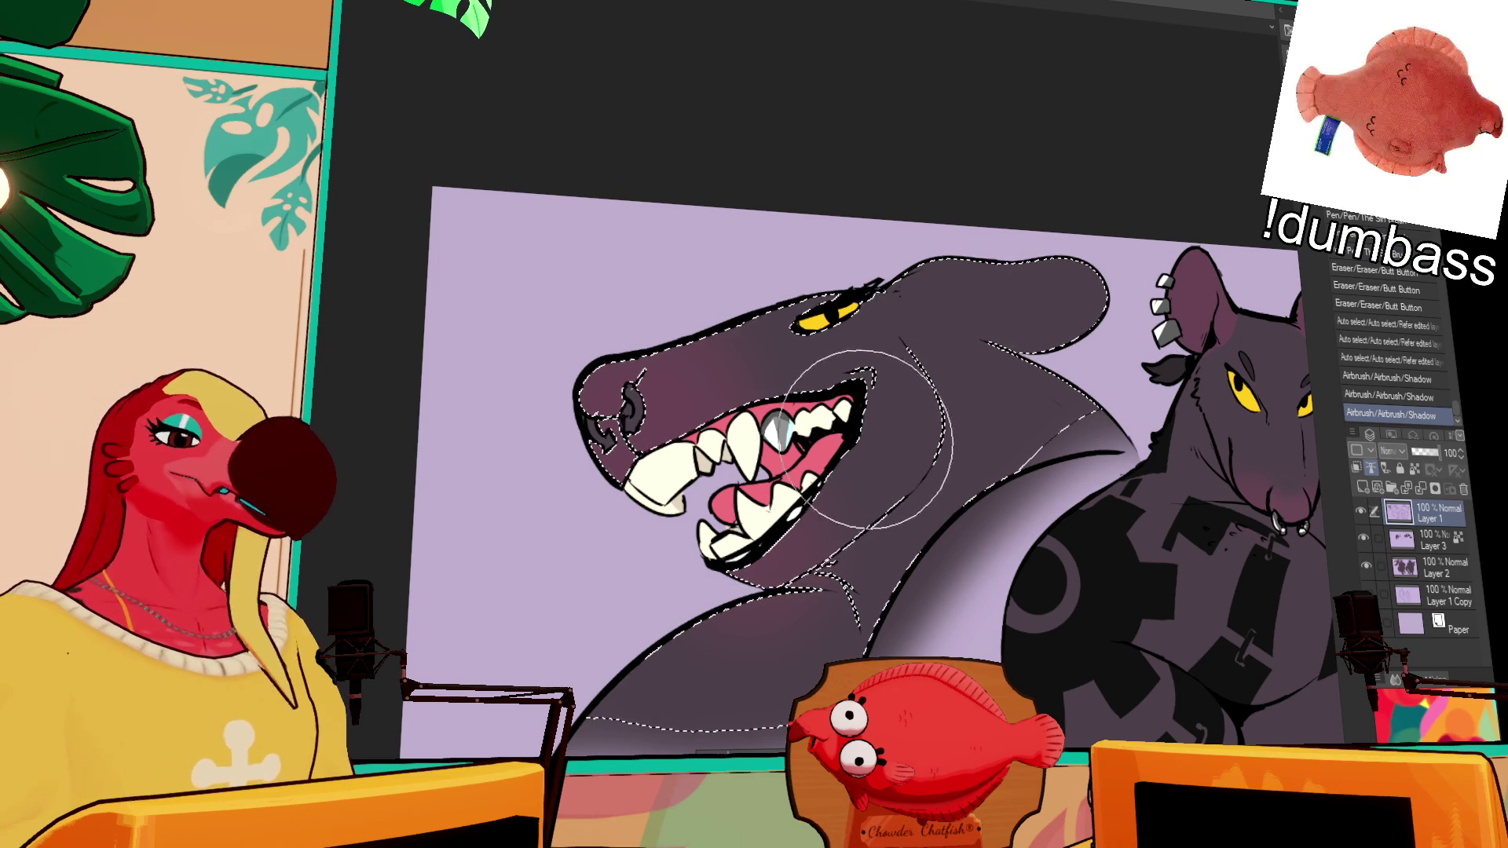
mouse_move(786, 534)
mouse_down()
mouse_move(886, 416)
mouse_move(826, 550)
mouse_up()
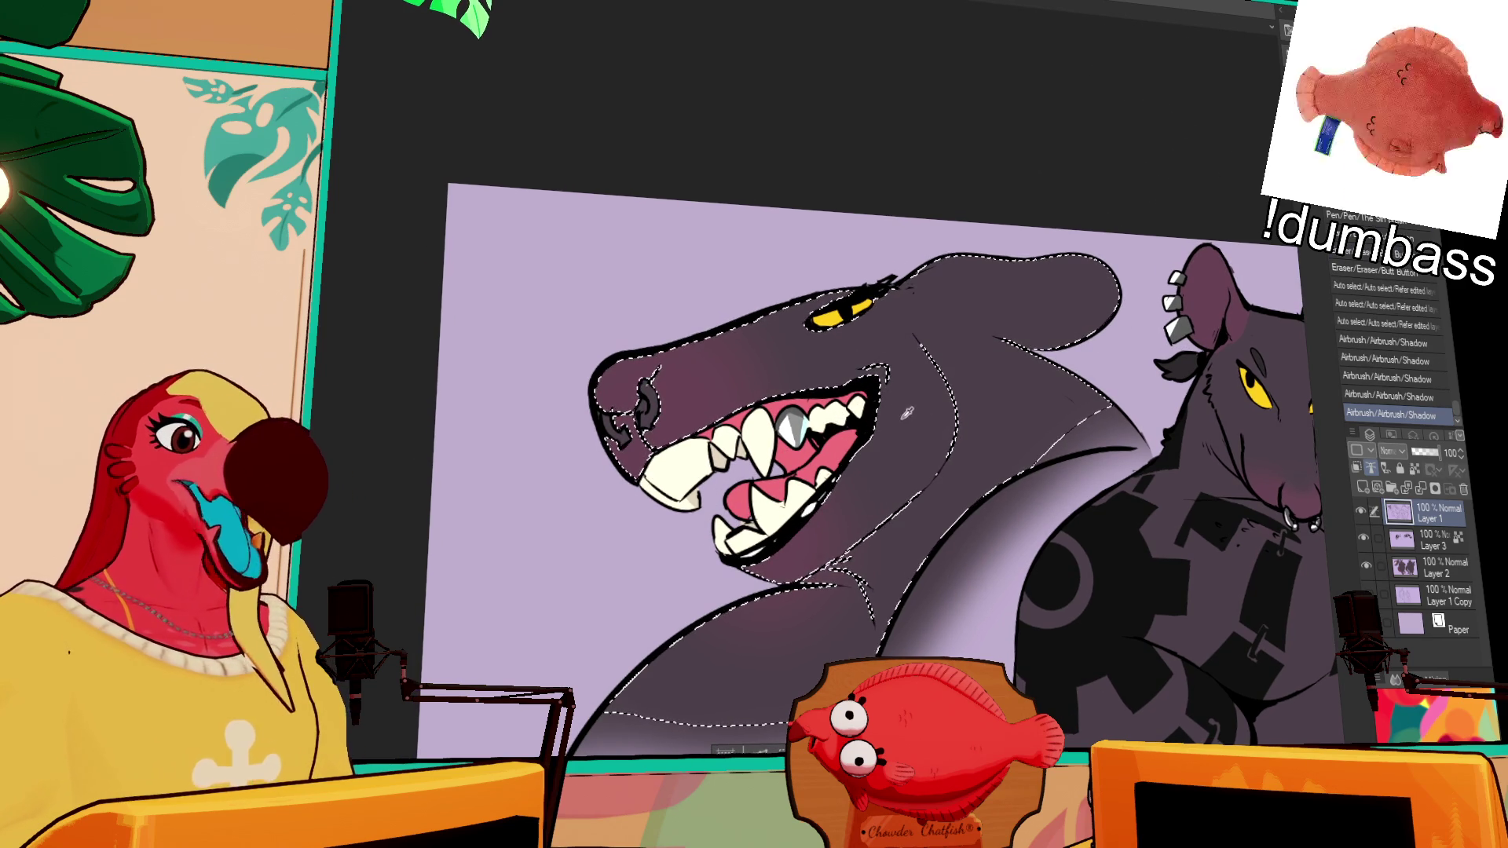
drag(712, 324, 760, 359)
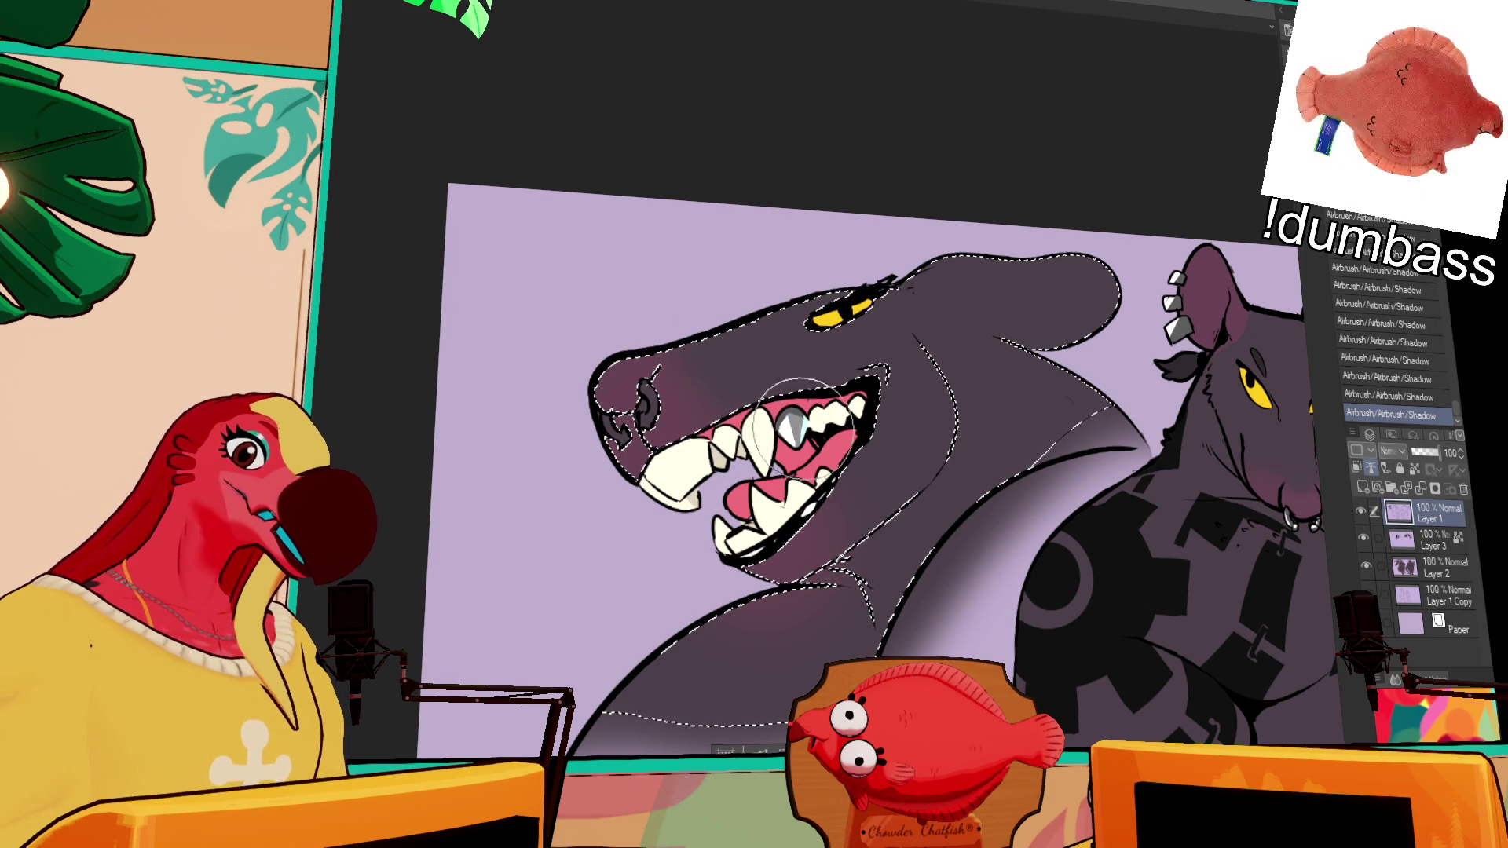
drag(869, 522, 841, 539)
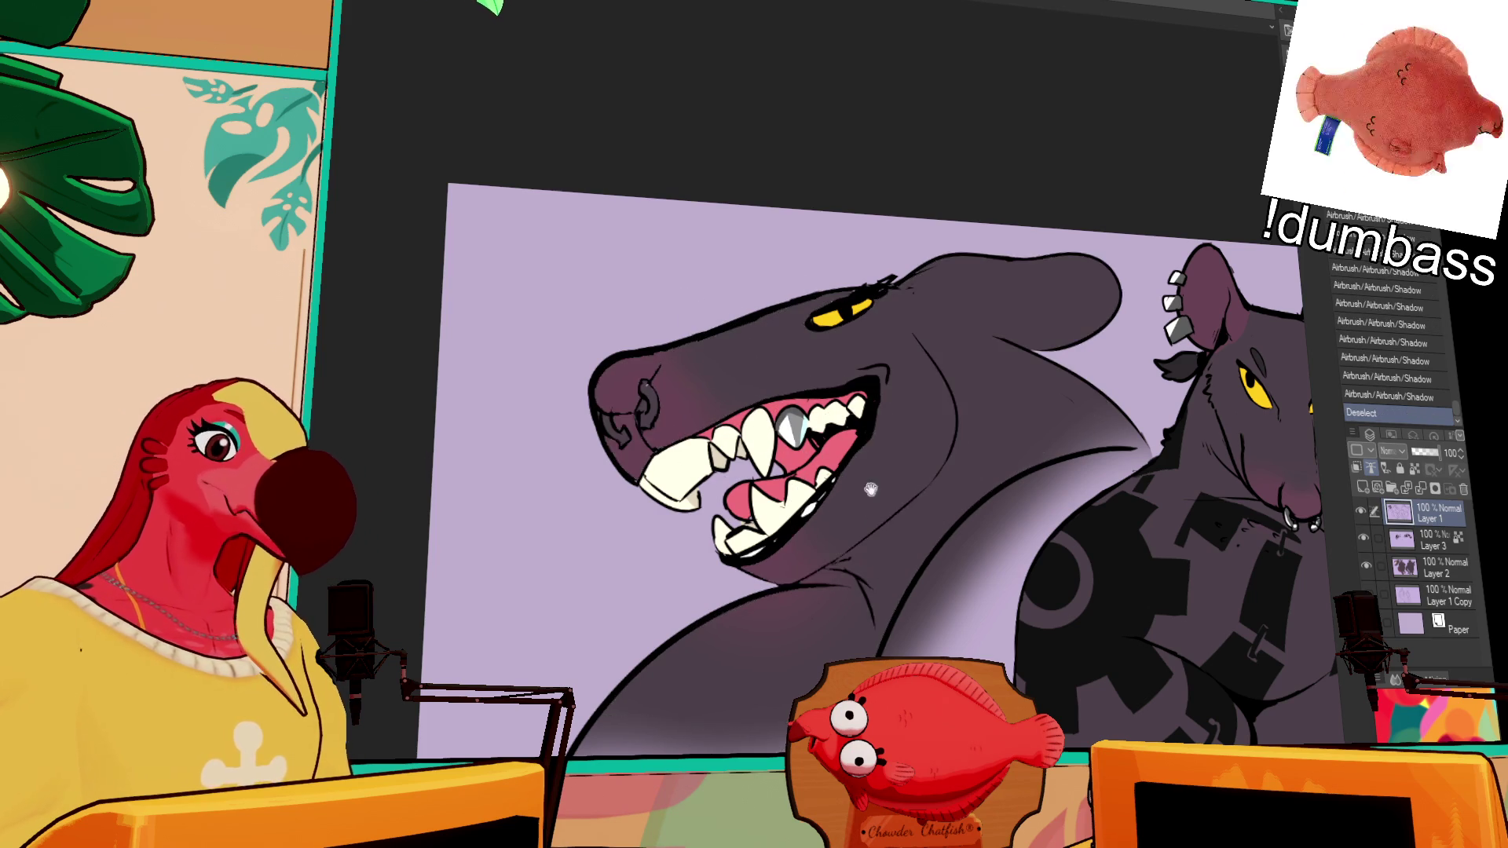
Step: Undo the stray pen strokes back to the neck shading and select Layer 2
key(ctrl+d)
drag(789, 548, 874, 481)
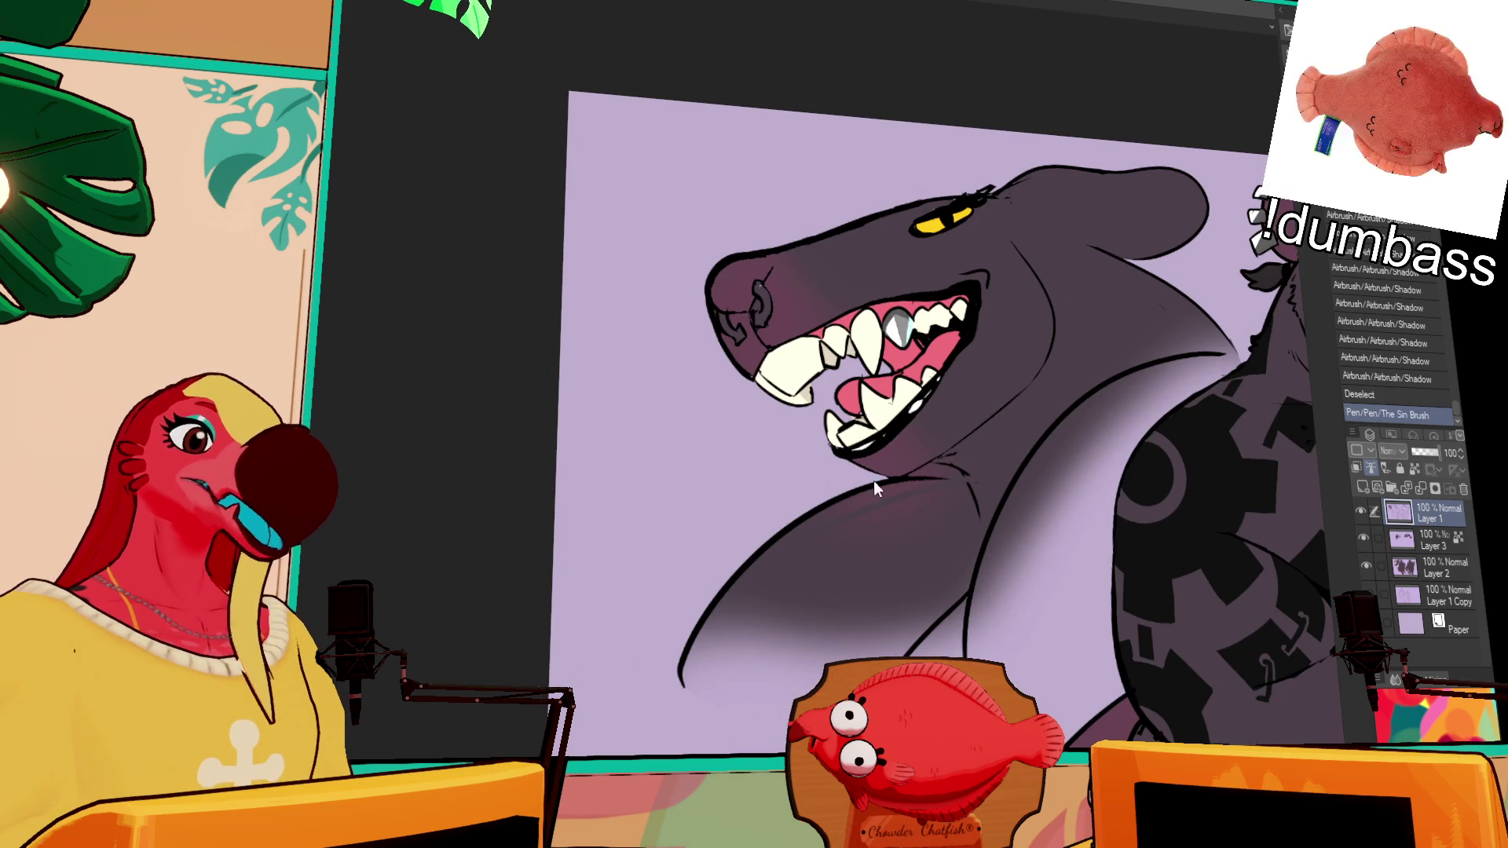
key(ctrl+z)
key(ctrl+z)
key(ctrl+z)
key(ctrl+z)
key(ctrl+z)
key(ctrl+z)
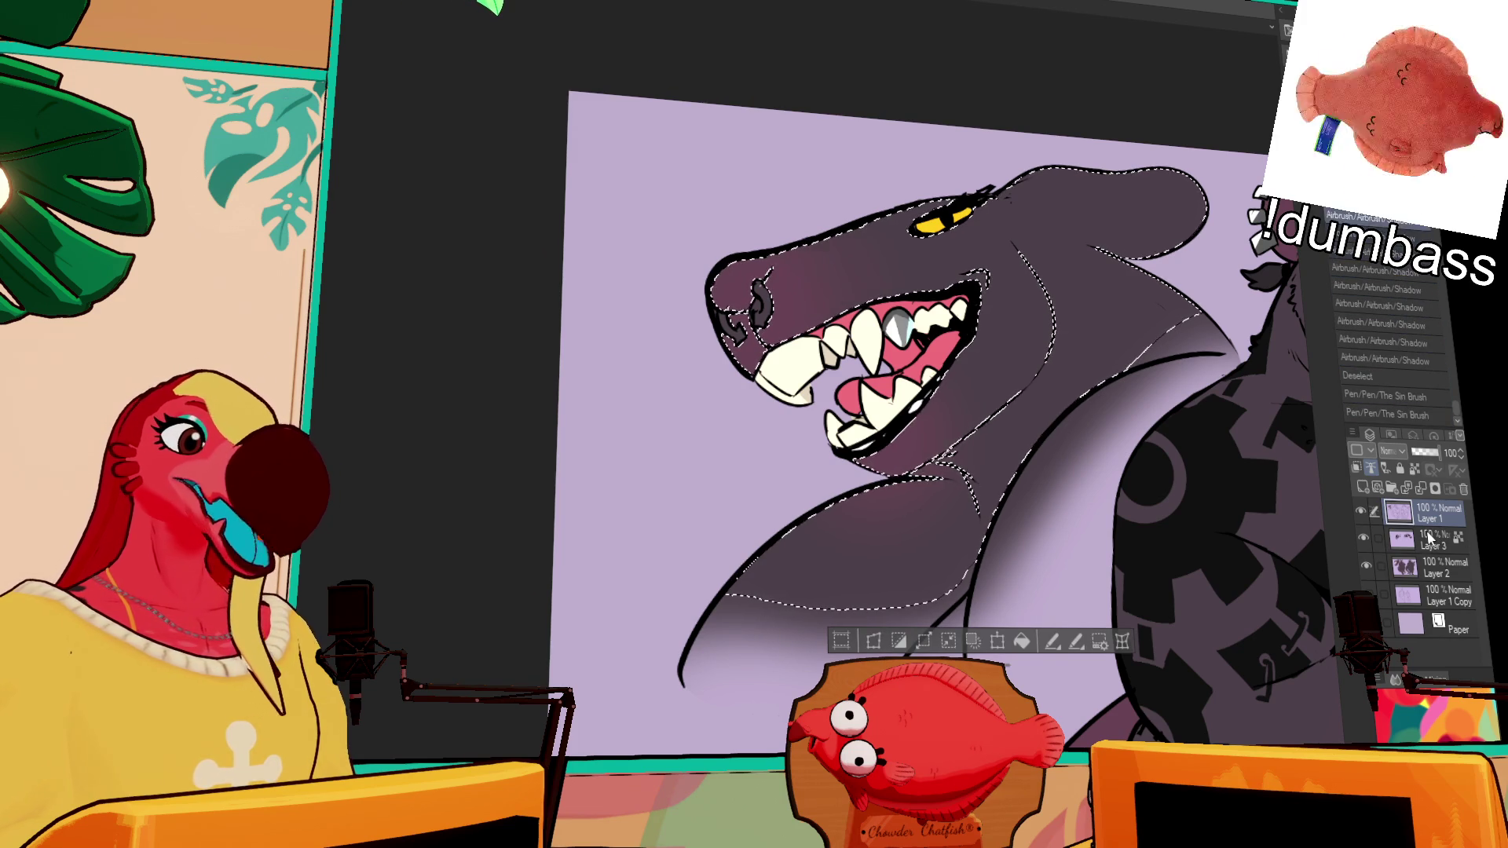
key(ctrl+z)
key(ctrl+z)
key(ctrl+z)
key(ctrl+z)
key(ctrl+y)
key(ctrl+z)
key(ctrl+y)
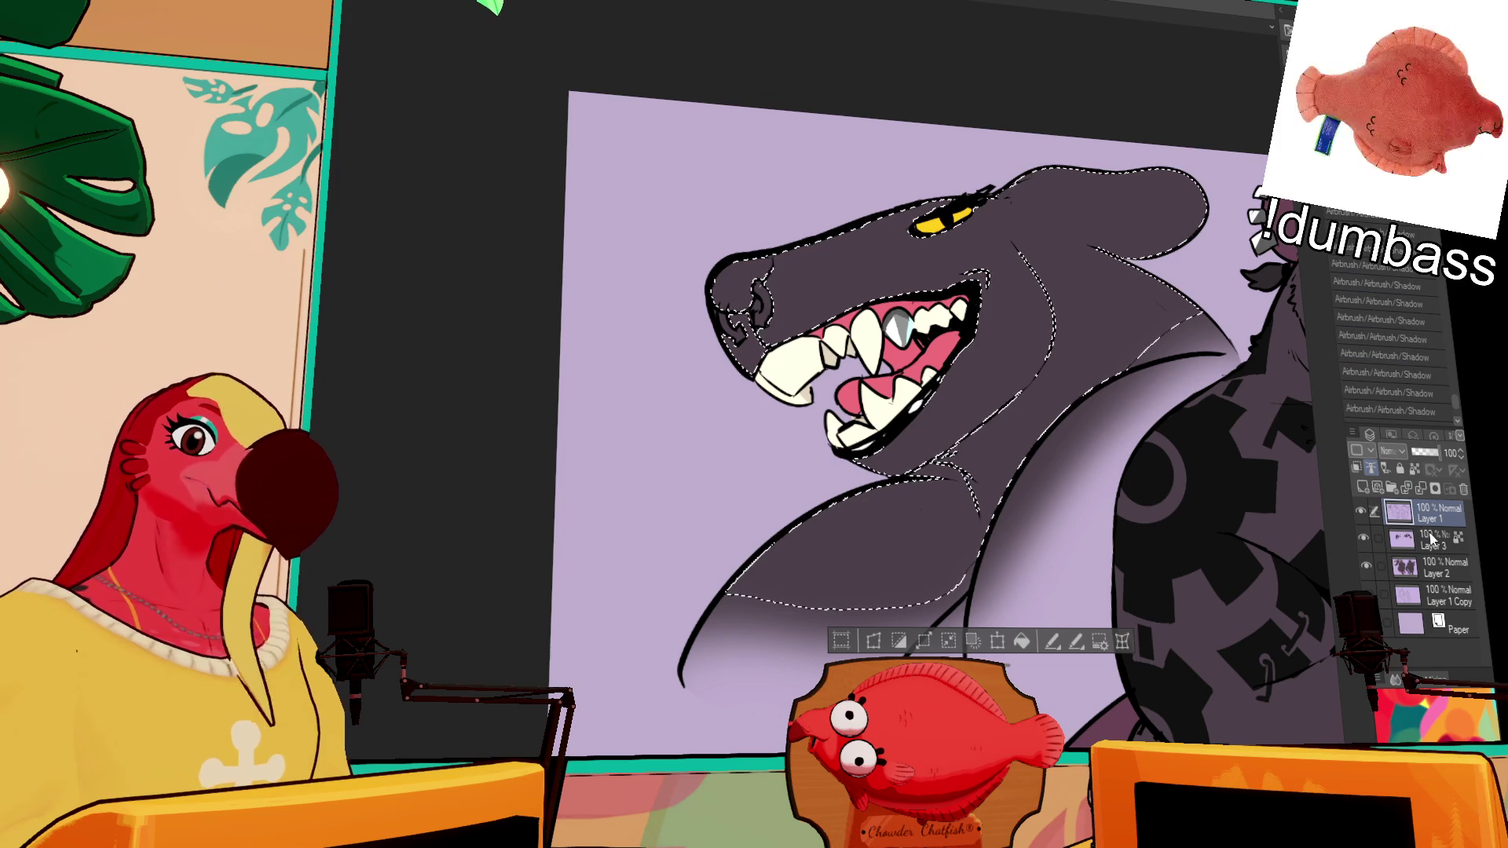
click(1445, 567)
Step: Airbrush soft shadow under the shark's jaw and along its neck
mouse_move(1112, 692)
mouse_down()
mouse_move(1102, 610)
mouse_move(1056, 608)
mouse_up()
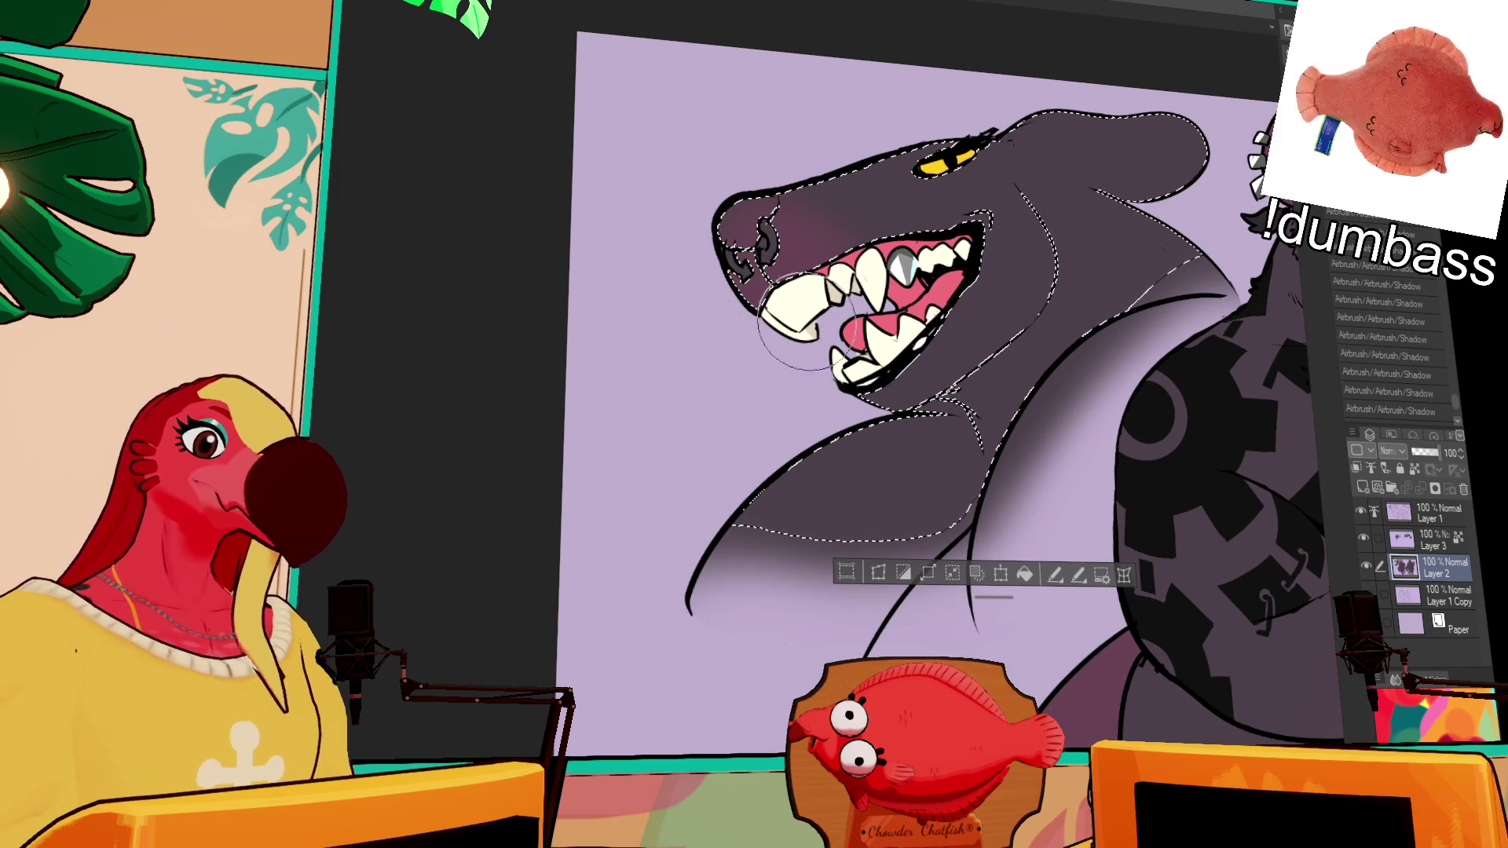
drag(926, 471, 903, 496)
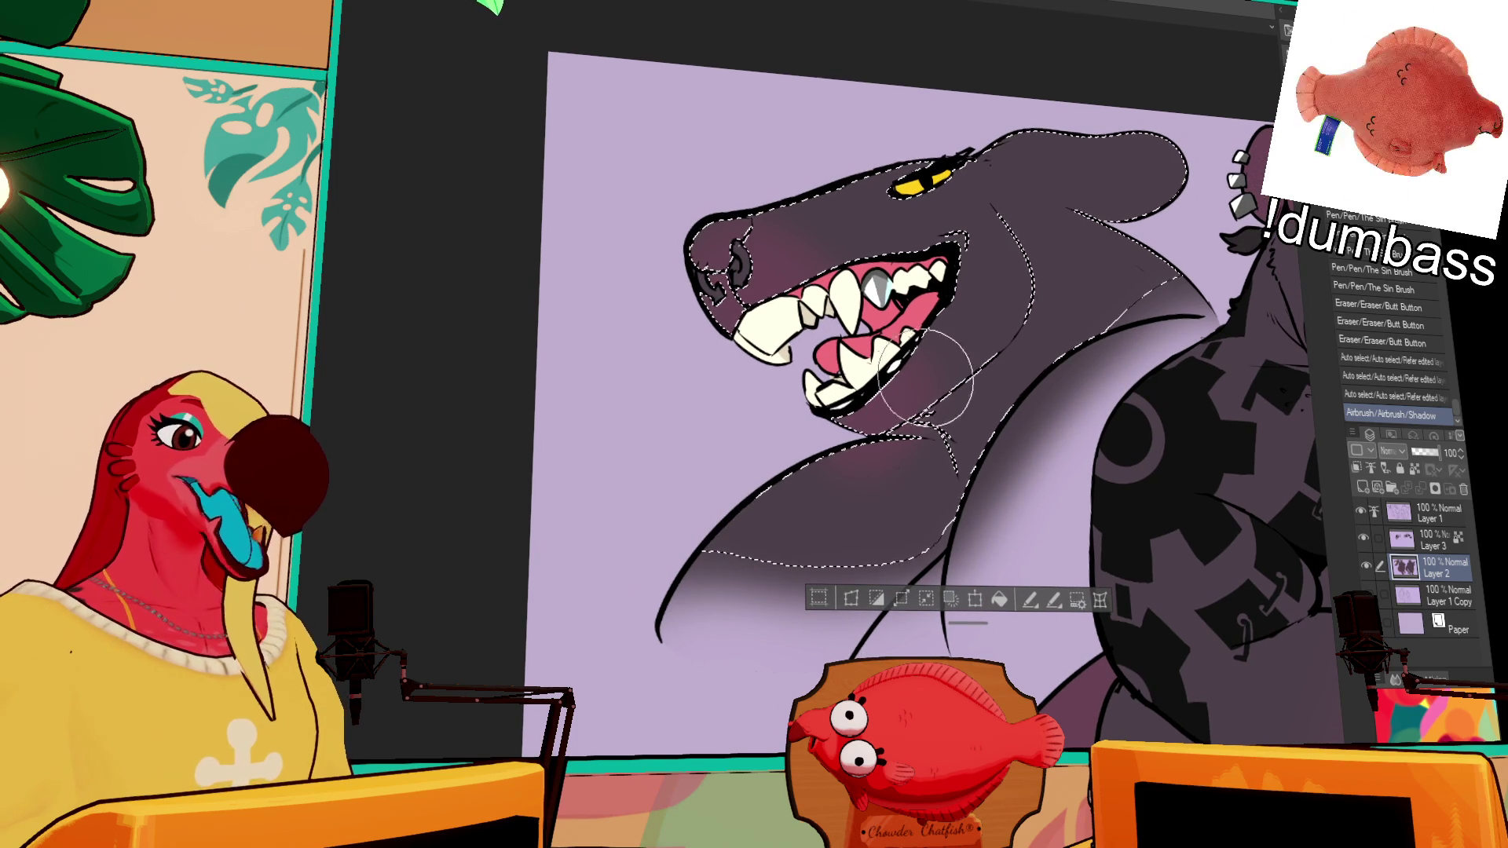
drag(957, 344, 962, 315)
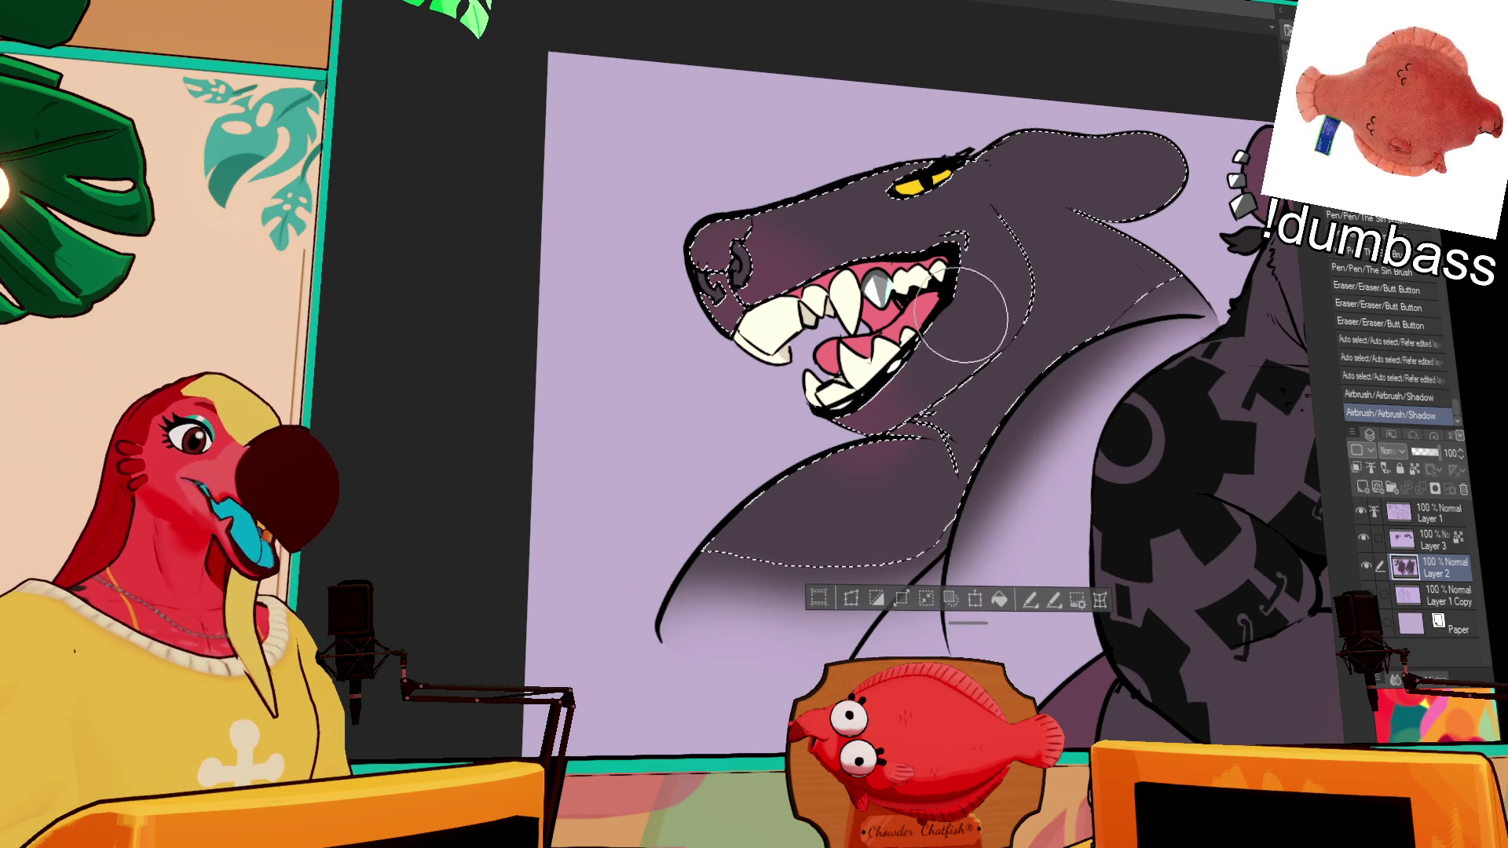
drag(774, 240, 778, 248)
drag(1052, 471, 1028, 503)
drag(1134, 379, 1092, 415)
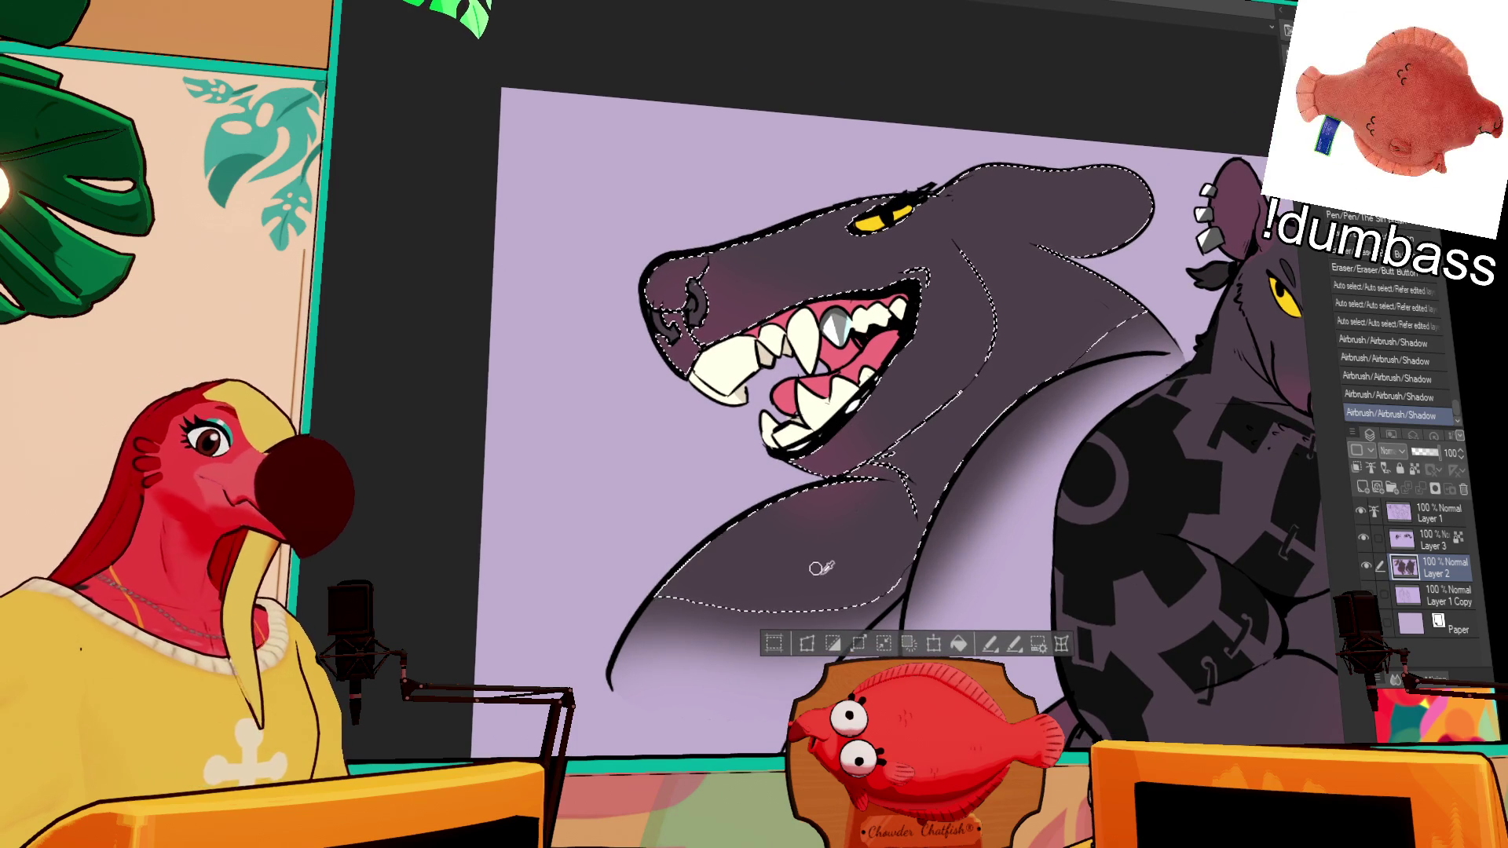
Step: Ink line details along the shark's jaw and neck, then deselect
mouse_move(871, 515)
mouse_down()
mouse_move(888, 471)
mouse_move(904, 495)
mouse_up()
key(ctrl+z)
drag(899, 475, 904, 485)
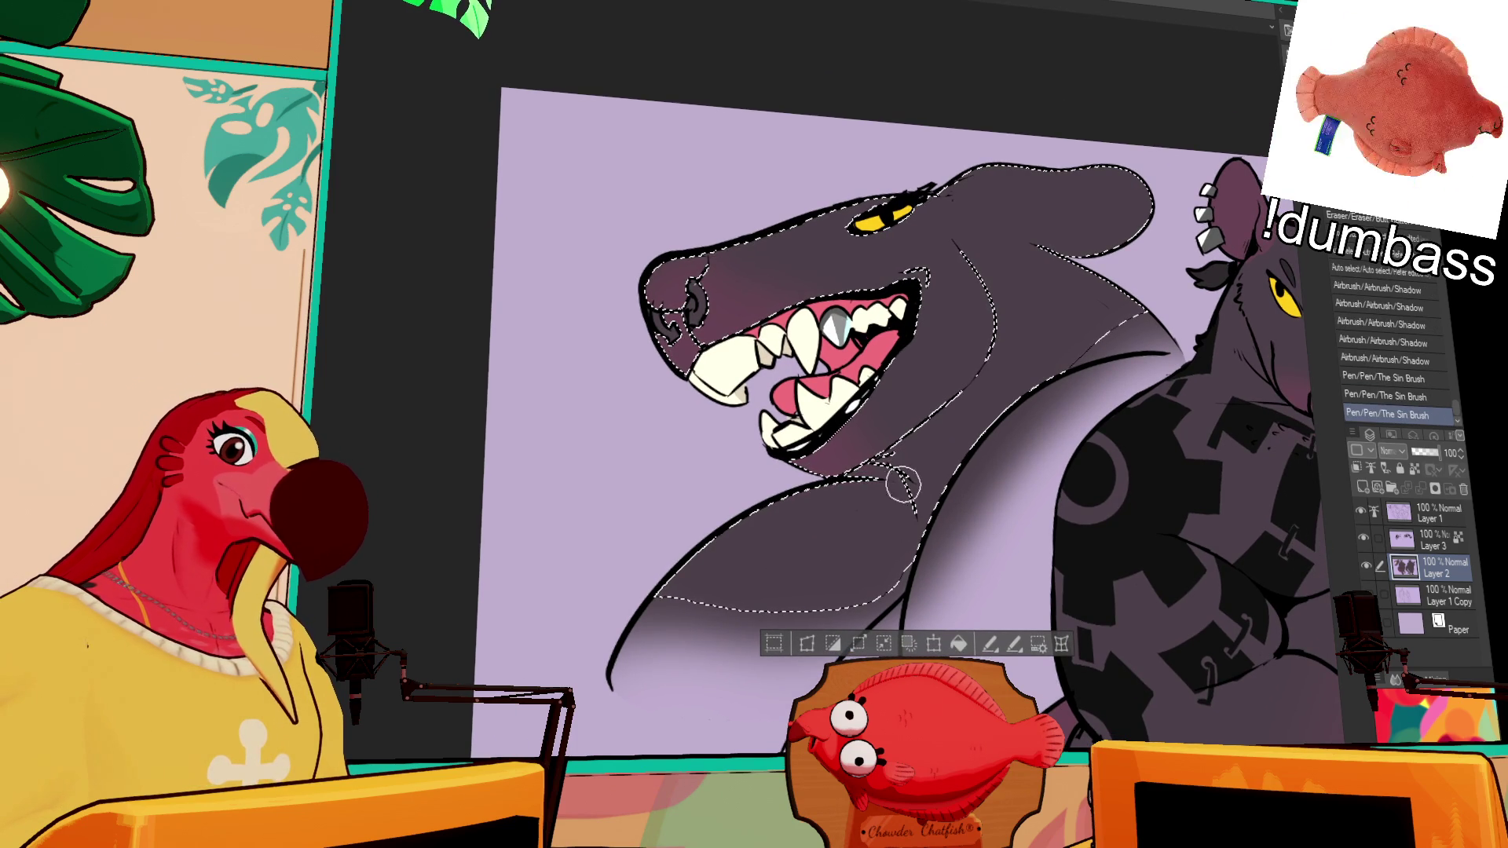
drag(801, 512, 776, 557)
drag(871, 518, 879, 549)
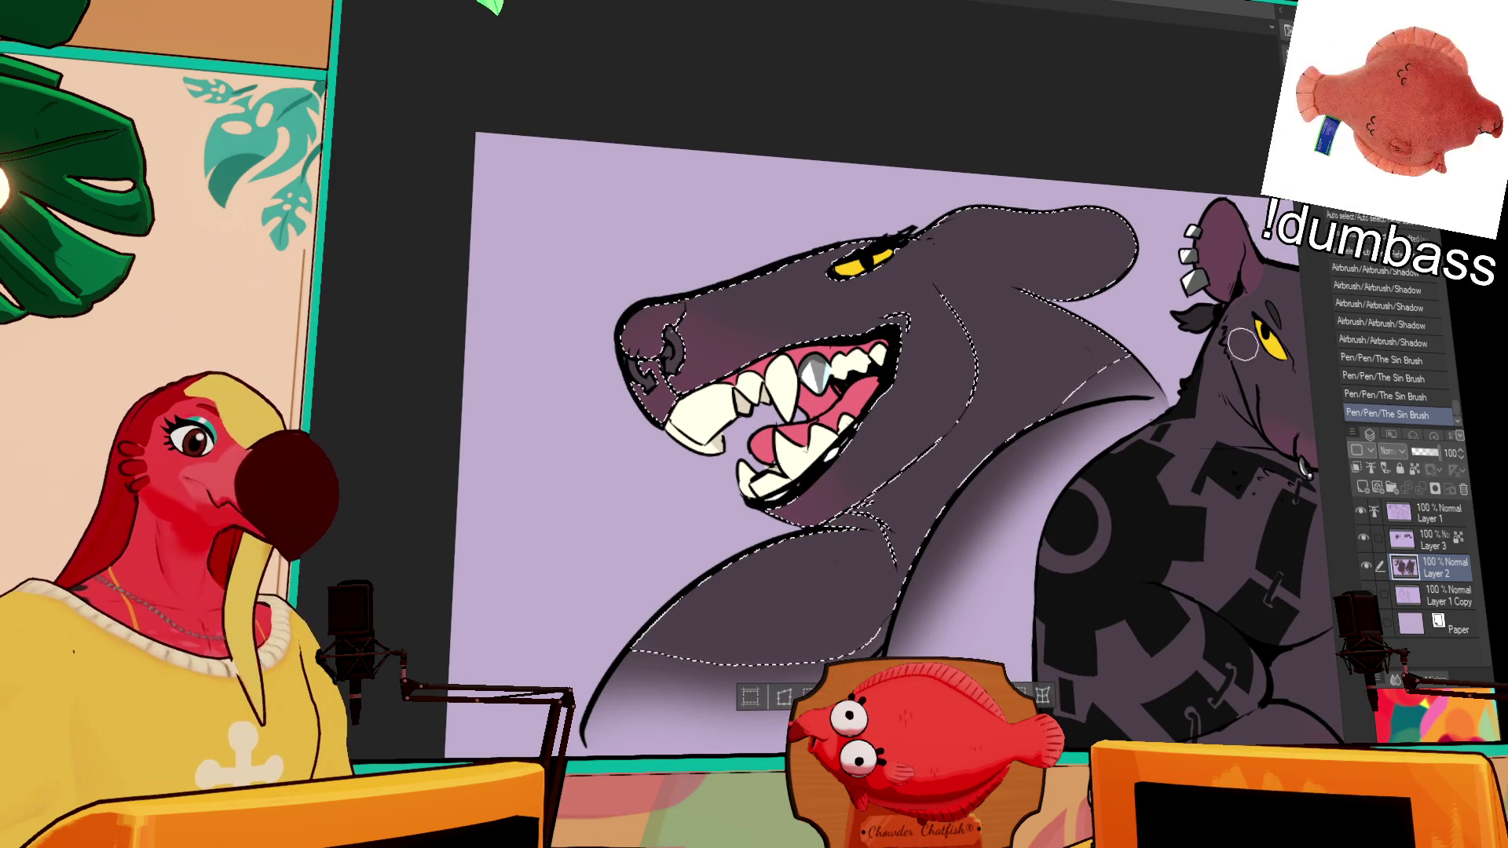
key(ctrl+d)
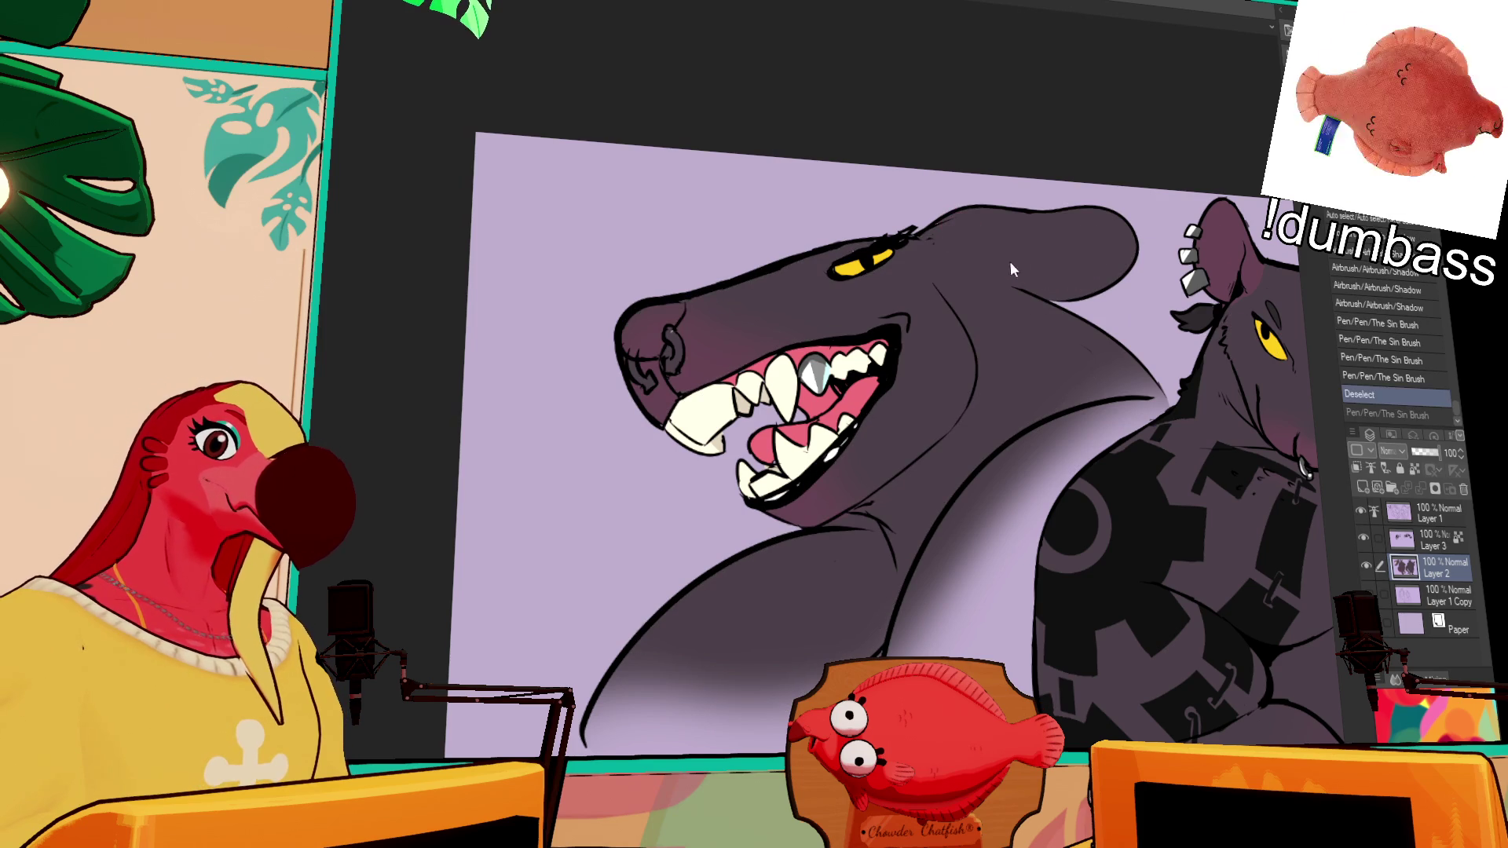
Step: Fill the top of the shark's head with maroon and touch up the fill
click(946, 246)
key(g)
click(1021, 259)
click(1052, 255)
drag(1110, 320, 1094, 259)
mouse_move(913, 248)
mouse_down()
mouse_move(966, 298)
mouse_move(895, 353)
mouse_up()
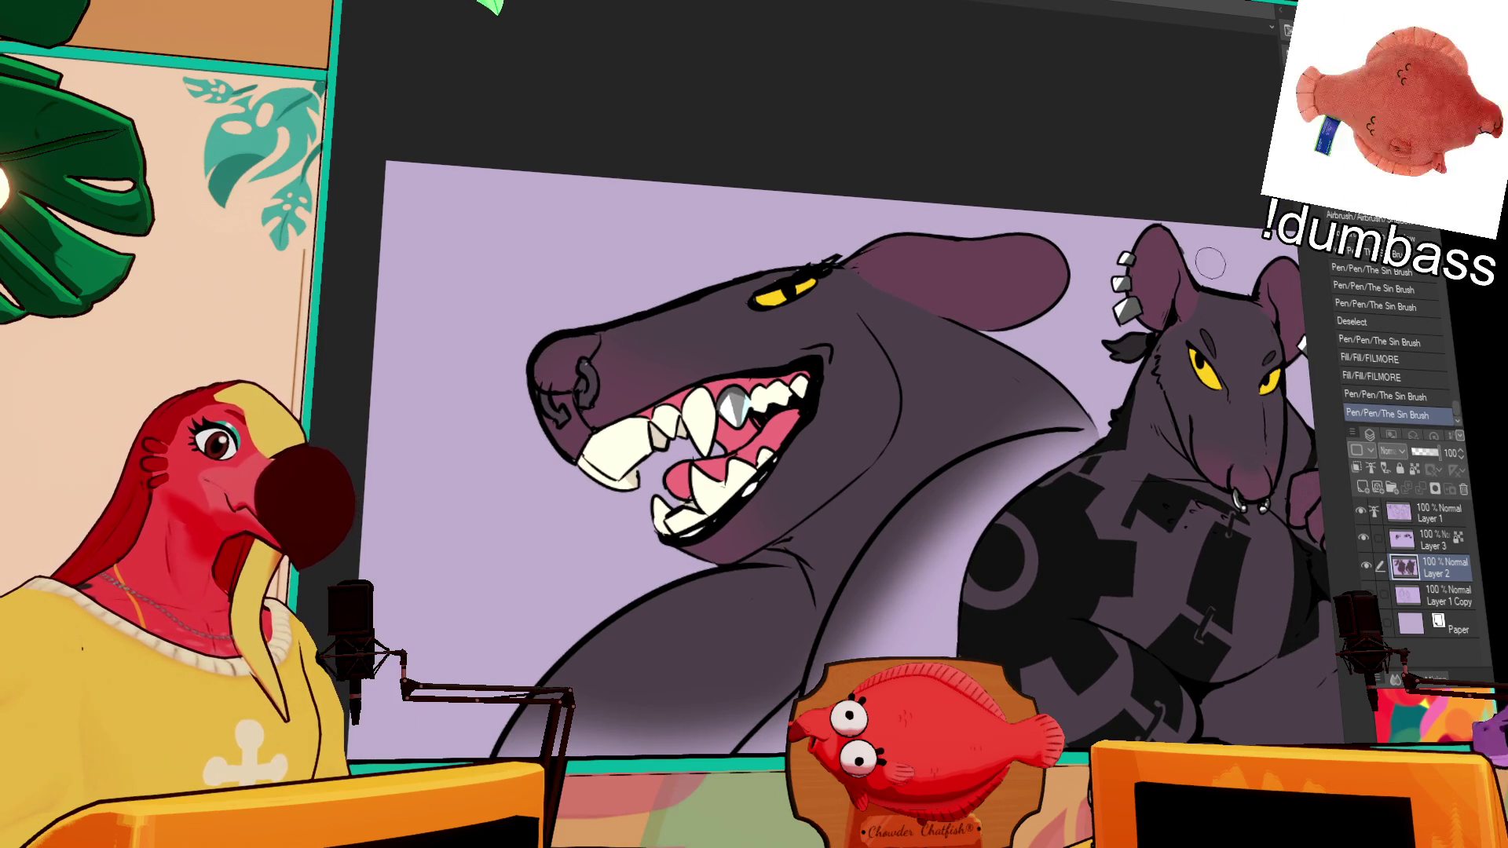
Step: Ink details on the shark's silver gem tooth on Layer 1, undoing stray strokes
click(1429, 534)
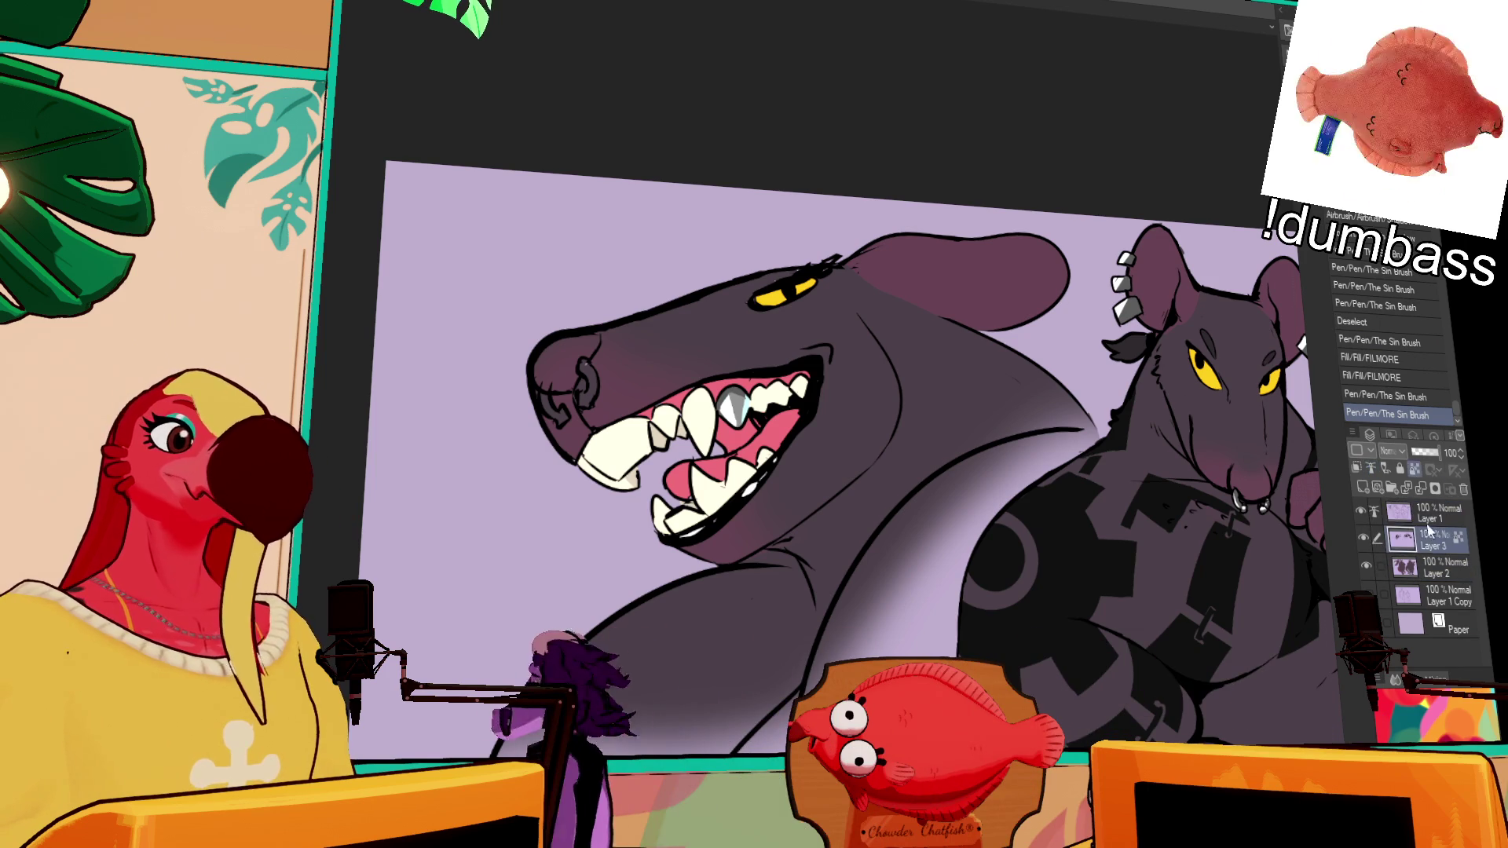
click(1431, 513)
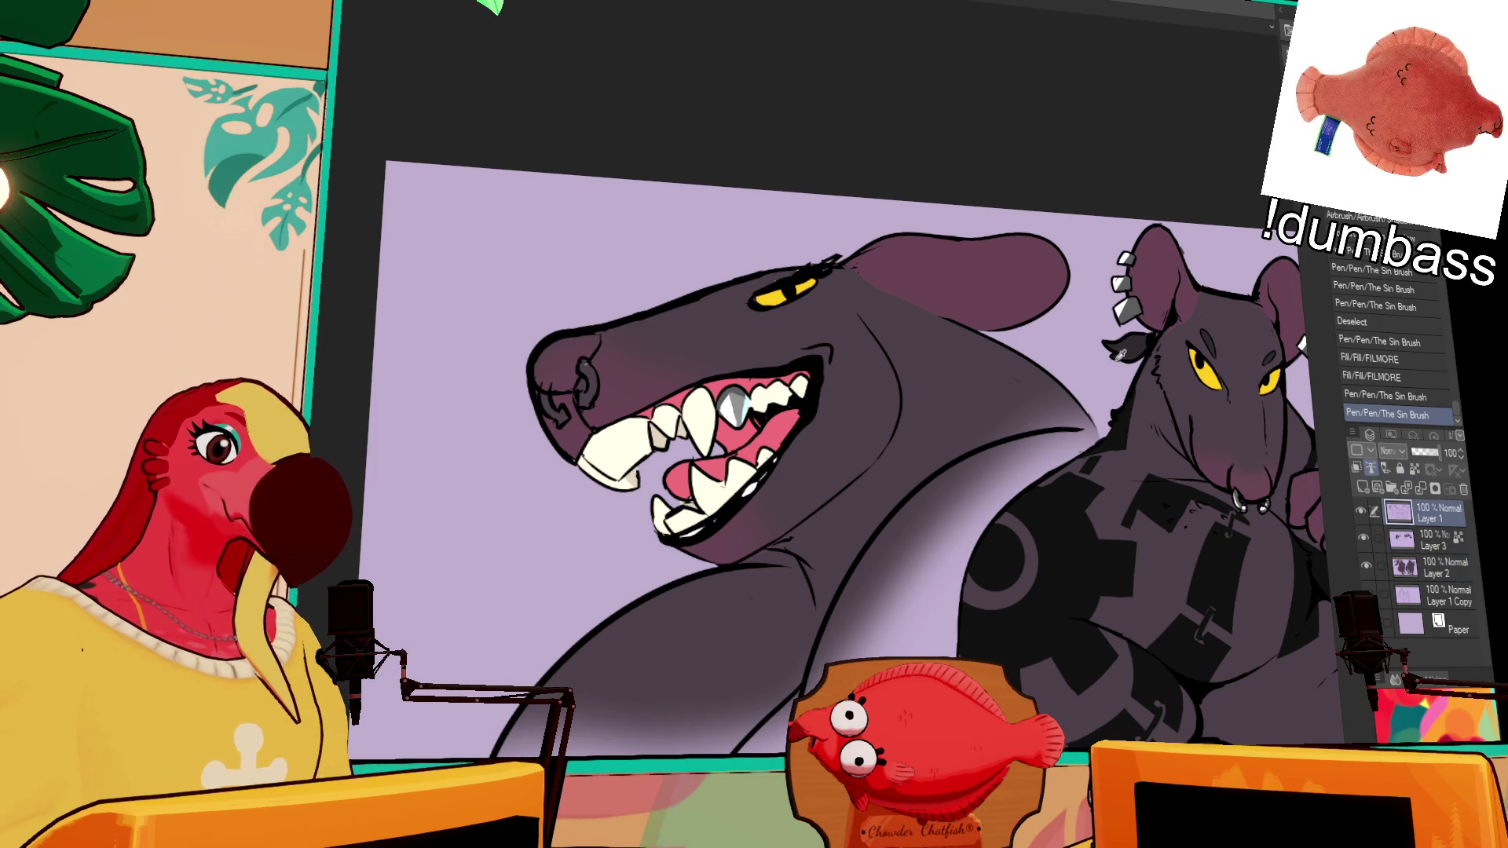
drag(1026, 177, 1052, 214)
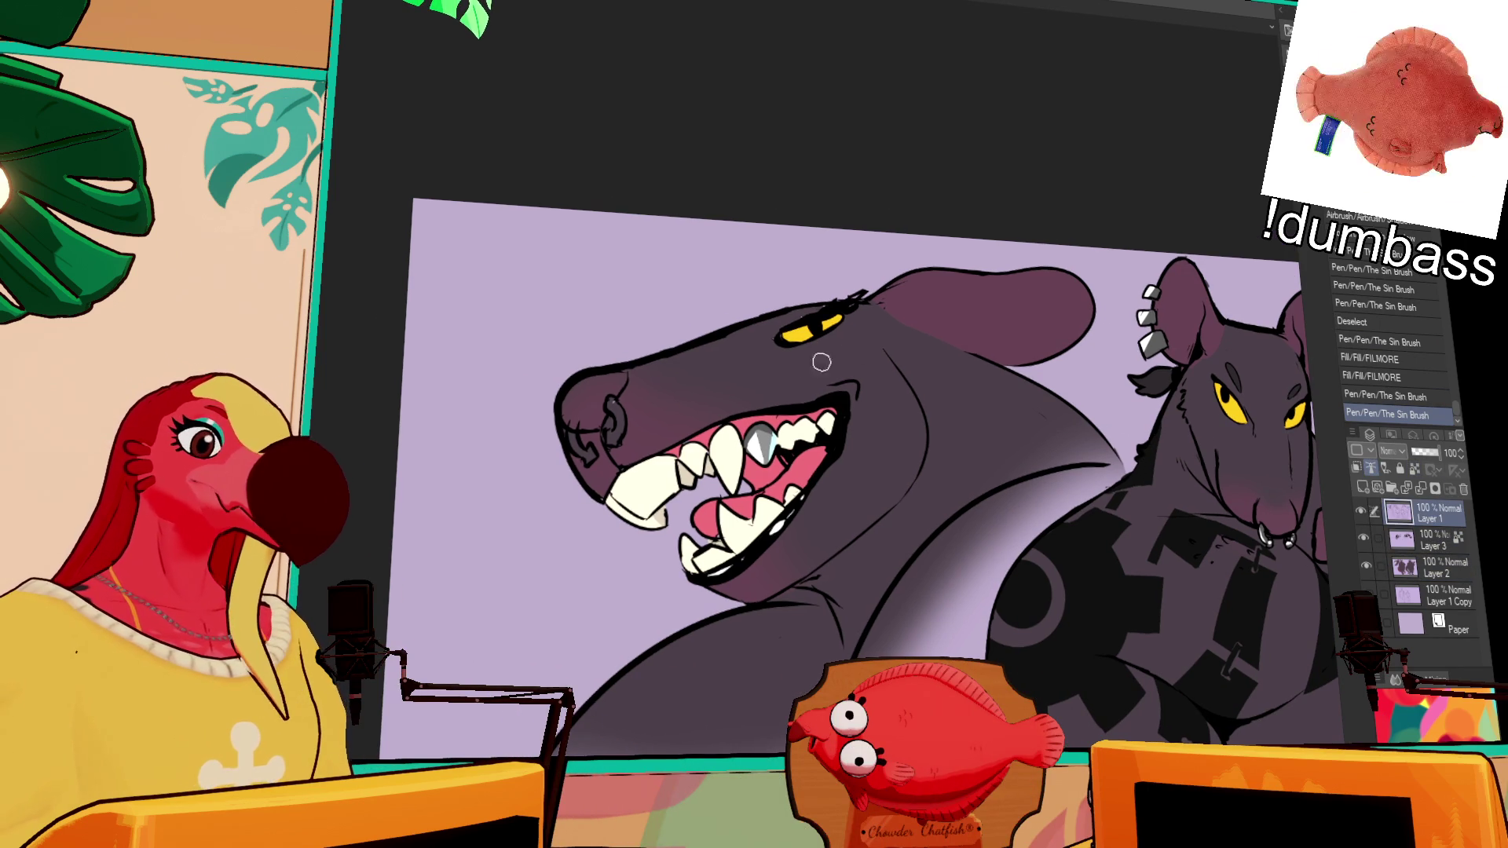
drag(822, 362, 857, 360)
drag(816, 438, 822, 455)
key(ctrl+z)
mouse_move(865, 377)
mouse_down()
mouse_move(928, 397)
mouse_move(887, 359)
mouse_move(895, 346)
mouse_move(878, 354)
mouse_up()
key(ctrl+z)
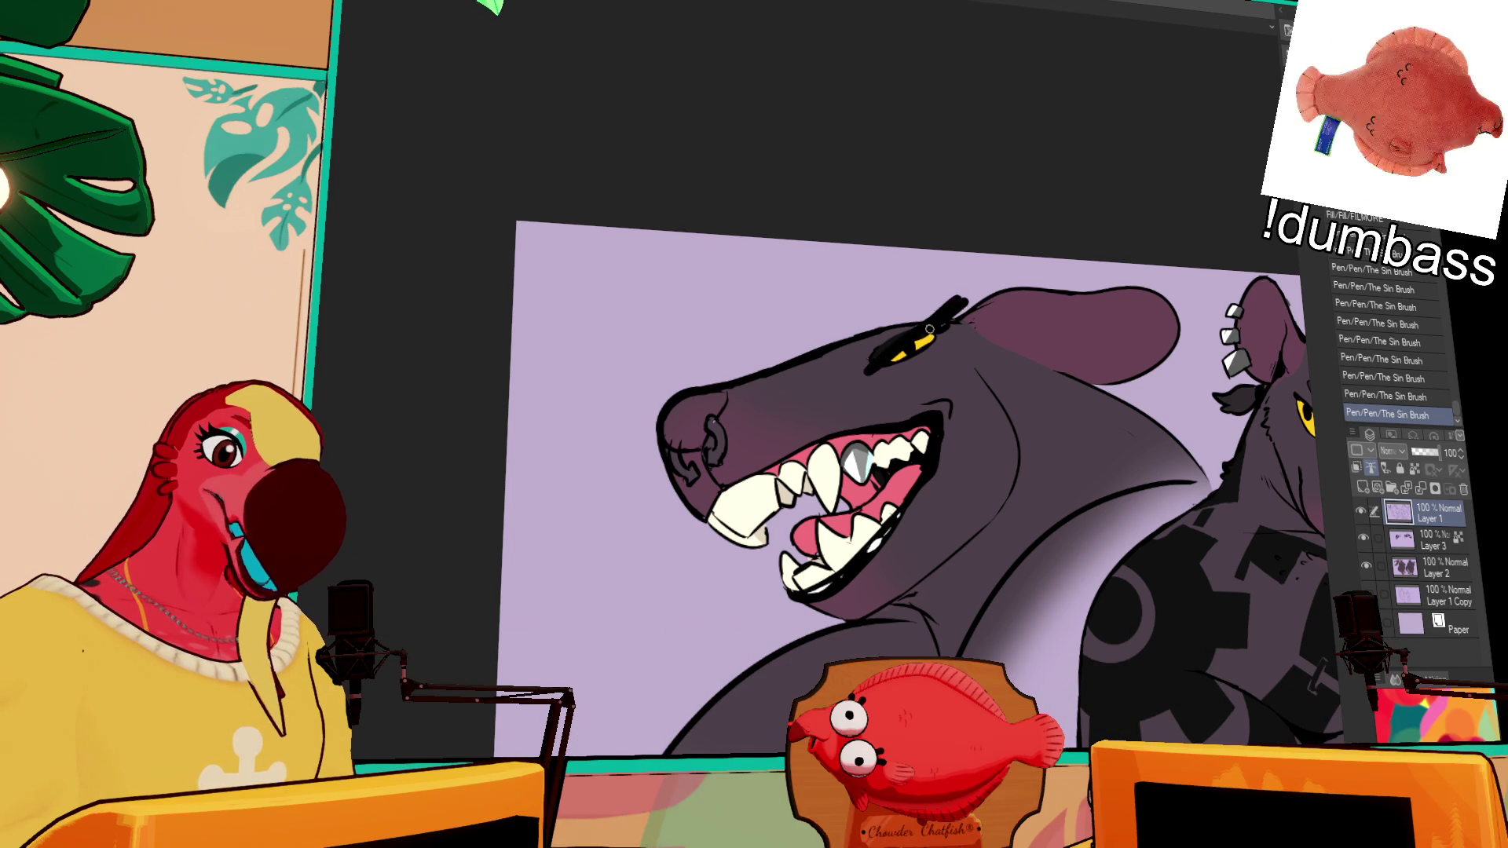
Step: Undo the unwanted ink marks around the shark's eye
key(ctrl+z)
key(ctrl+z)
key(ctrl+z)
key(ctrl+z)
key(ctrl+z)
key(ctrl+z)
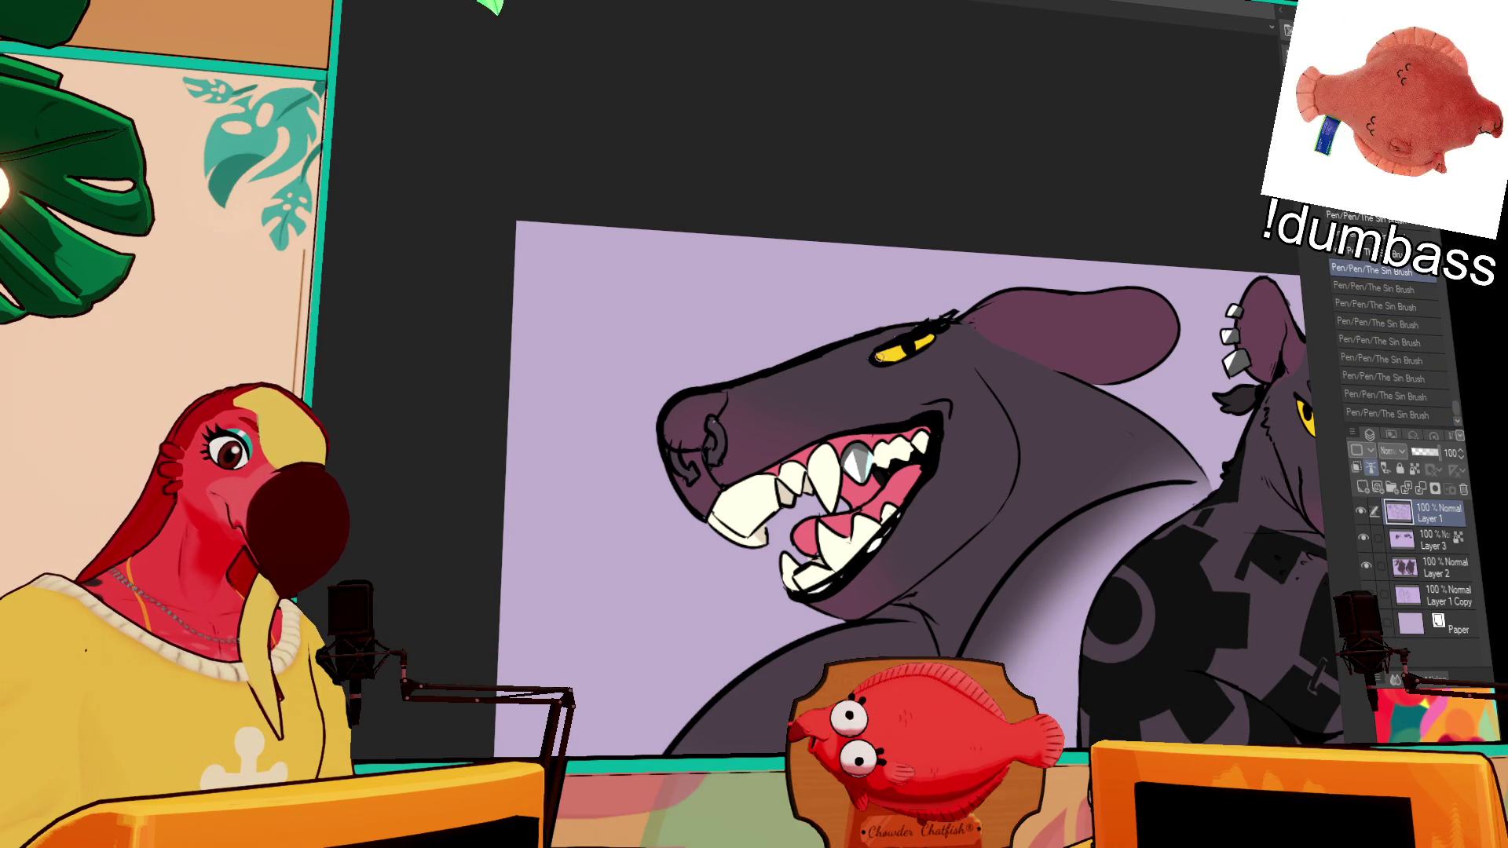
key(ctrl+z)
mouse_move(919, 333)
mouse_down()
mouse_move(933, 318)
mouse_move(921, 323)
mouse_up()
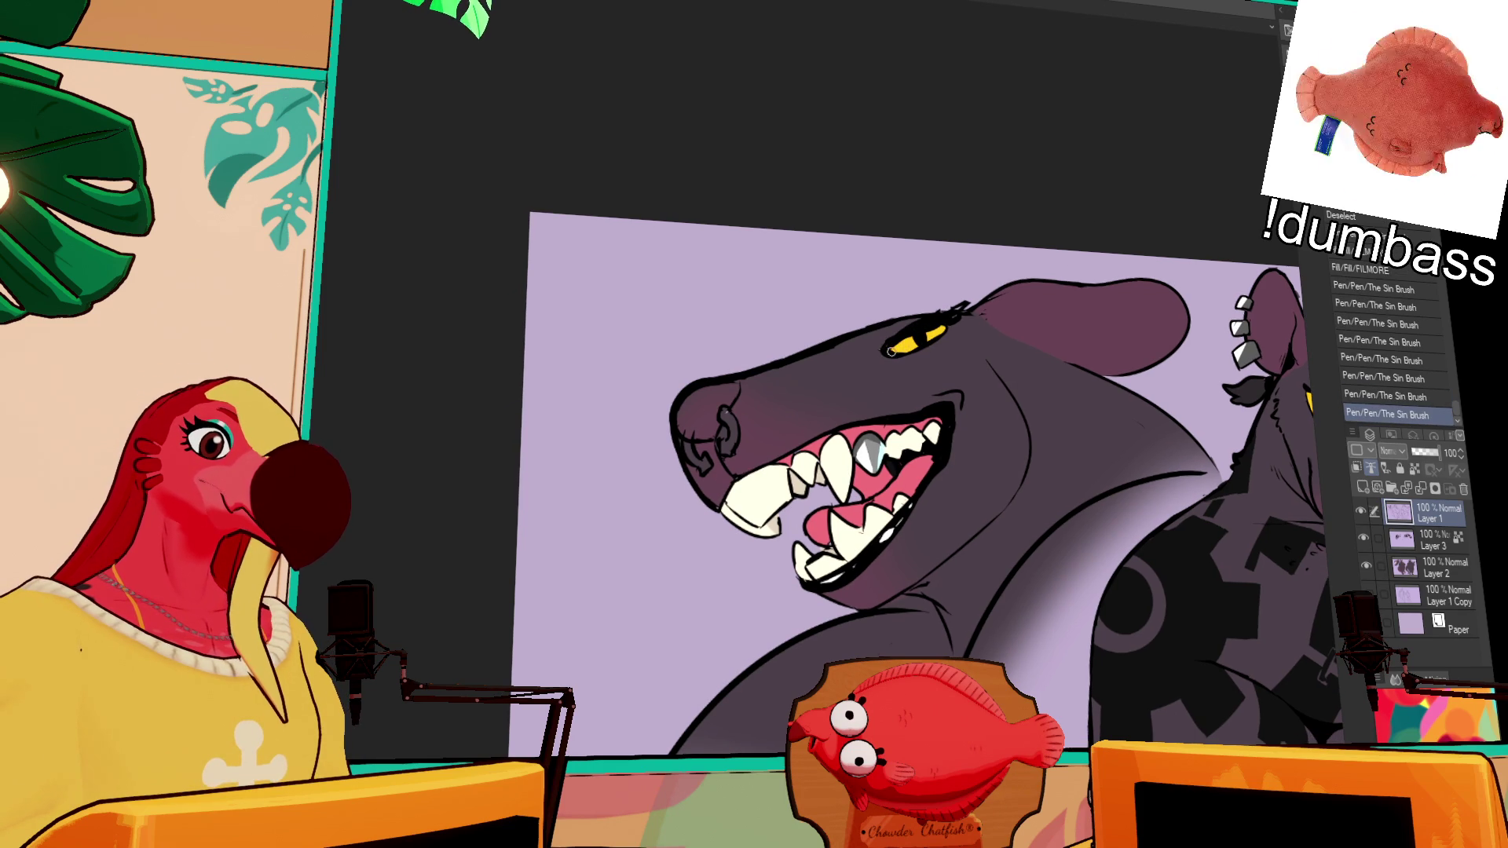
key(ctrl+z)
key(ctrl+z)
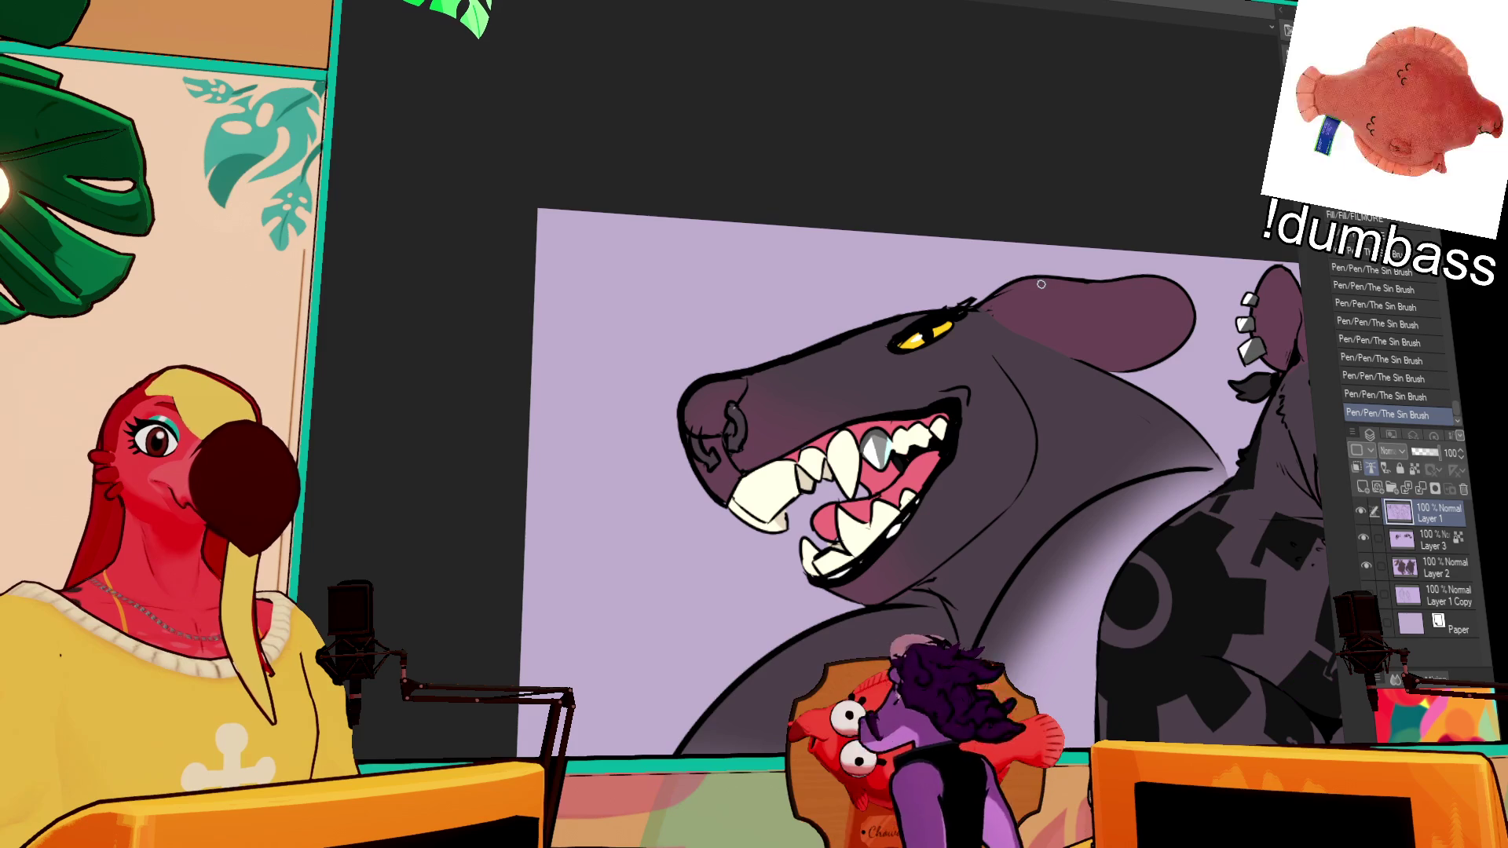
mouse_move(1129, 364)
mouse_down()
mouse_move(1069, 313)
mouse_move(834, 323)
mouse_up()
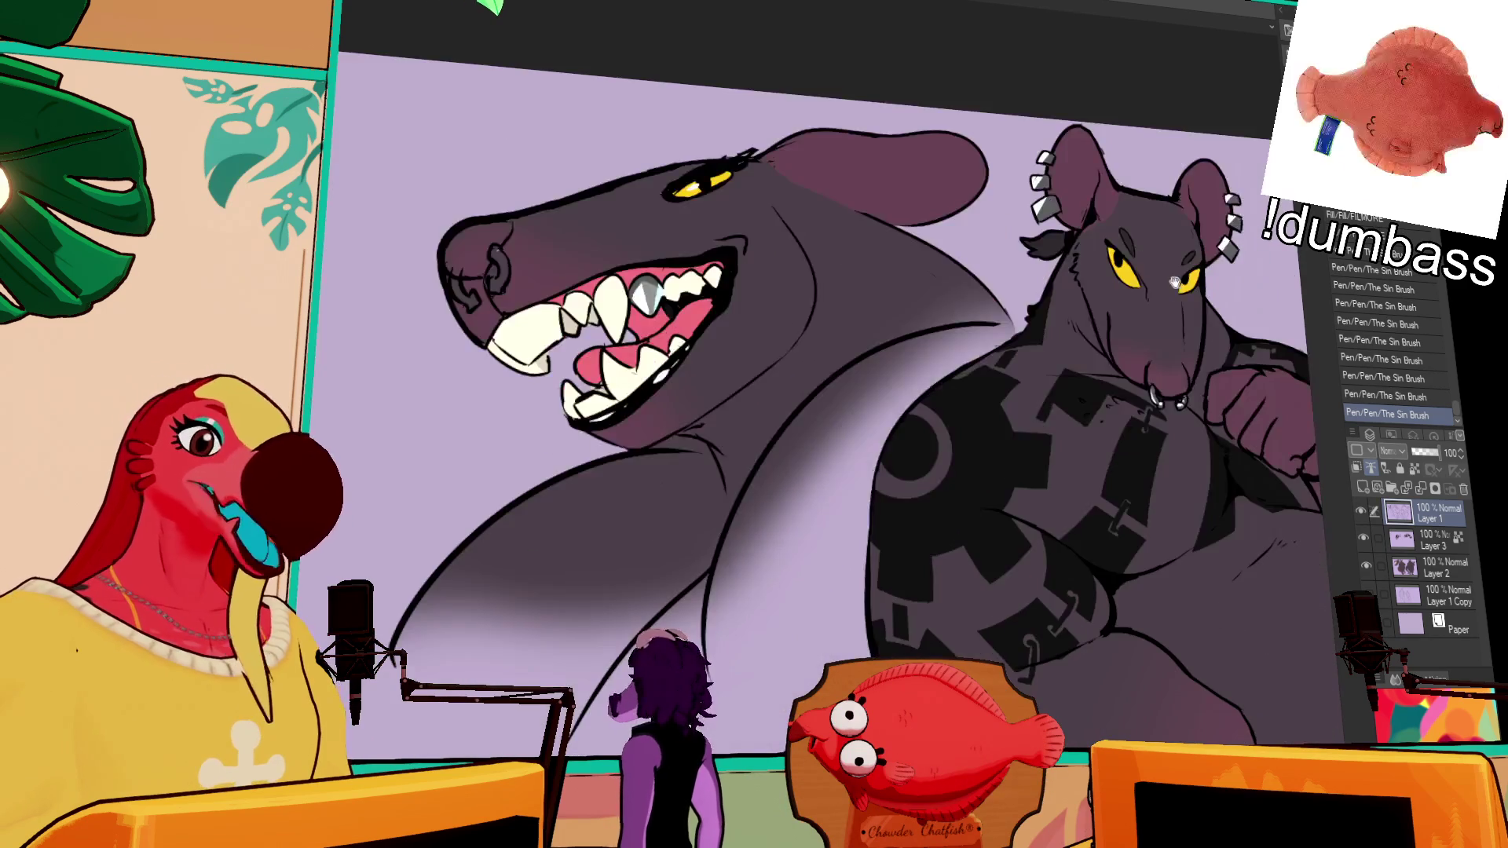
Step: Zoom in on the rat's front view and undo the last eraser stroke
drag(1244, 339, 1110, 339)
scroll(1111, 339, down, 3)
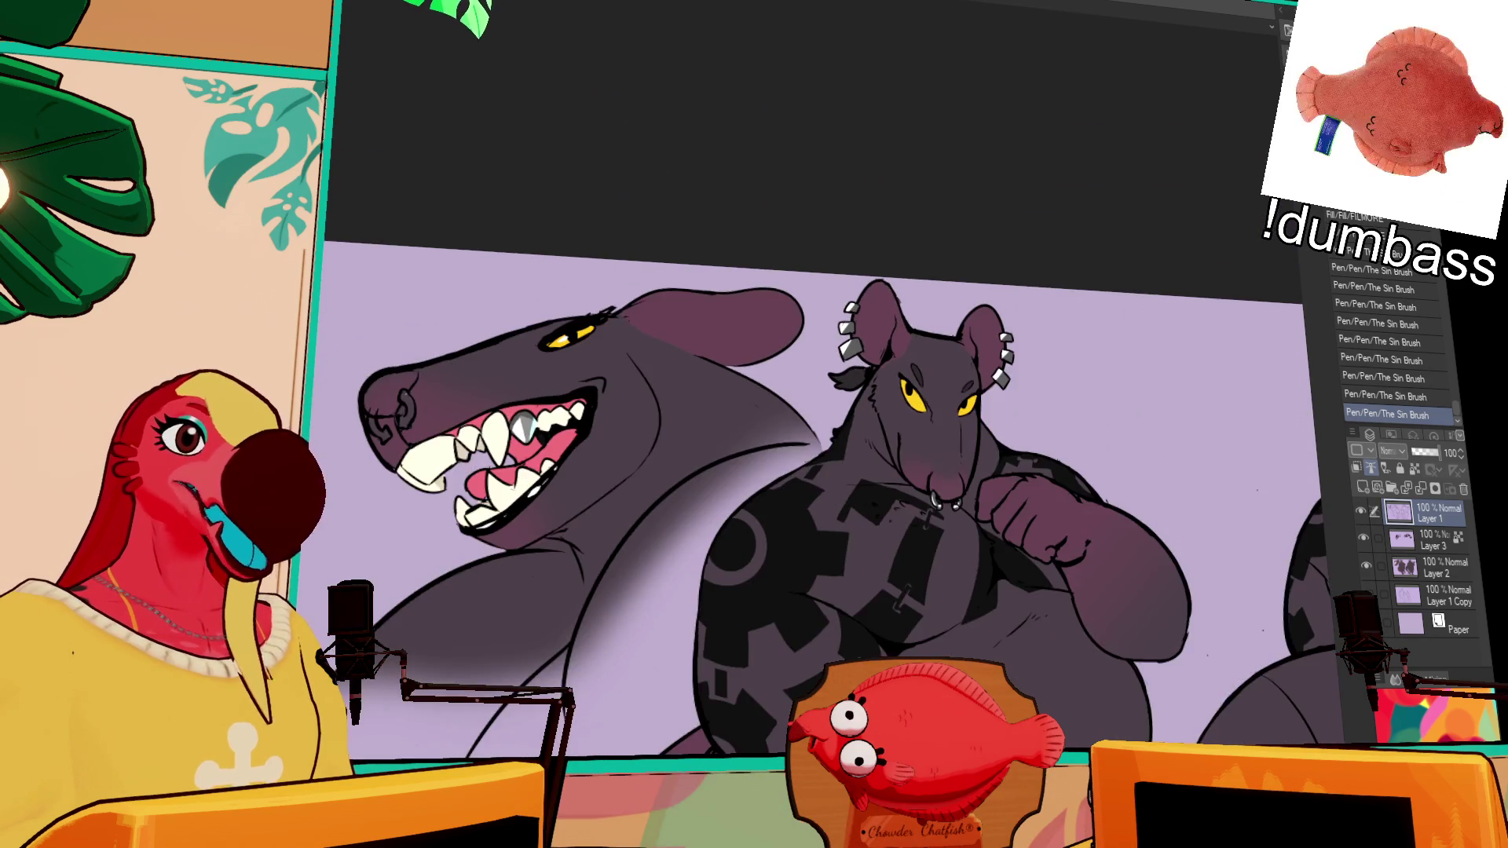
scroll(1152, 360, up, 4)
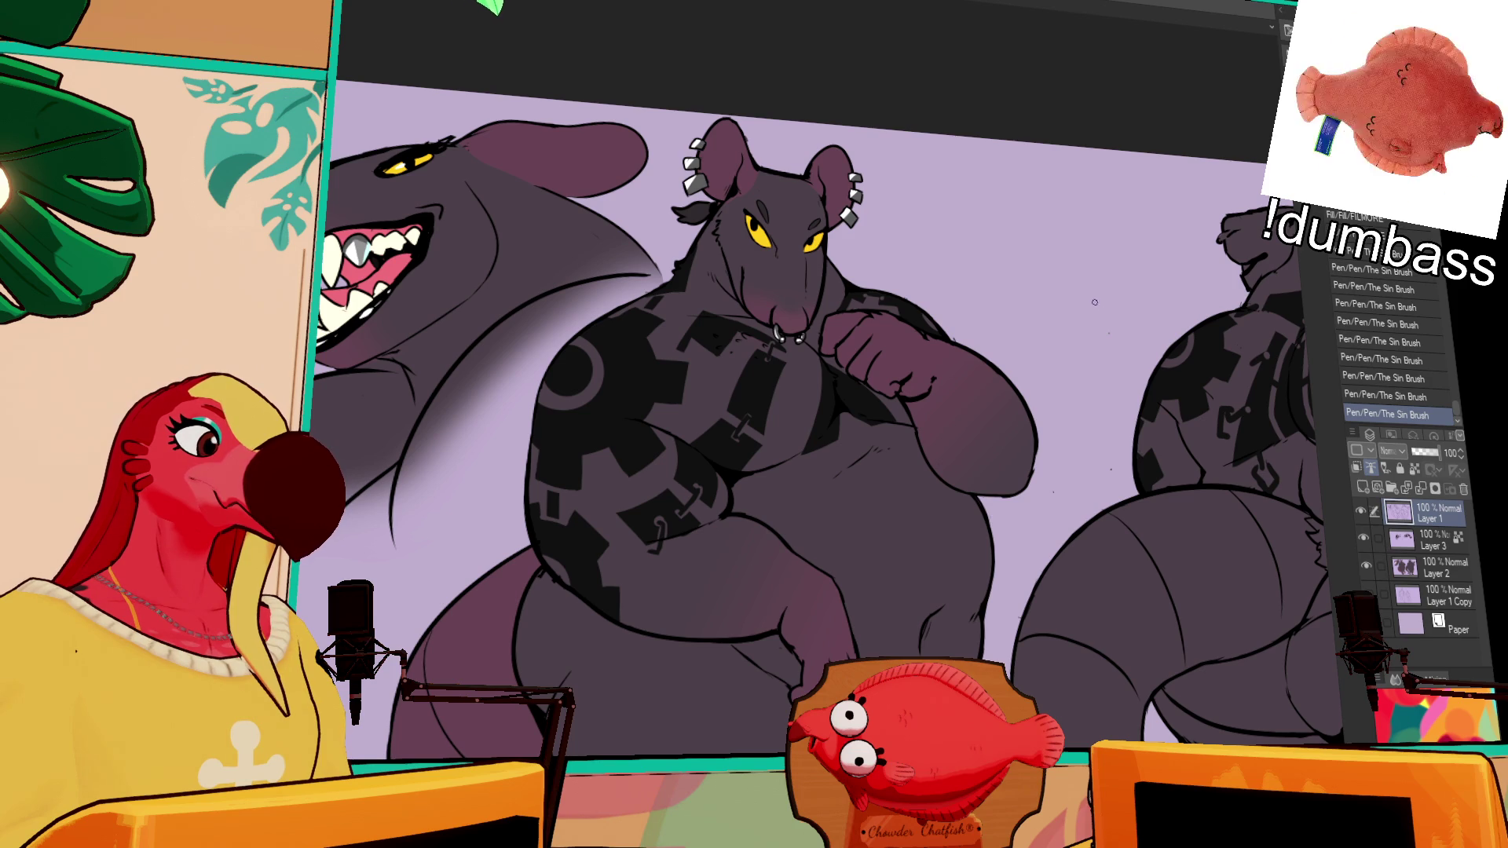
scroll(1113, 323, up, 1)
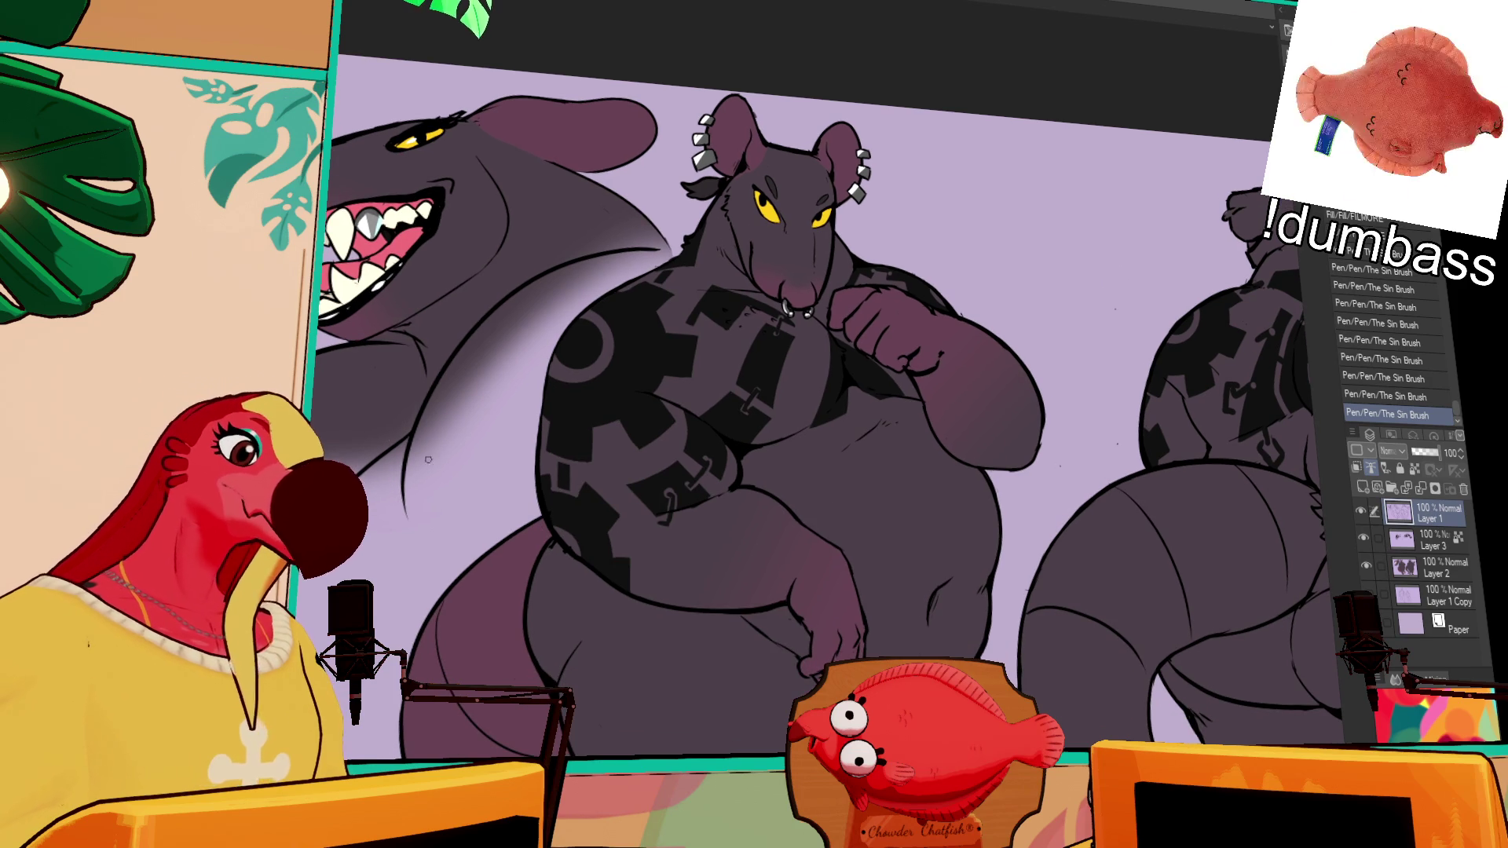
key(ctrl+z)
drag(1023, 316, 1015, 395)
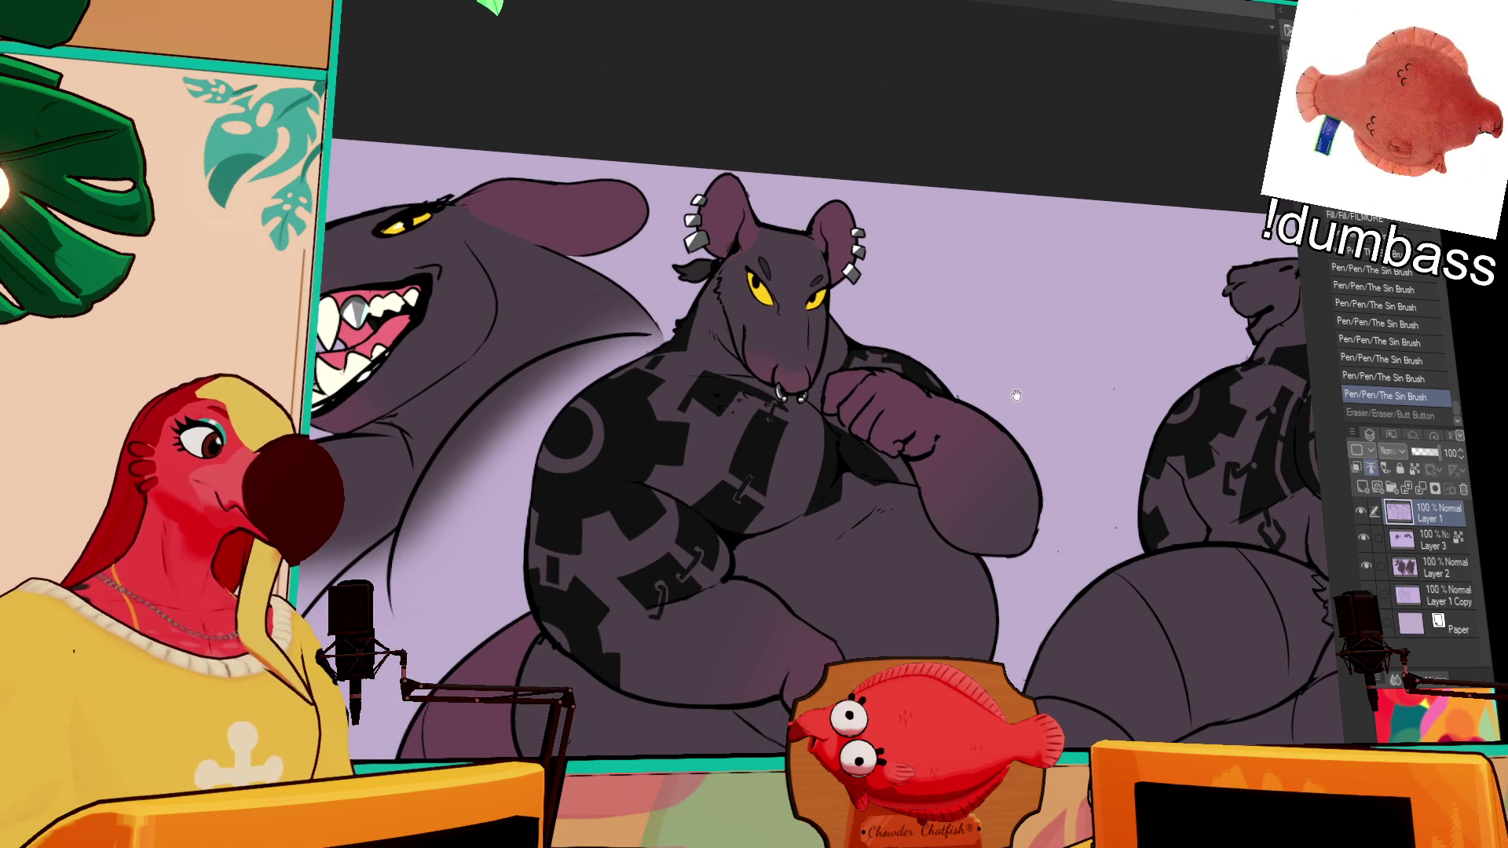
Step: Lock Layer 2's transparent pixels in the Layers panel
click(1424, 534)
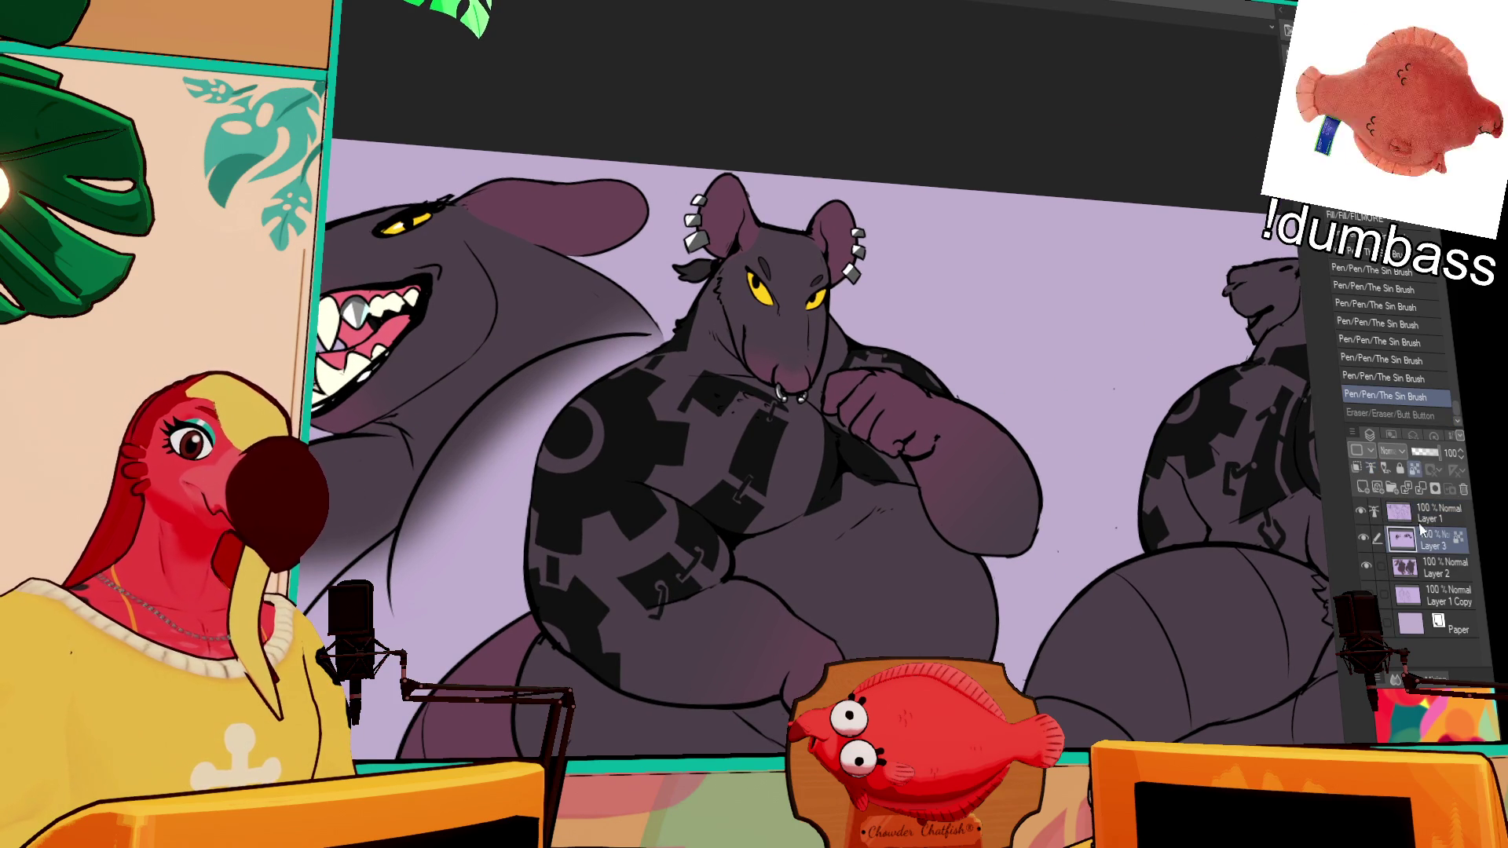
click(1429, 566)
click(1414, 469)
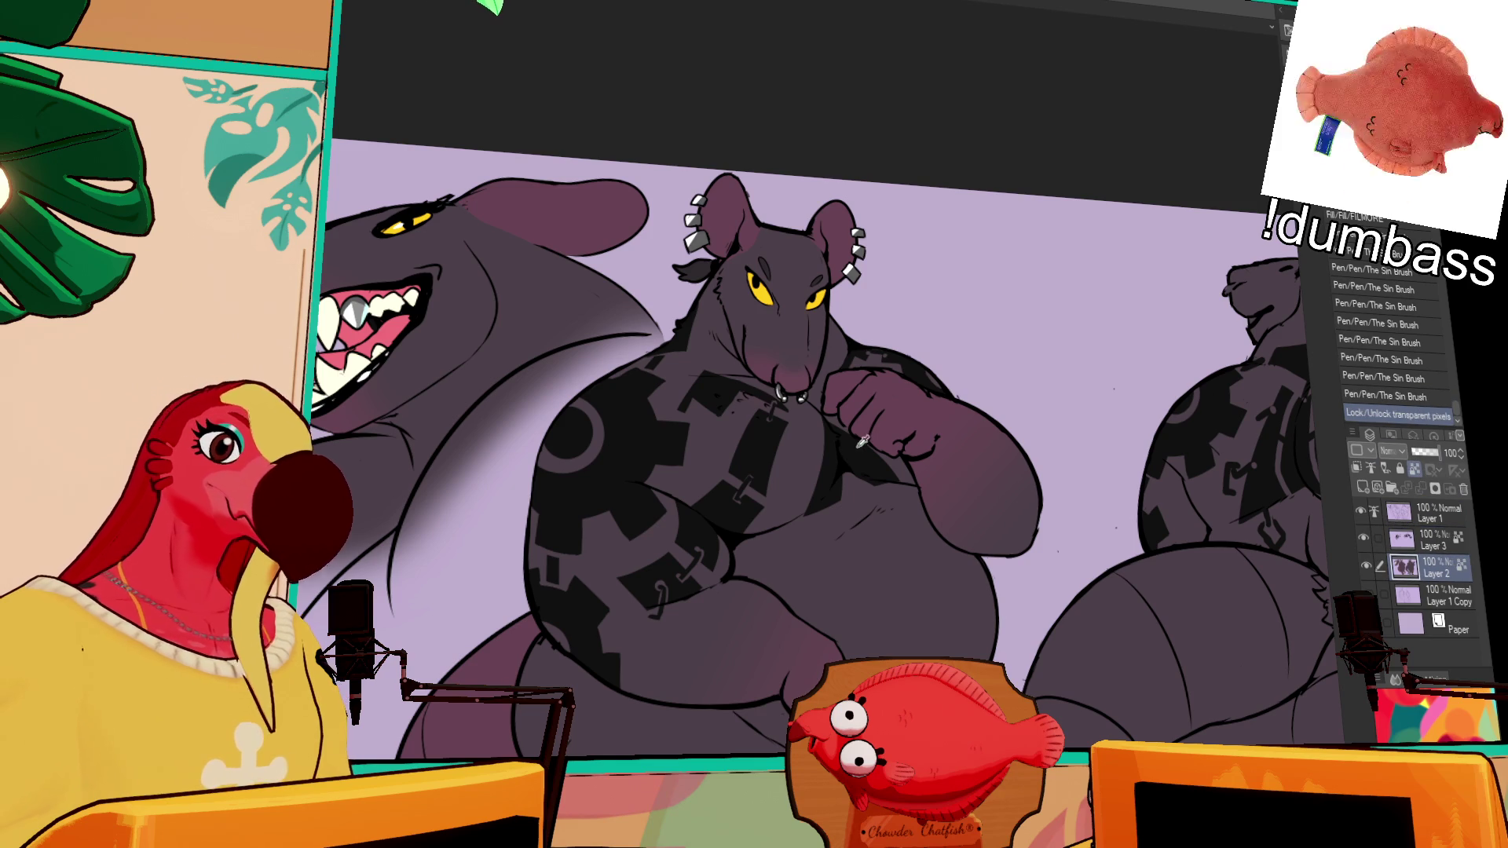
Step: Try dark shading strokes on the shark's shoulder with The Sin Brush, undoing the misses
drag(833, 422, 984, 285)
drag(574, 405, 549, 494)
key(ctrl+z)
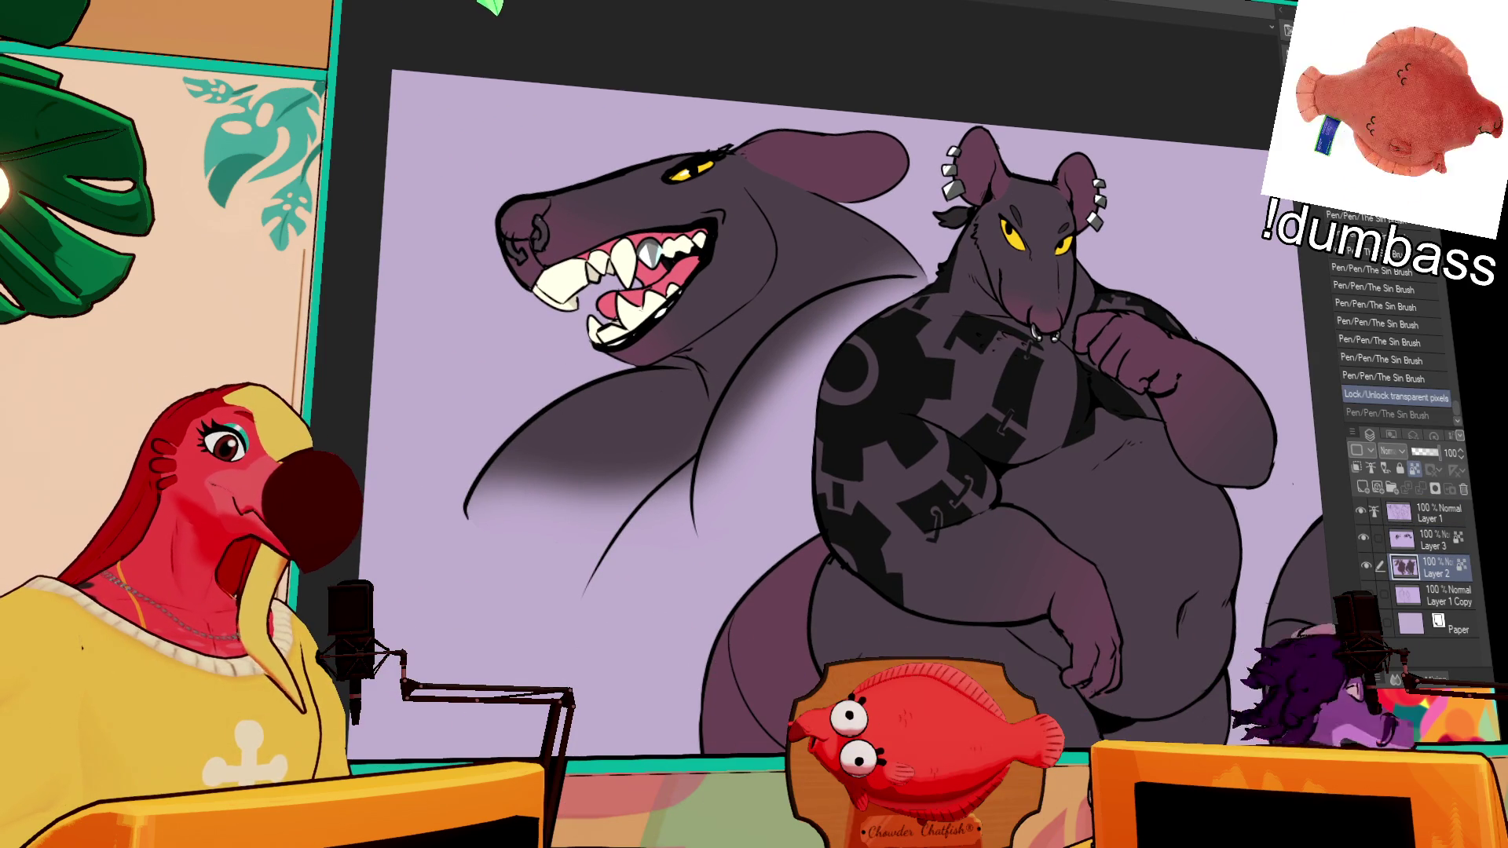
mouse_move(566, 395)
mouse_down()
mouse_move(546, 436)
mouse_move(574, 400)
mouse_move(569, 438)
mouse_move(601, 388)
mouse_move(494, 494)
mouse_up()
key(ctrl+z)
key(ctrl+z)
key(ctrl+z)
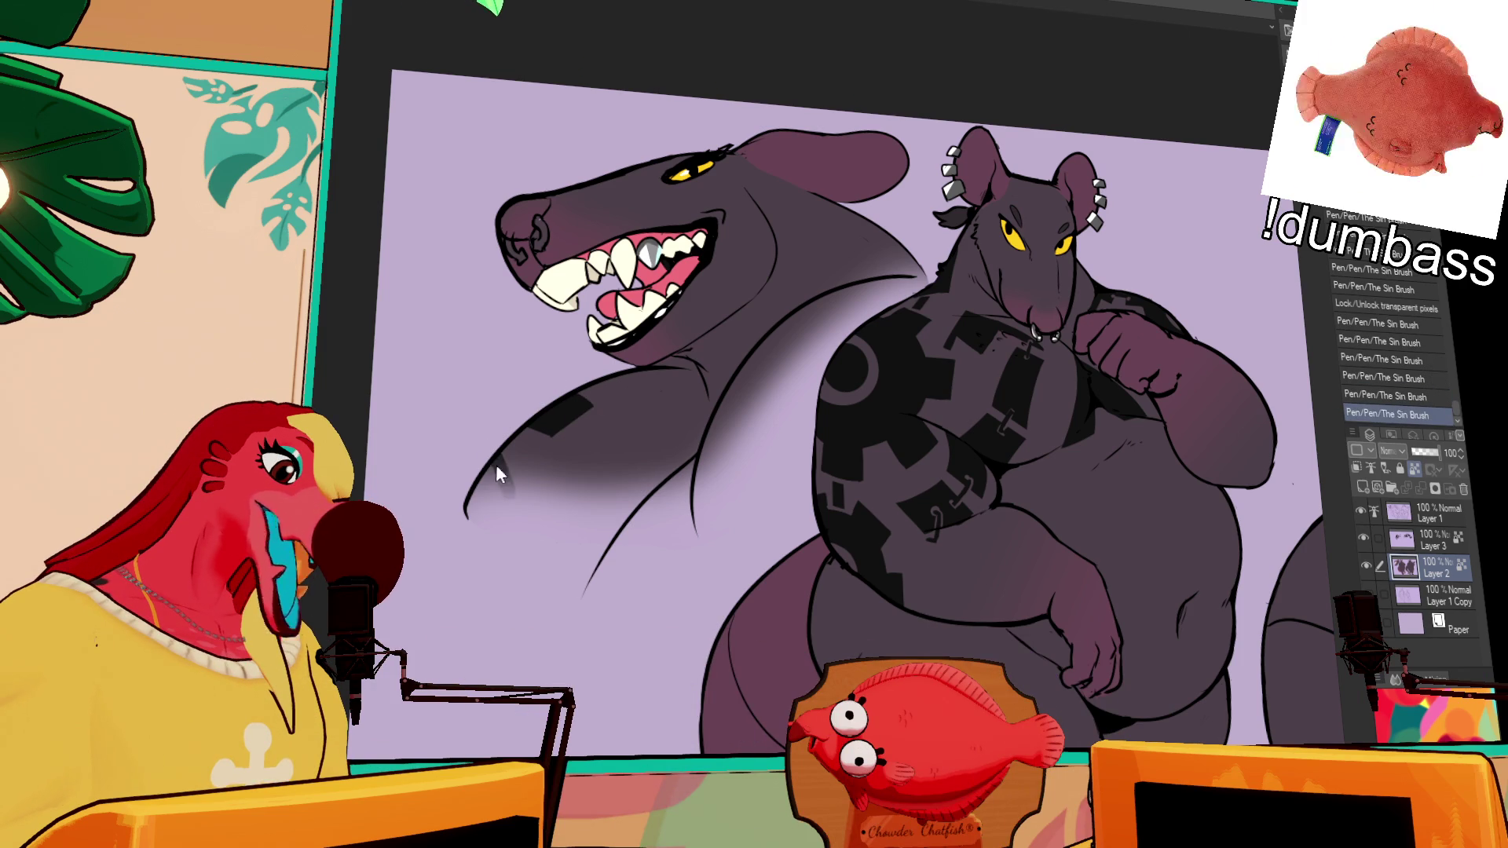
key(ctrl+z)
key(ctrl+y)
drag(574, 428, 644, 481)
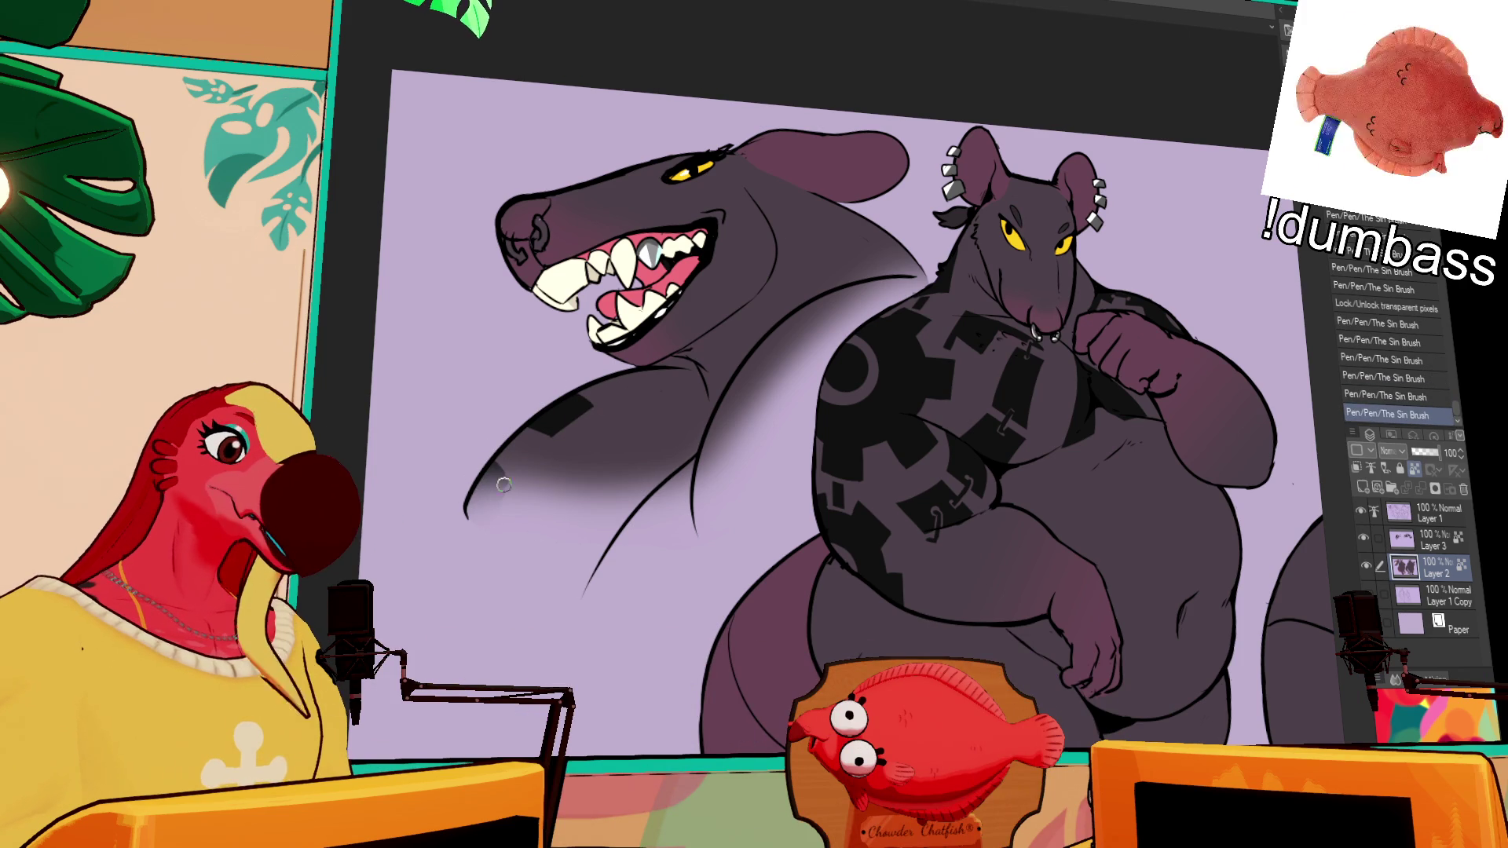
mouse_move(891, 329)
mouse_down()
mouse_move(907, 342)
mouse_move(801, 377)
mouse_up()
key(ctrl+z)
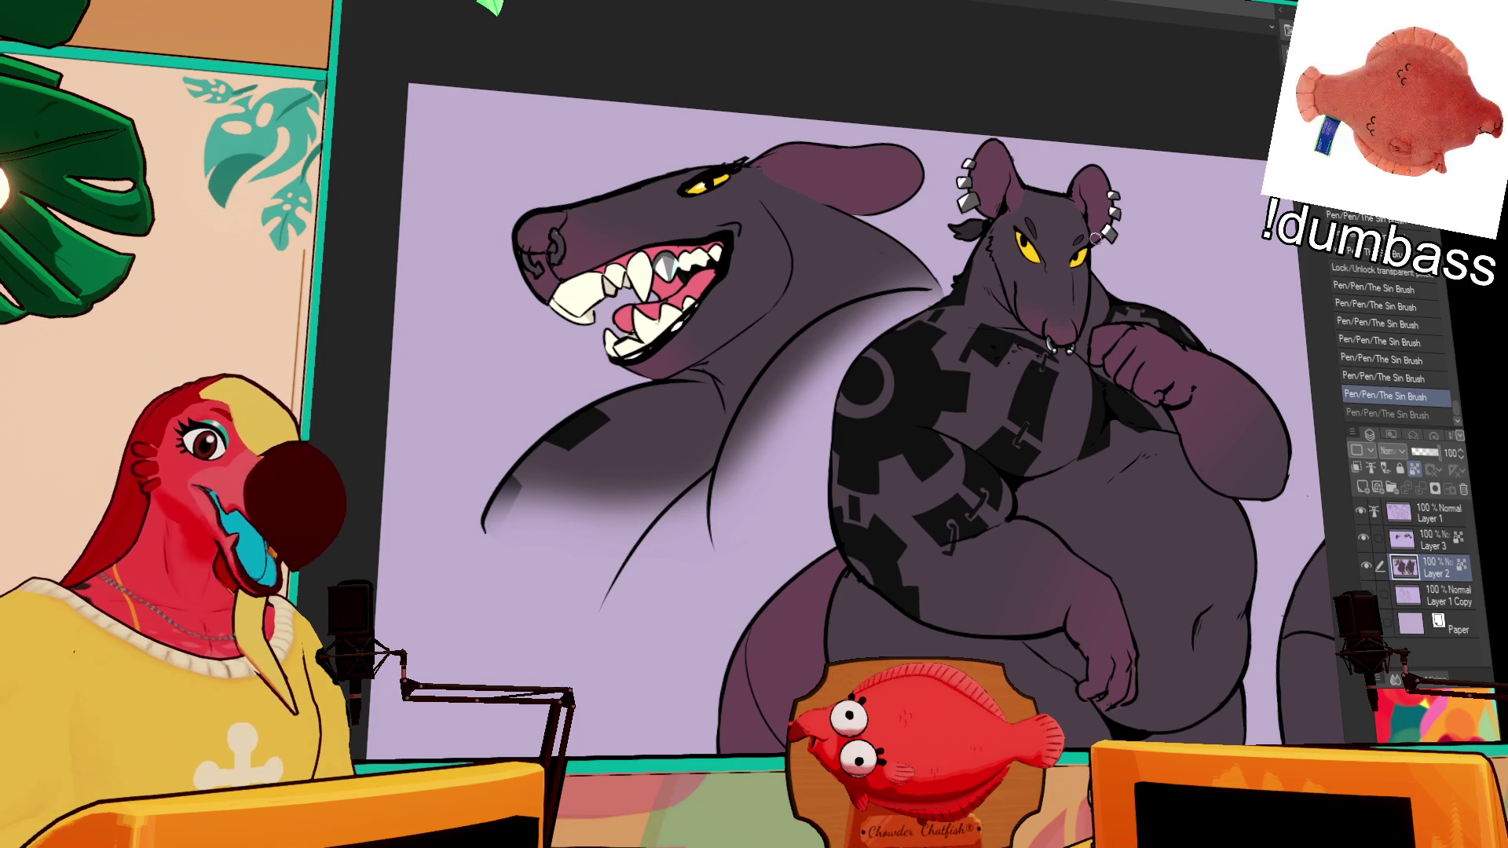
drag(980, 270, 968, 293)
Step: Shade the shark's back darker with several strokes, undoing and redoing to judge them
drag(812, 228, 833, 297)
mouse_move(821, 240)
mouse_down()
mouse_move(903, 310)
mouse_move(888, 314)
mouse_up()
drag(840, 267, 863, 276)
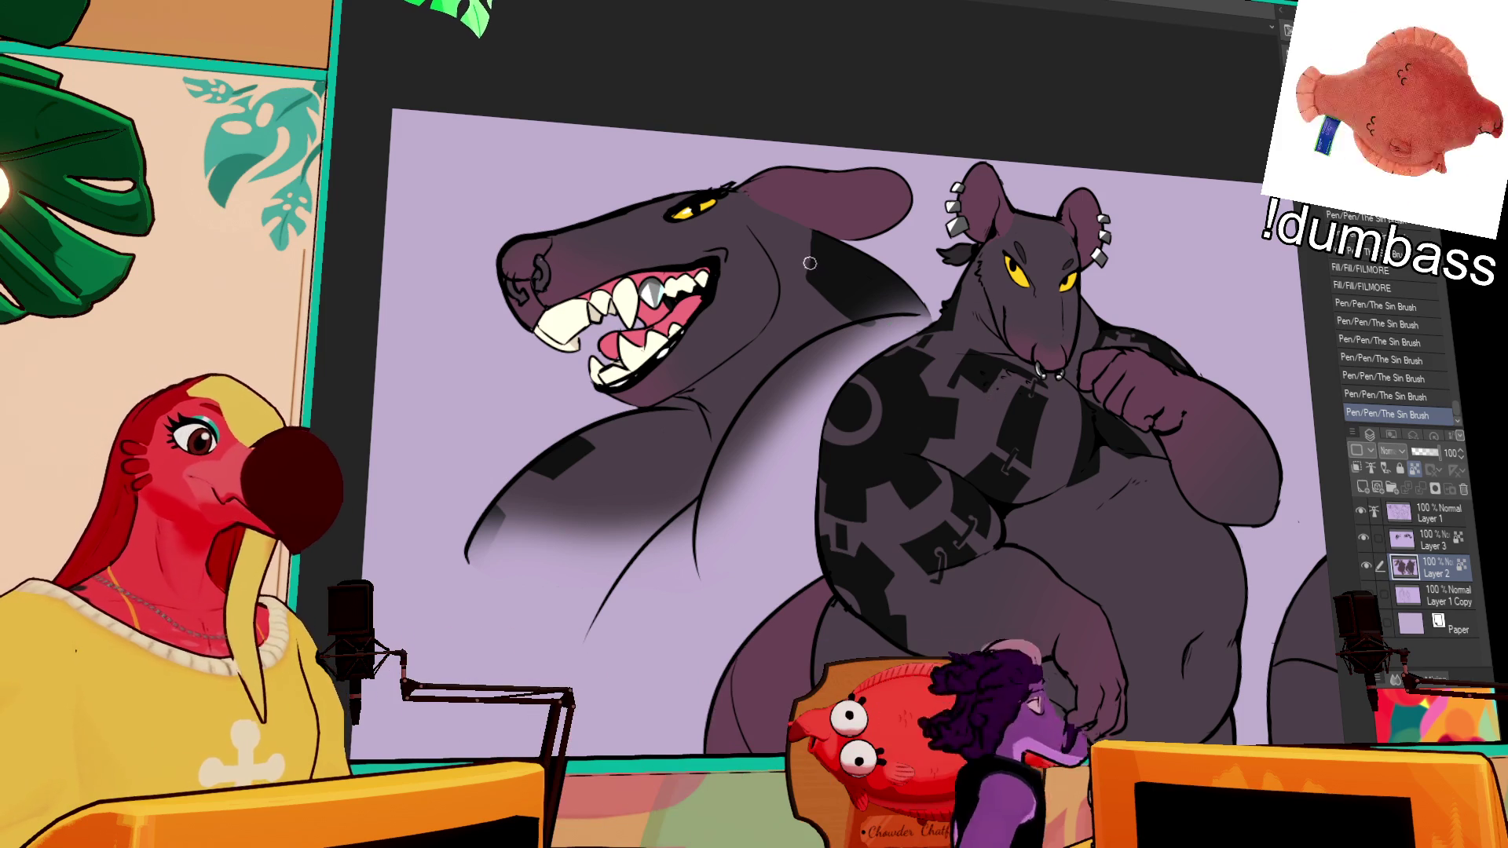
key(ctrl+z)
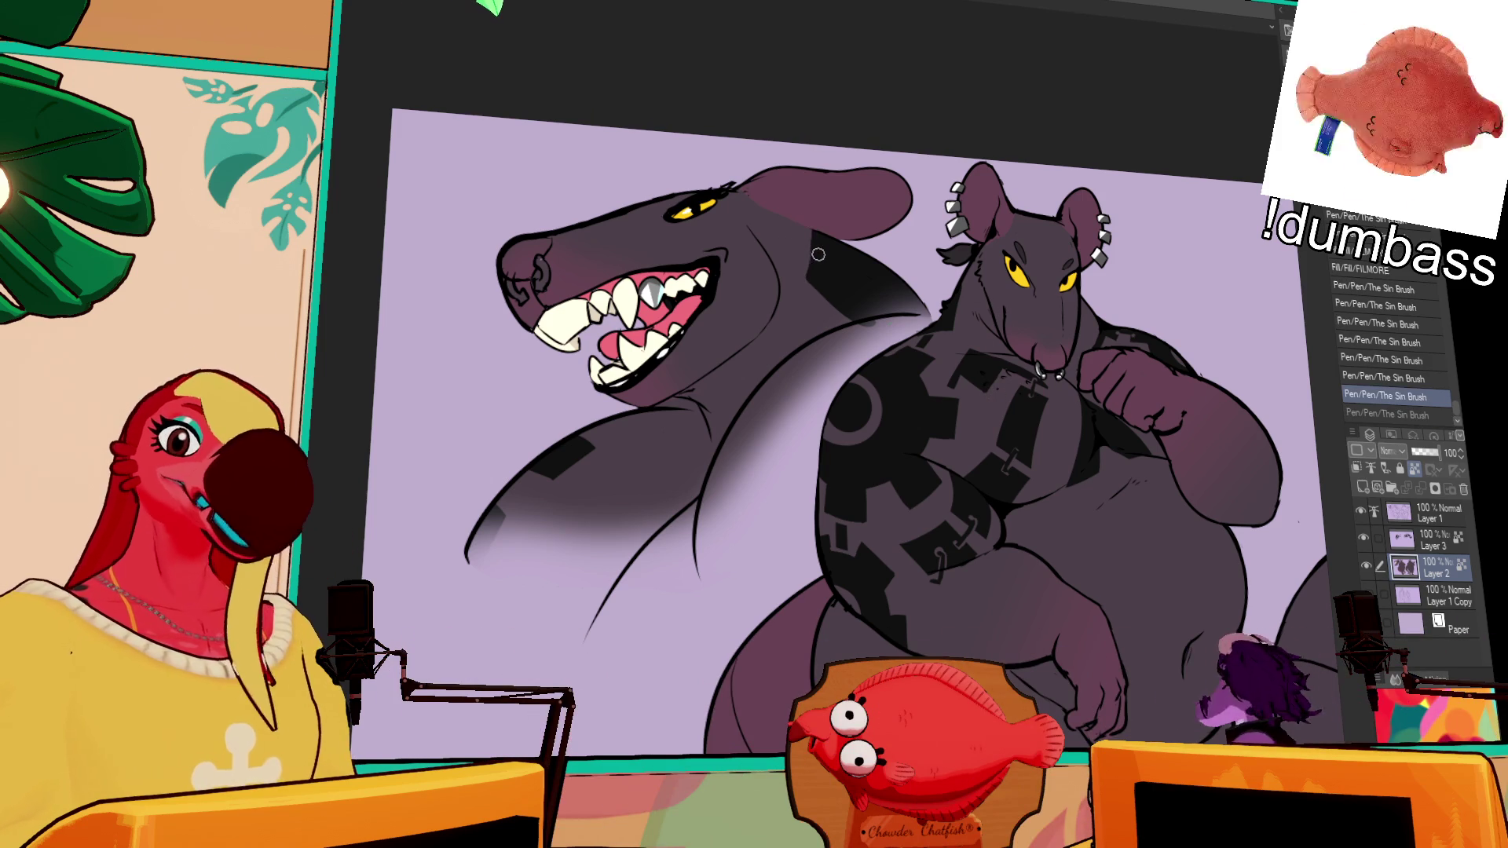
key(ctrl+y)
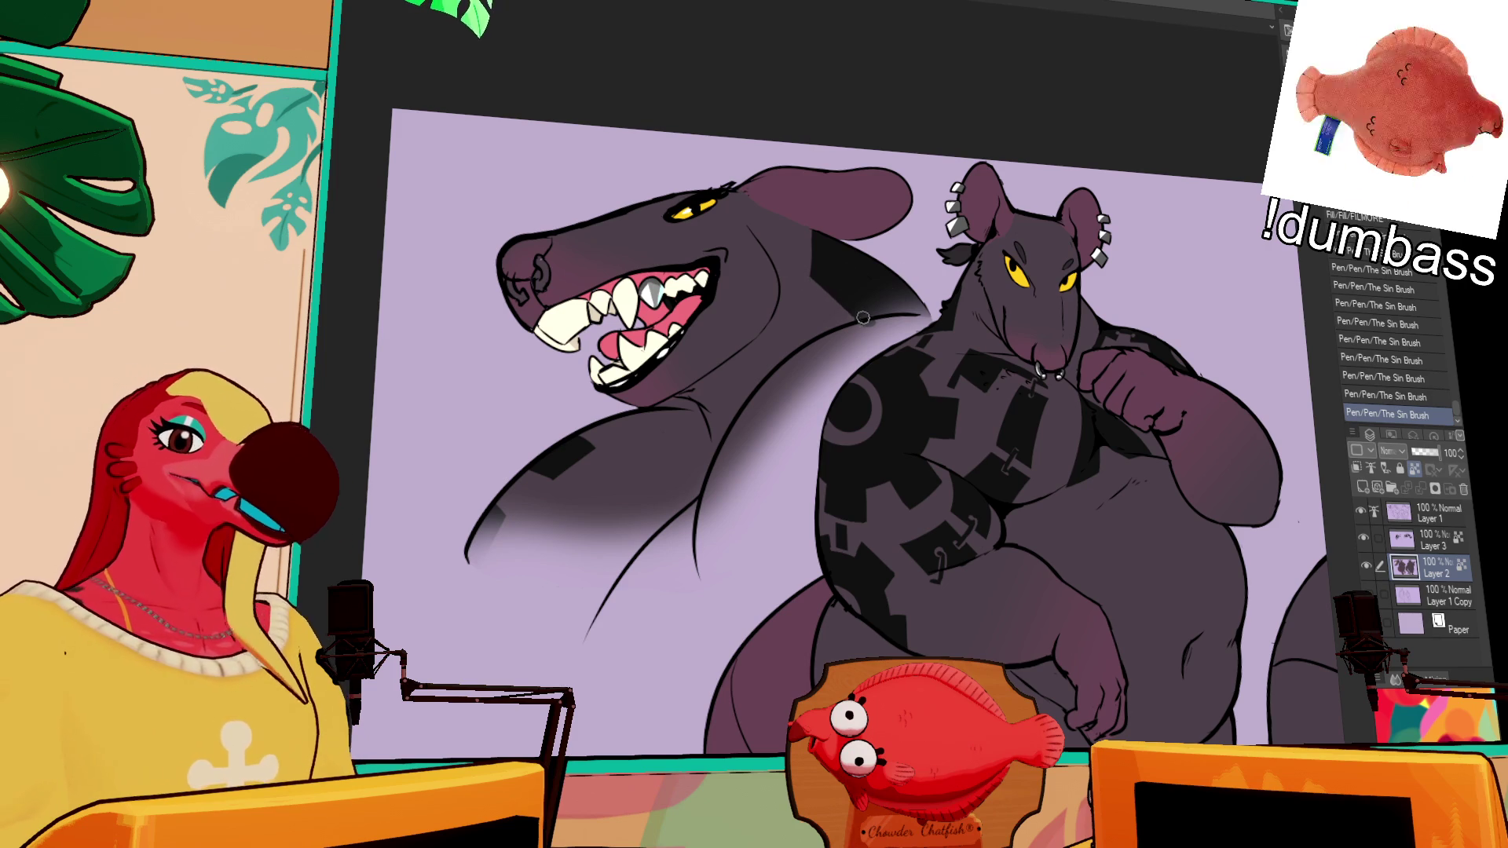
drag(850, 312, 817, 277)
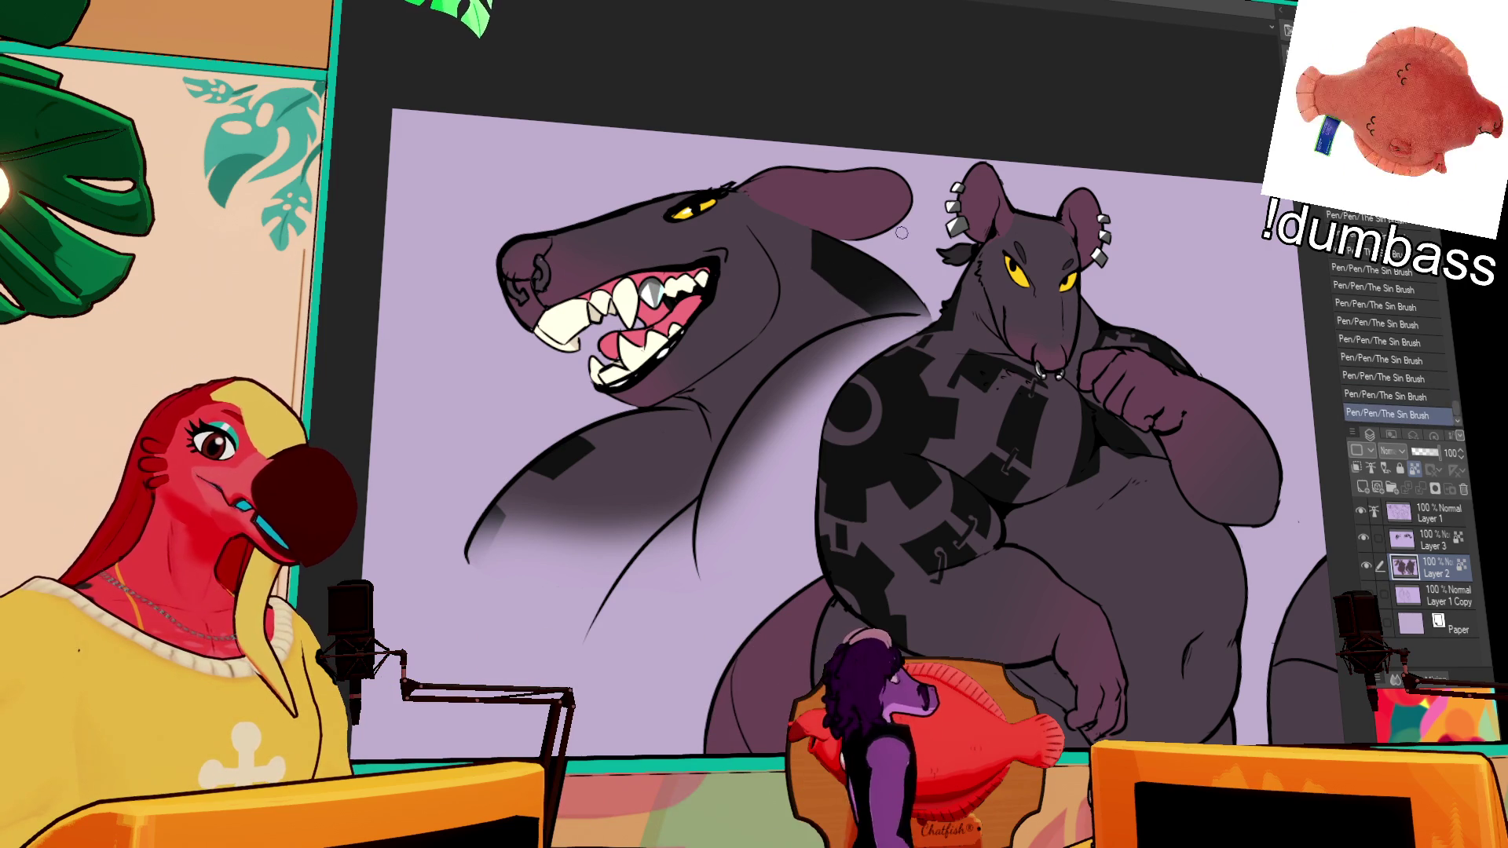
key(ctrl+z)
scroll(897, 402, up, 2)
scroll(896, 402, left, 3)
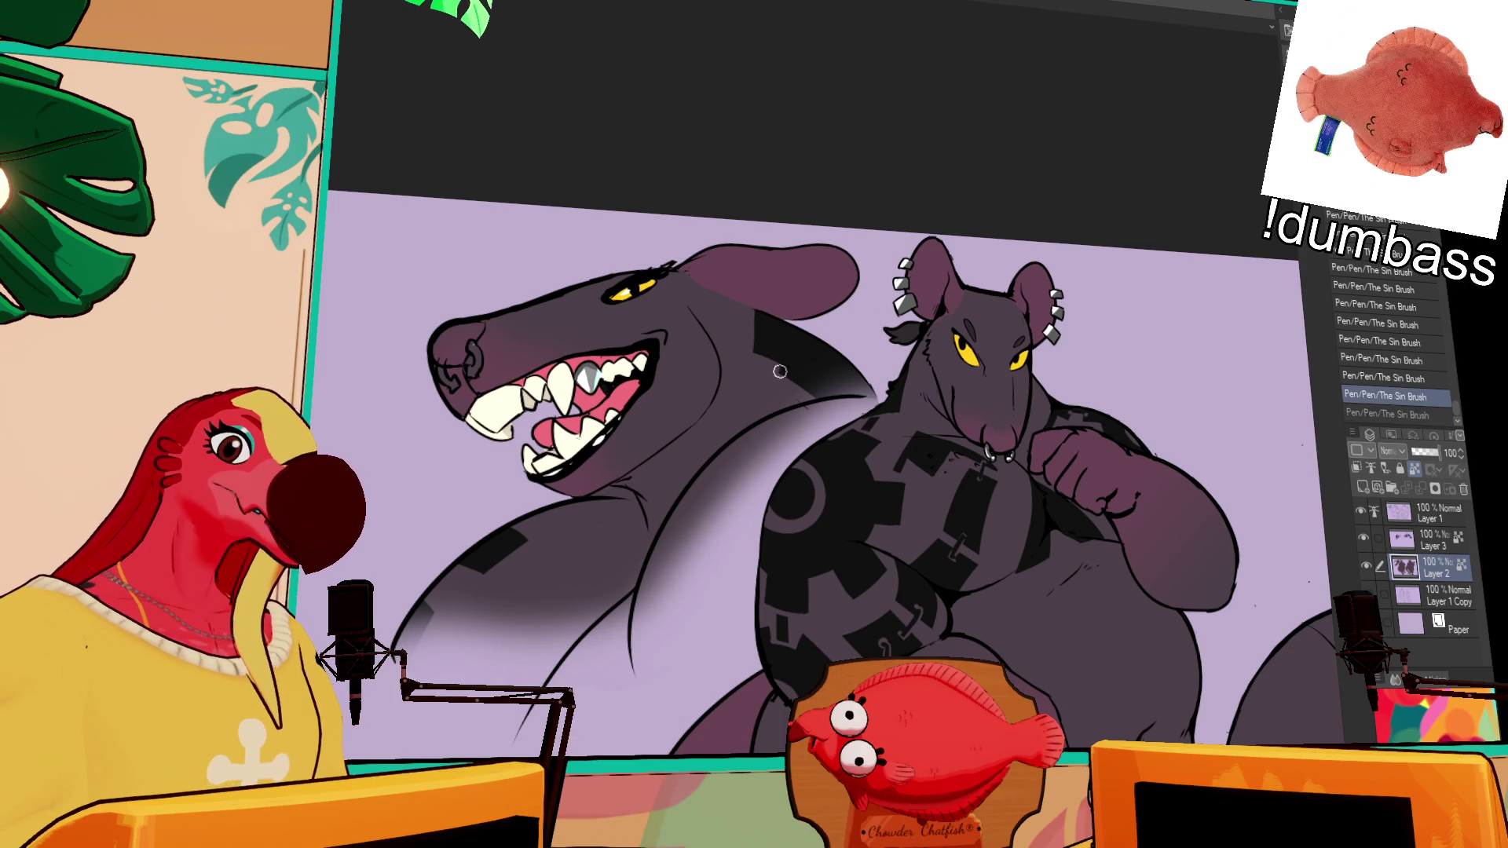
key(ctrl+y)
scroll(803, 416, left, 2)
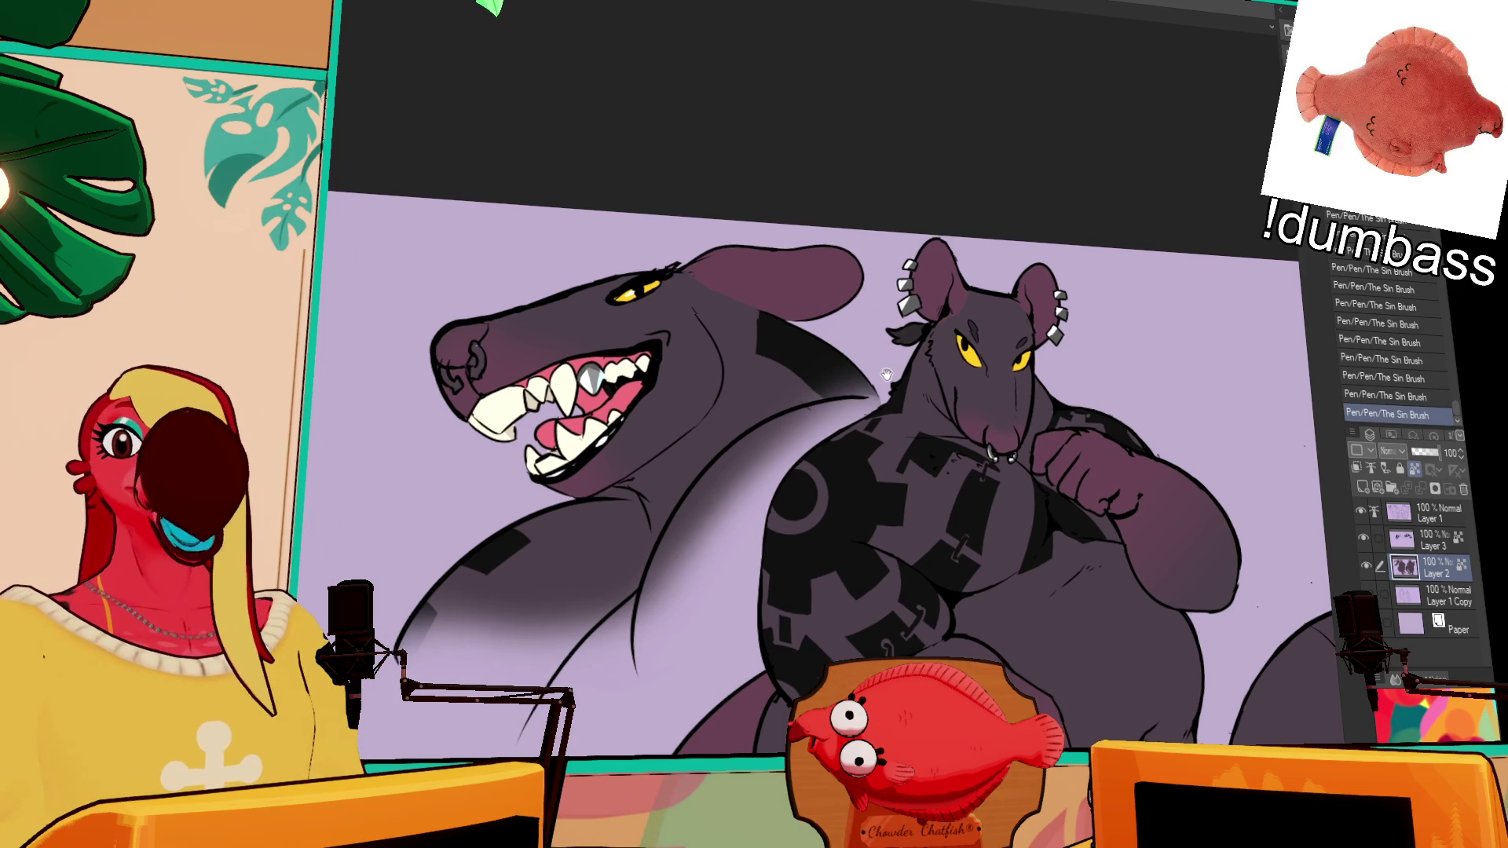
scroll(934, 359, down, 1)
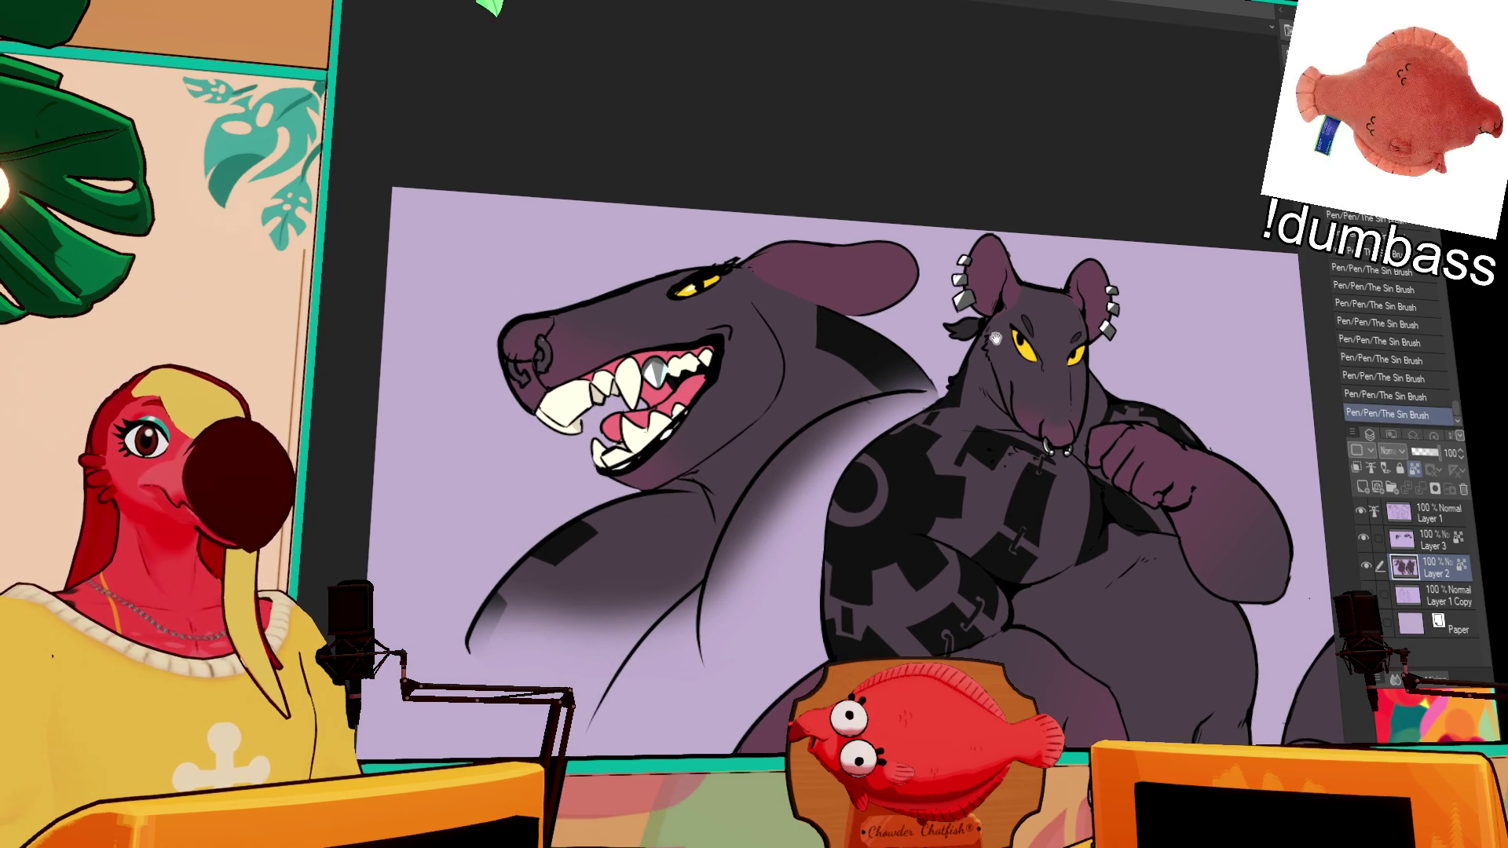
Step: Undo the last brush stroke and bring both rat views into sight
drag(996, 336, 1010, 354)
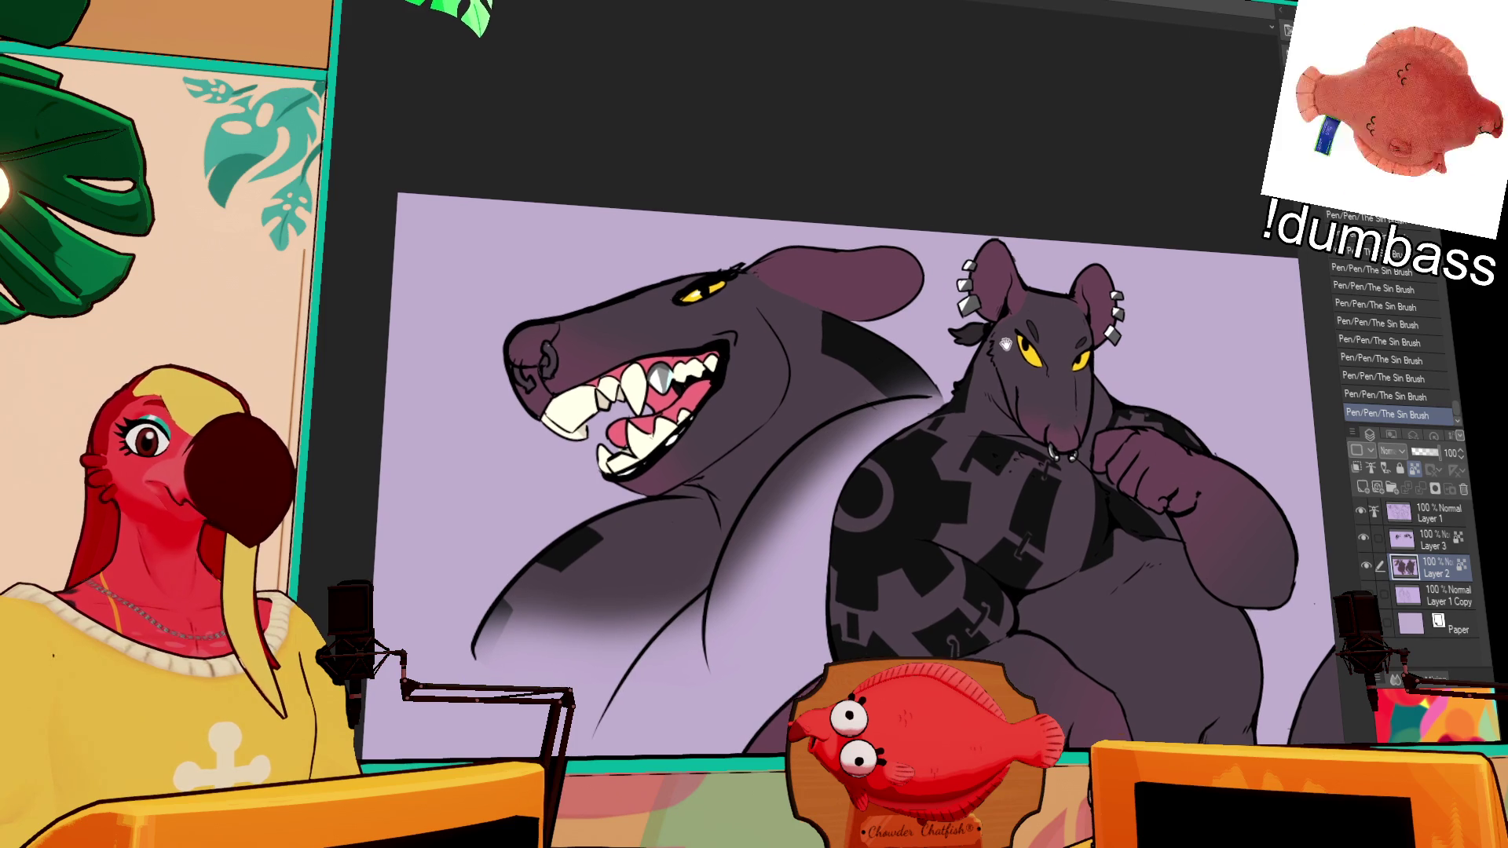
scroll(1001, 343, down, 1)
mouse_move(998, 341)
mouse_down()
mouse_move(1003, 369)
mouse_move(995, 358)
mouse_up()
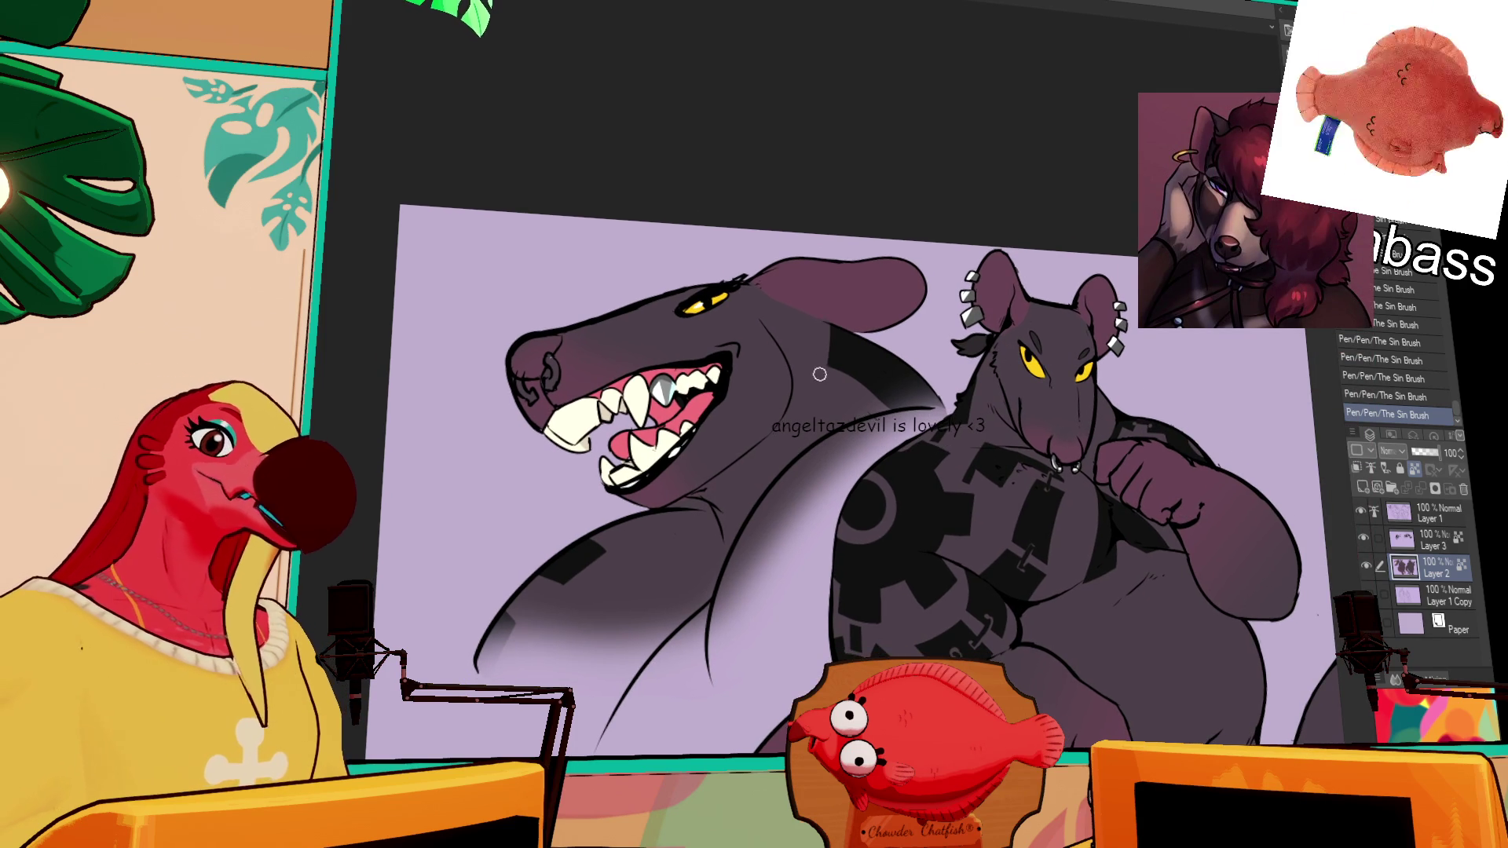
key(ctrl+z)
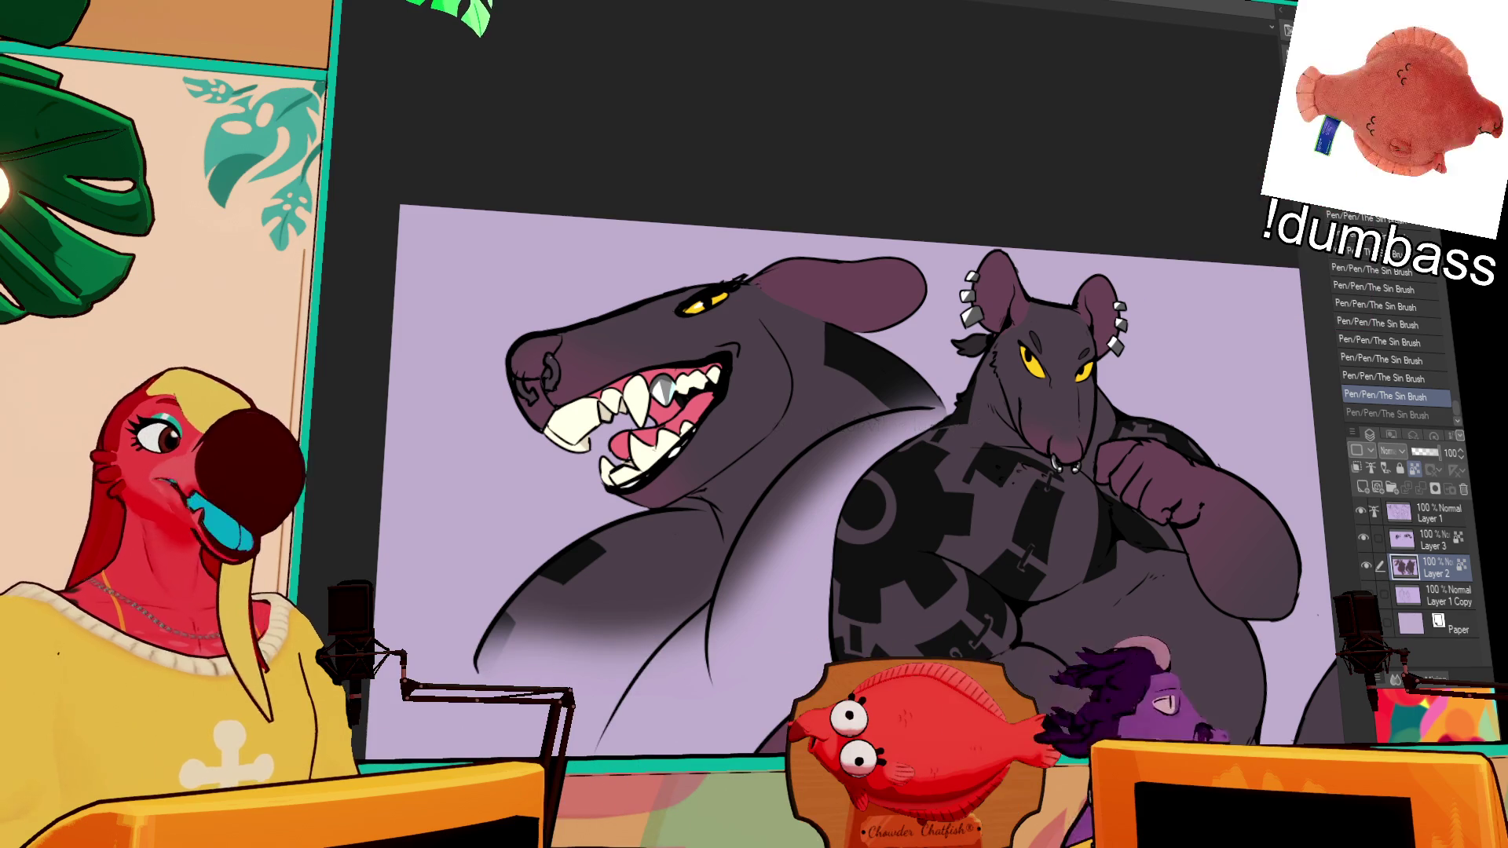
mouse_move(1155, 660)
mouse_down()
mouse_move(774, 314)
mouse_move(683, 327)
mouse_move(345, 295)
mouse_up()
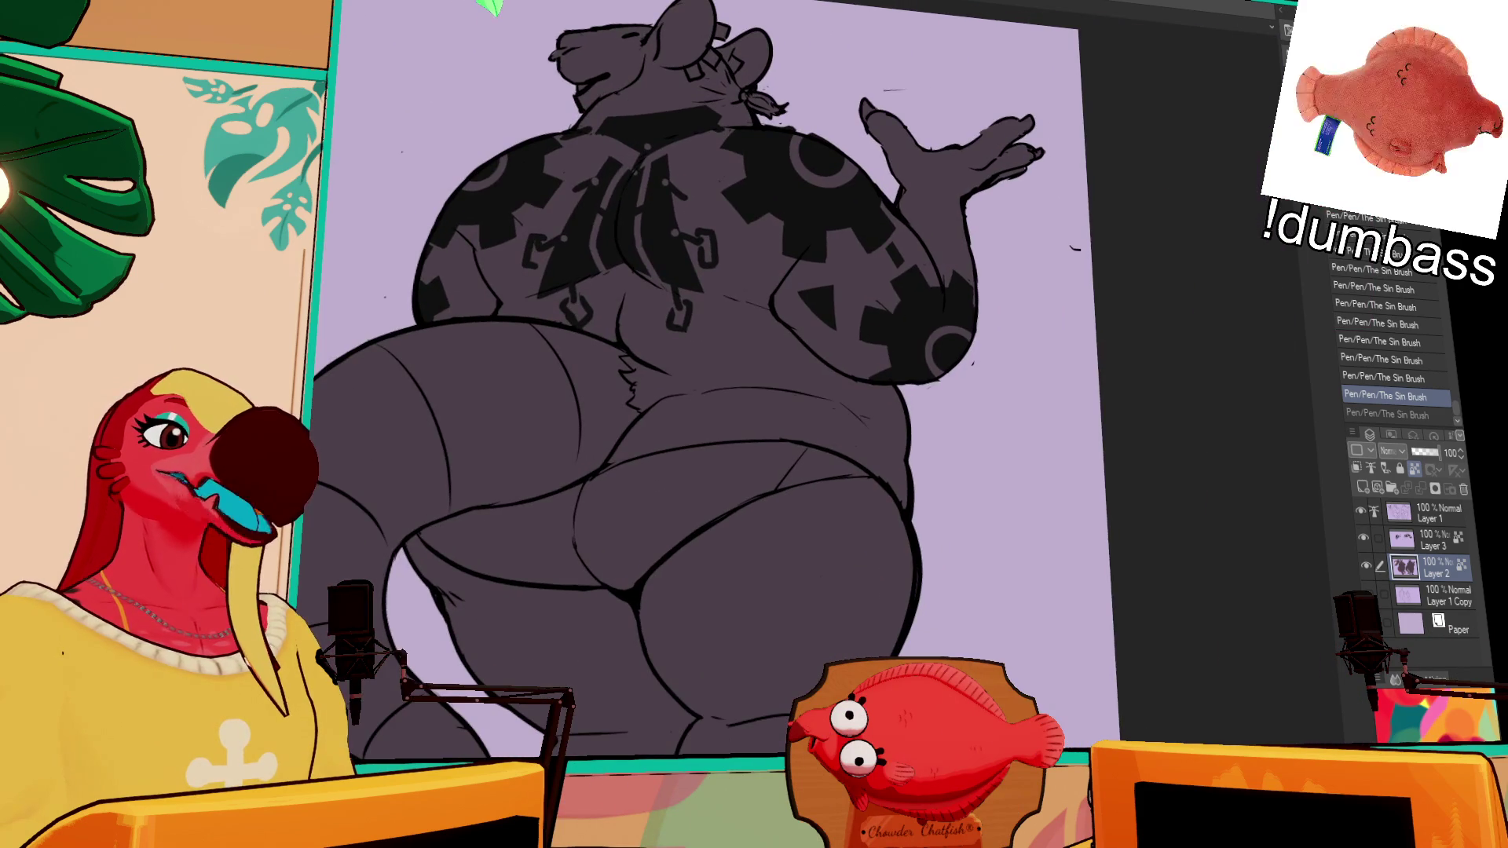
scroll(645, 363, down, 3)
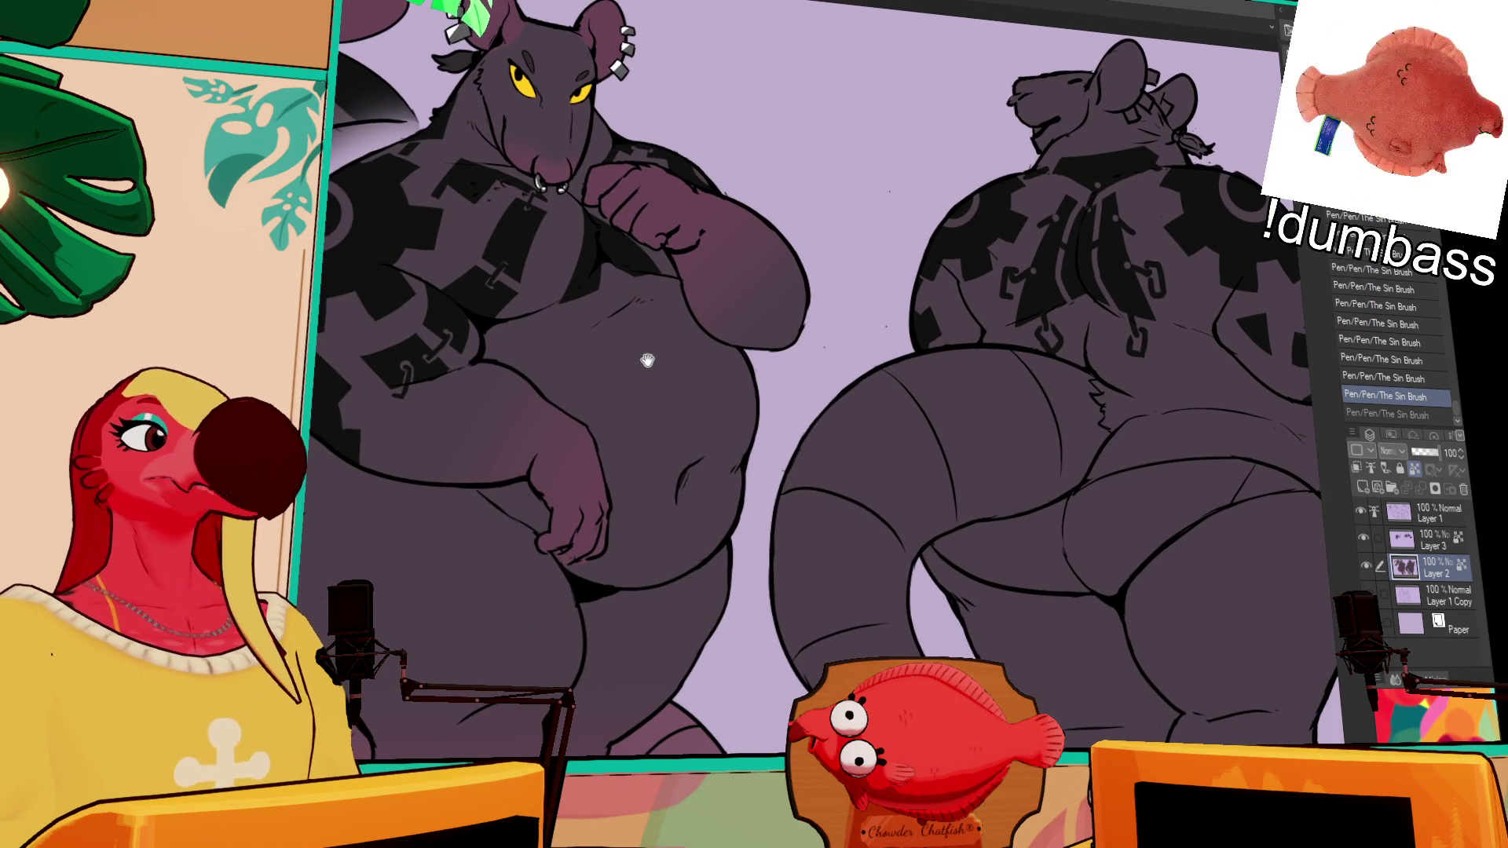
mouse_move(565, 364)
mouse_down()
mouse_move(933, 348)
mouse_move(904, 377)
mouse_up()
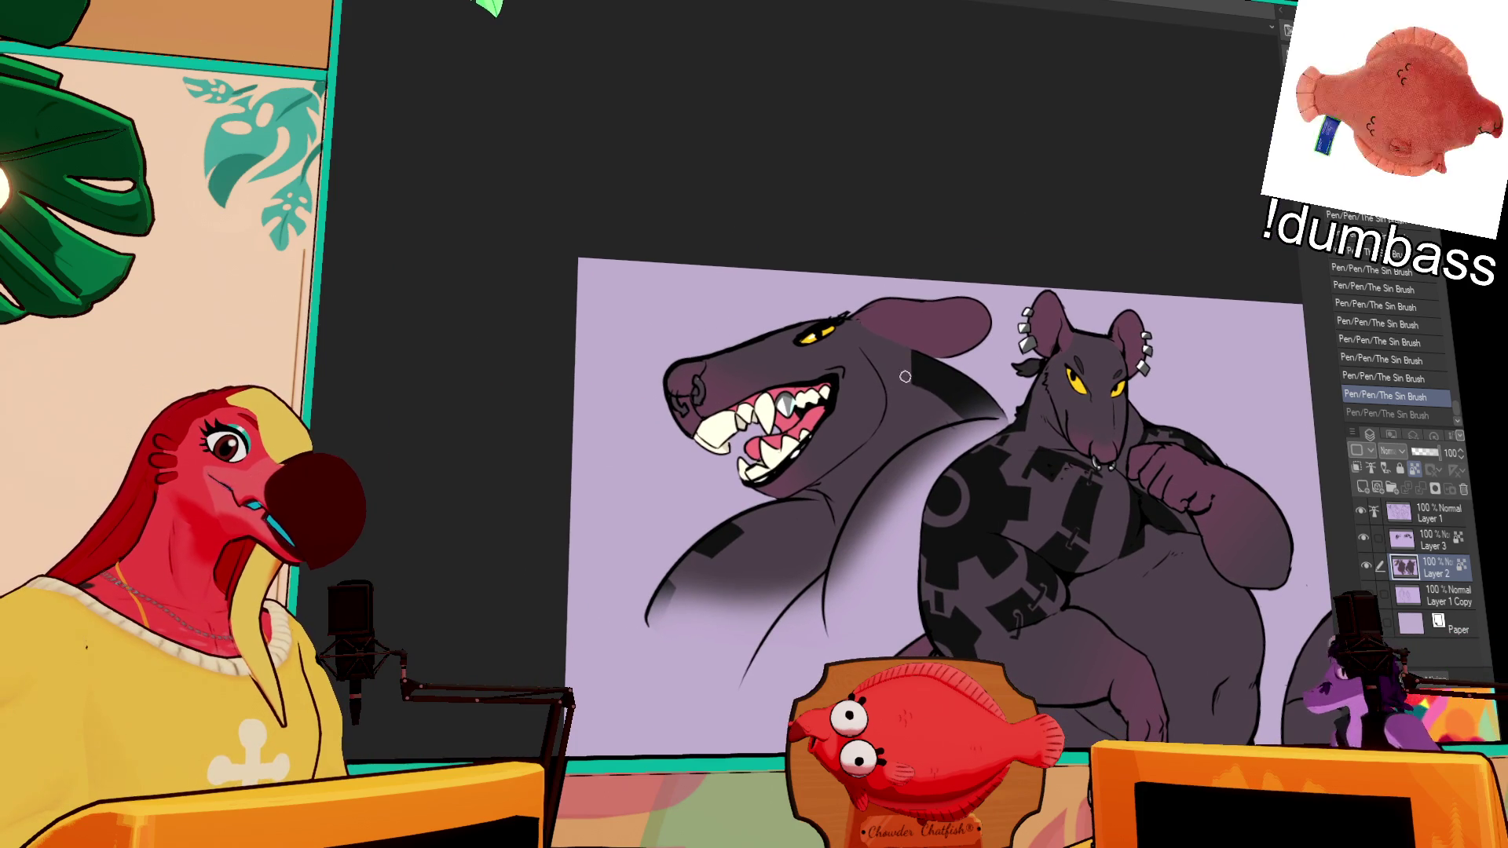
Step: Compare the shoulder shading stroke with and without it, toggling undo and redo
key(ctrl+y)
key(ctrl+z)
key(ctrl+y)
key(ctrl+z)
key(ctrl+y)
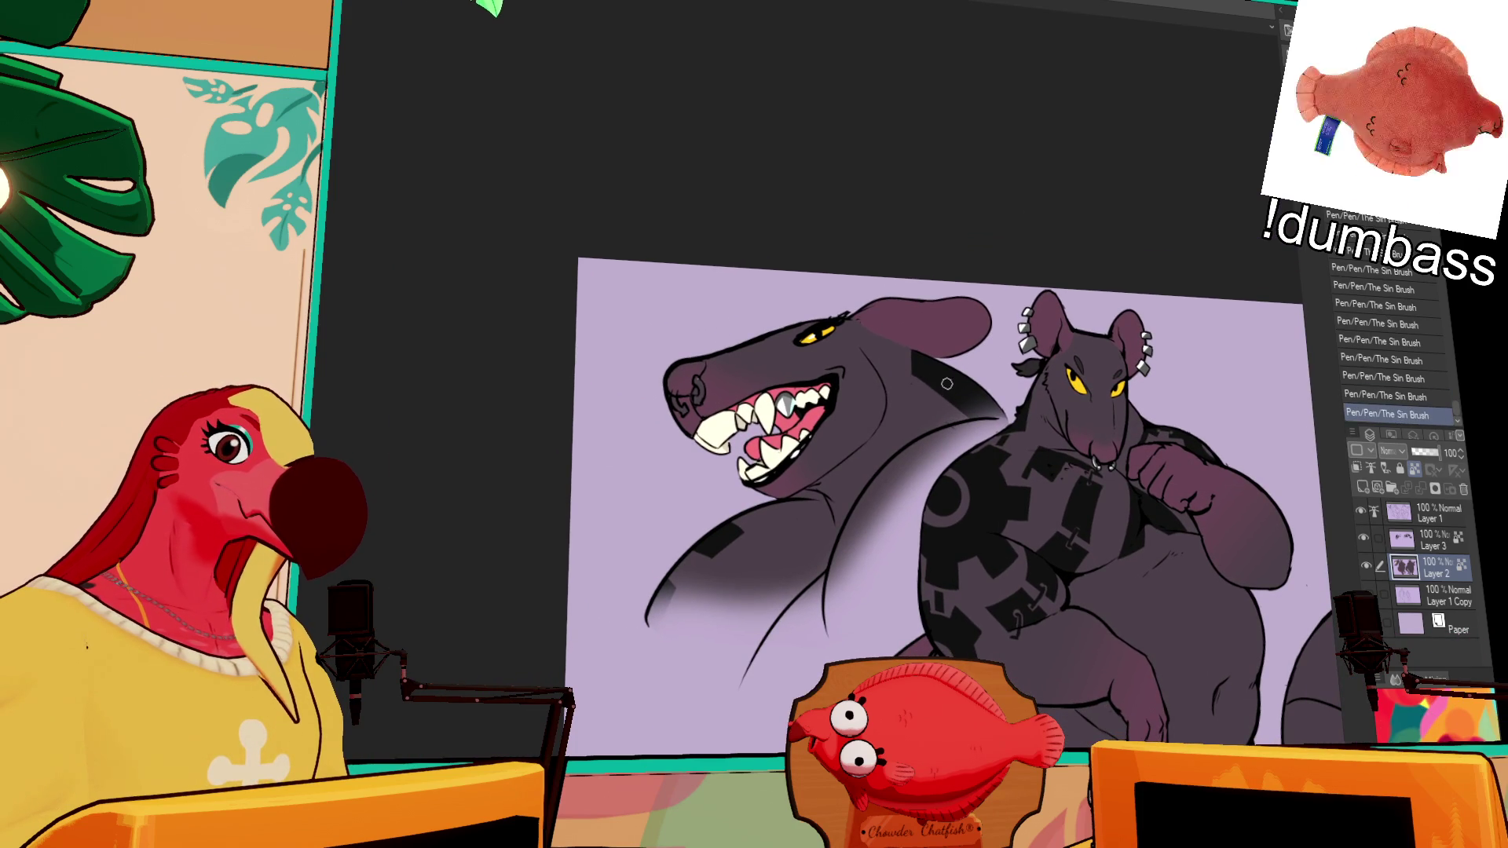
scroll(947, 385, down, 3)
key(ctrl+z)
key(ctrl+y)
key(ctrl+z)
key(ctrl+y)
key(ctrl+z)
key(ctrl+y)
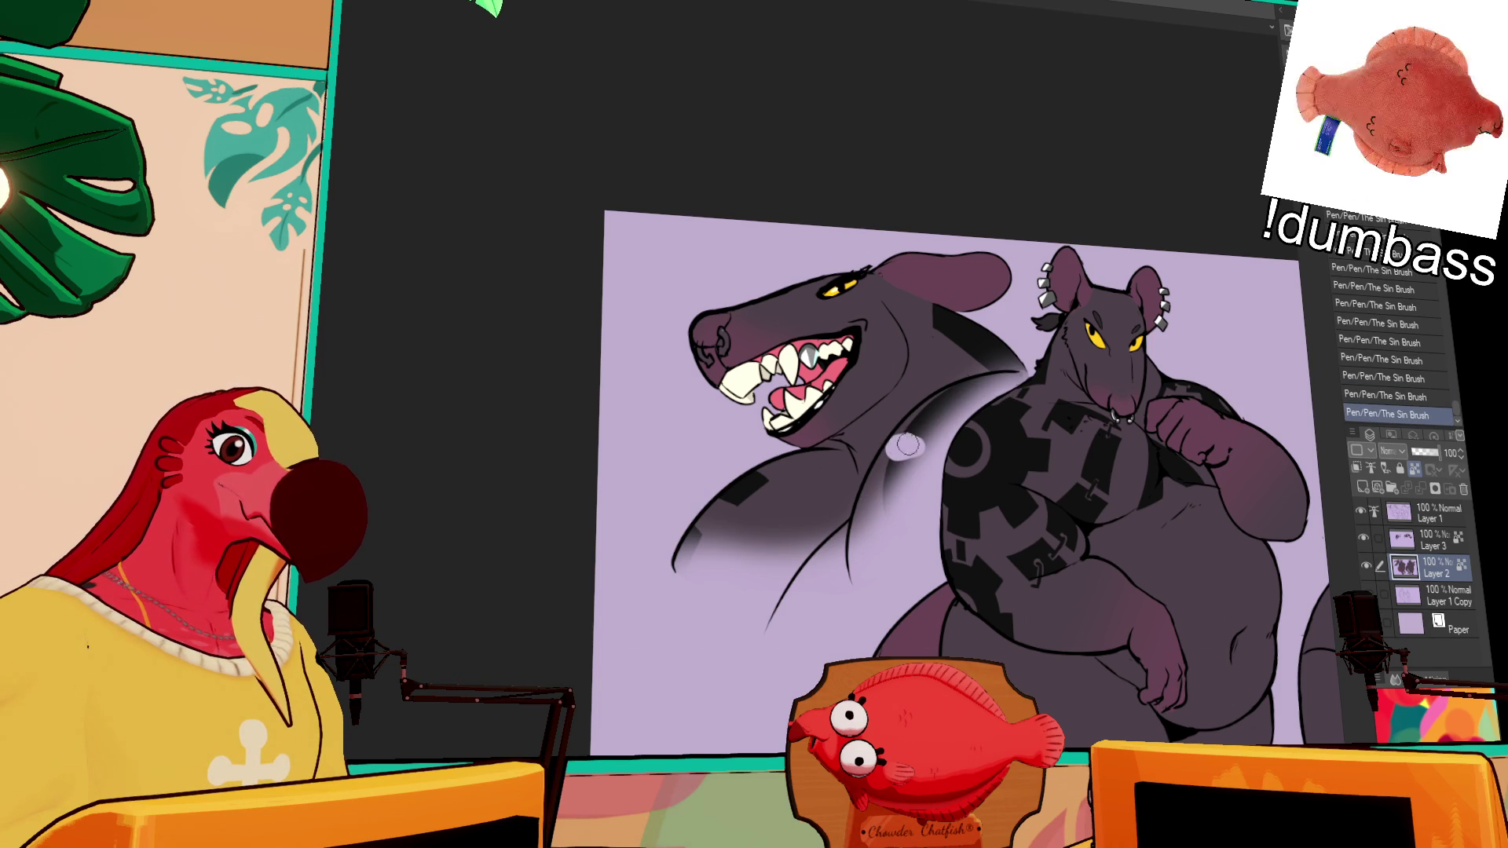
Step: Keep the final shoulder stroke and recentre the view on the shark
key(ctrl+z)
key(ctrl+y)
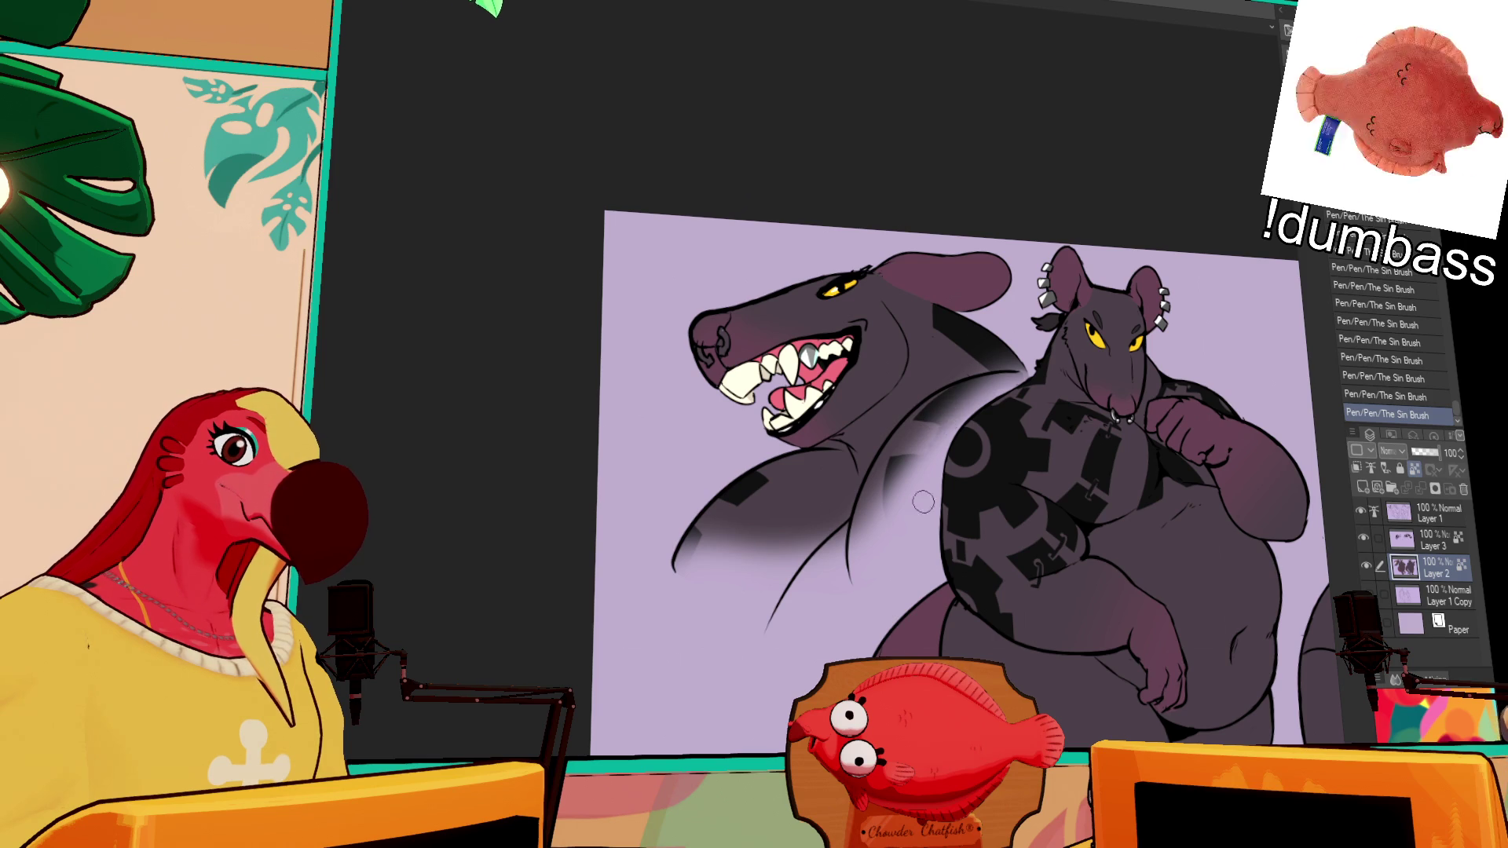
key(ctrl+z)
key(ctrl+y)
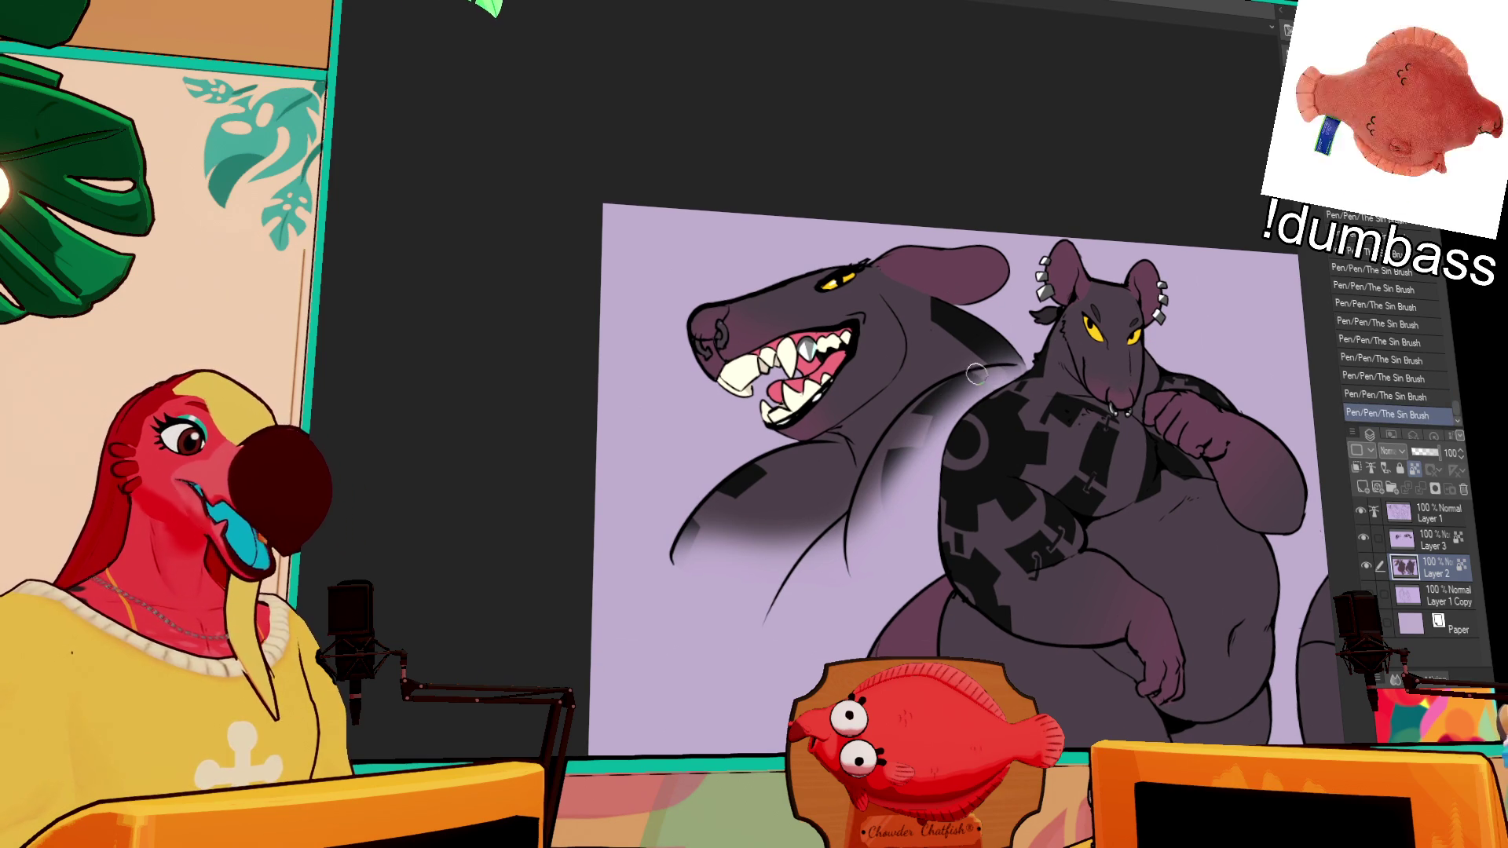
drag(1148, 334, 1148, 317)
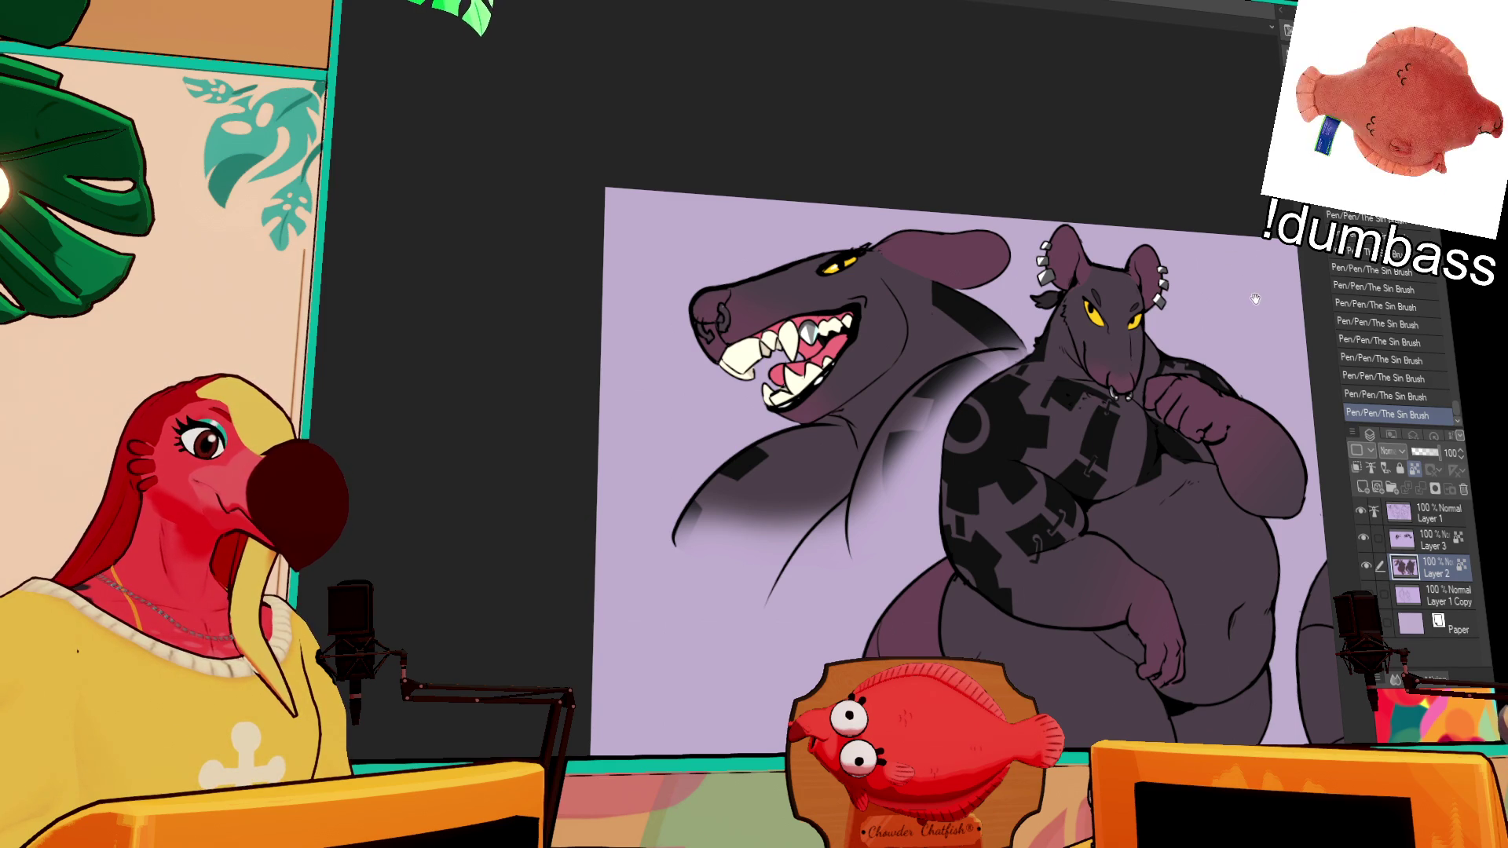
drag(1257, 295, 1245, 344)
click(1434, 514)
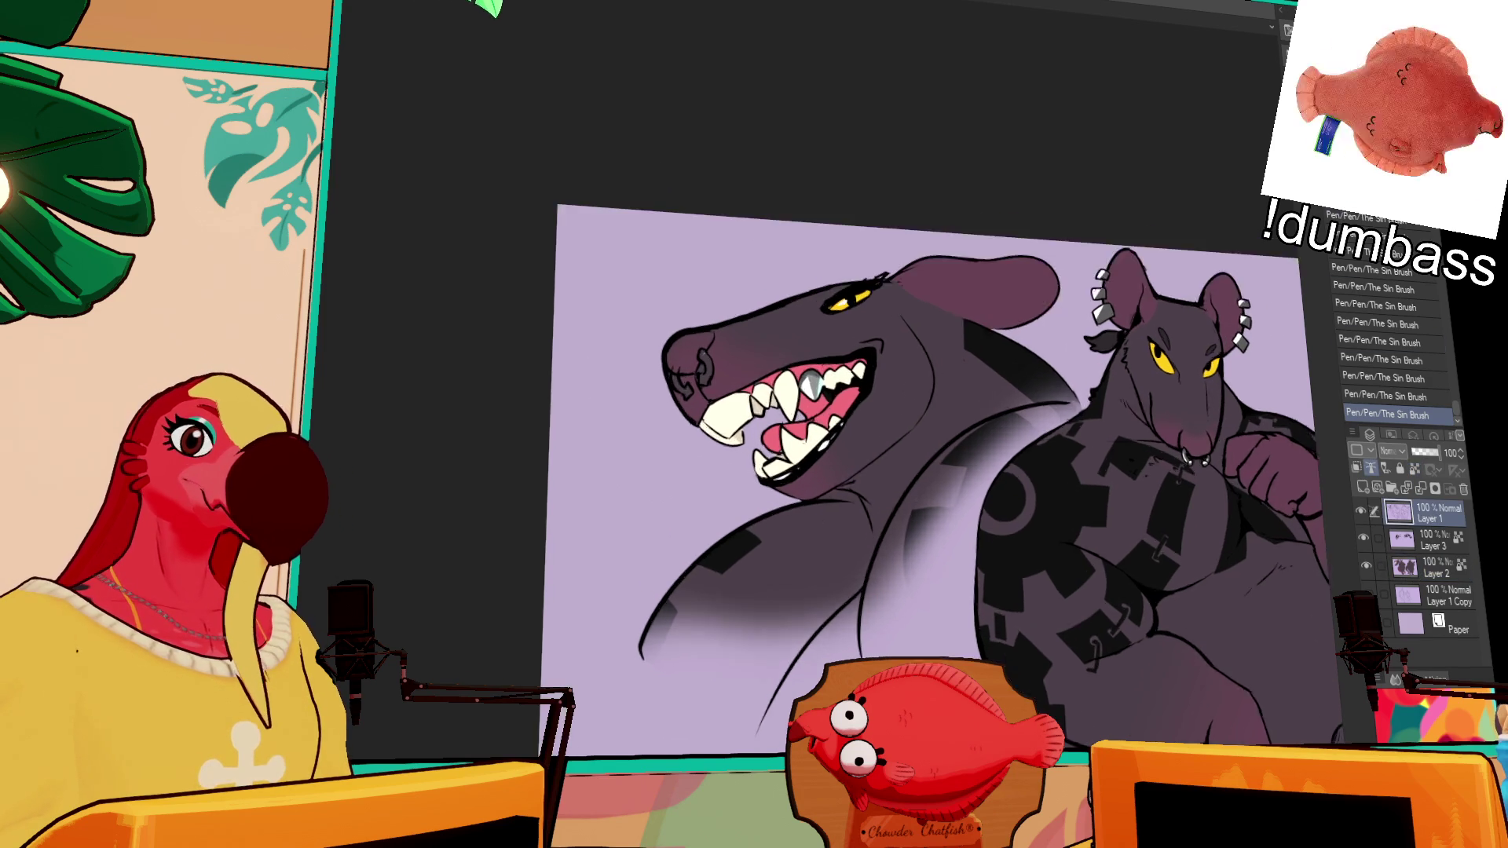
Step: On Layer 1, ink a curved line over the shark's head and a small notched mark on its back
scroll(740, 276, up, 3)
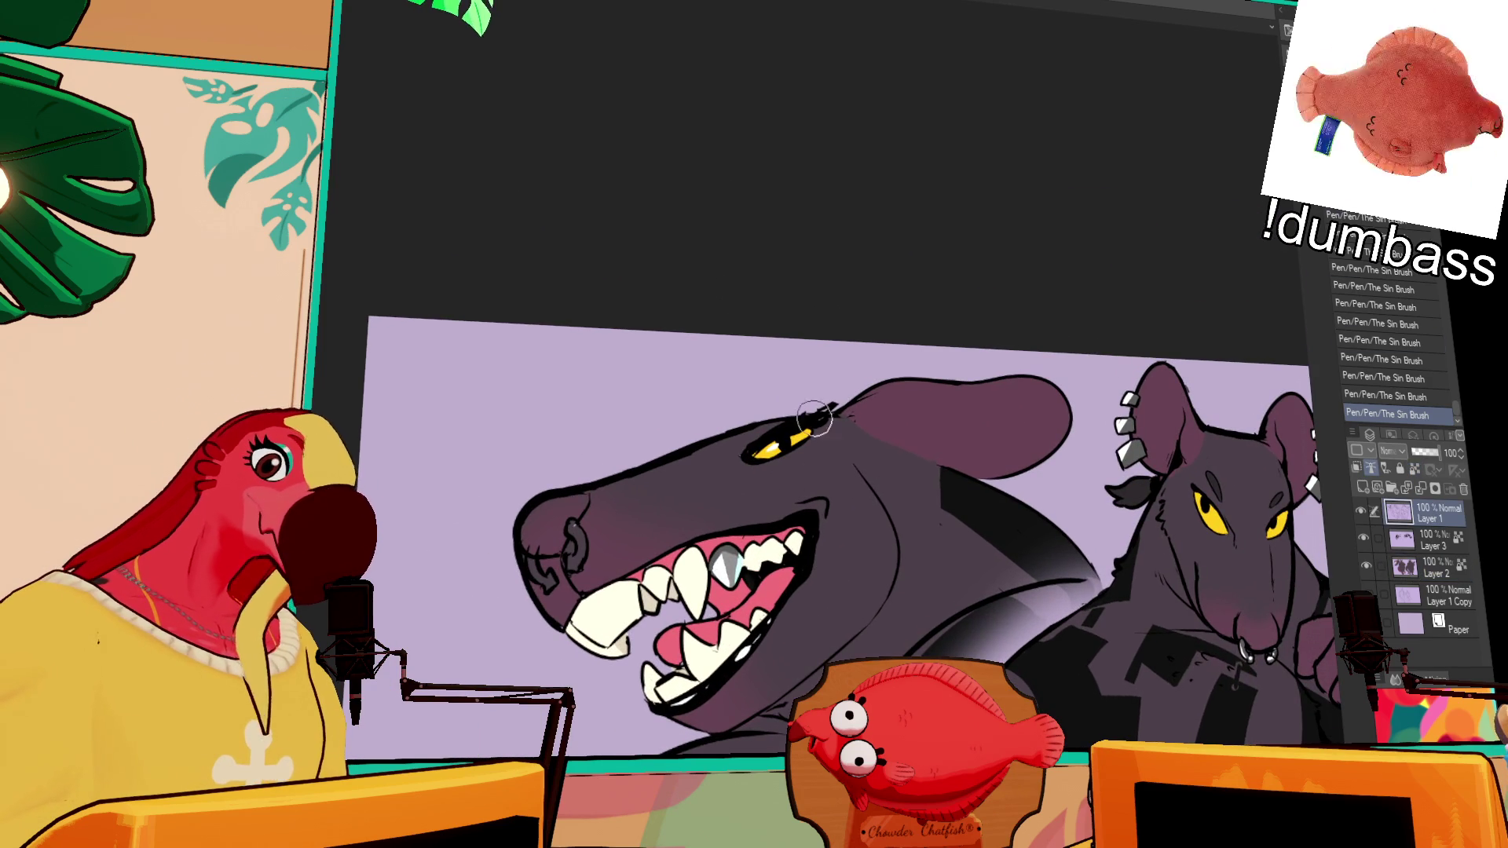
drag(884, 438, 954, 408)
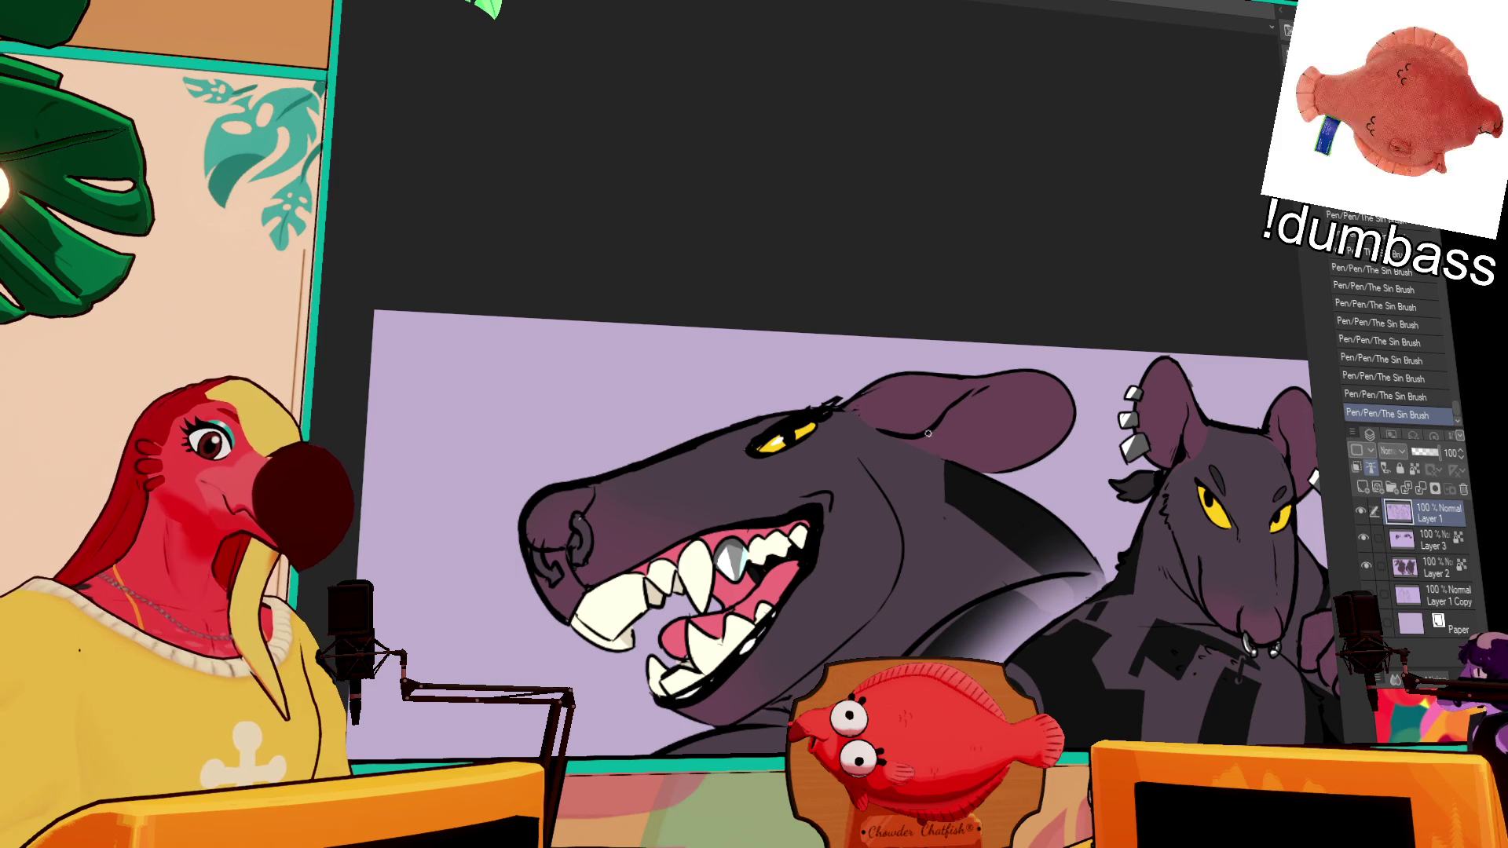
drag(1133, 352, 1096, 319)
mouse_move(980, 450)
mouse_down()
mouse_move(1008, 457)
mouse_move(992, 444)
mouse_move(1013, 440)
mouse_up()
key(ctrl+z)
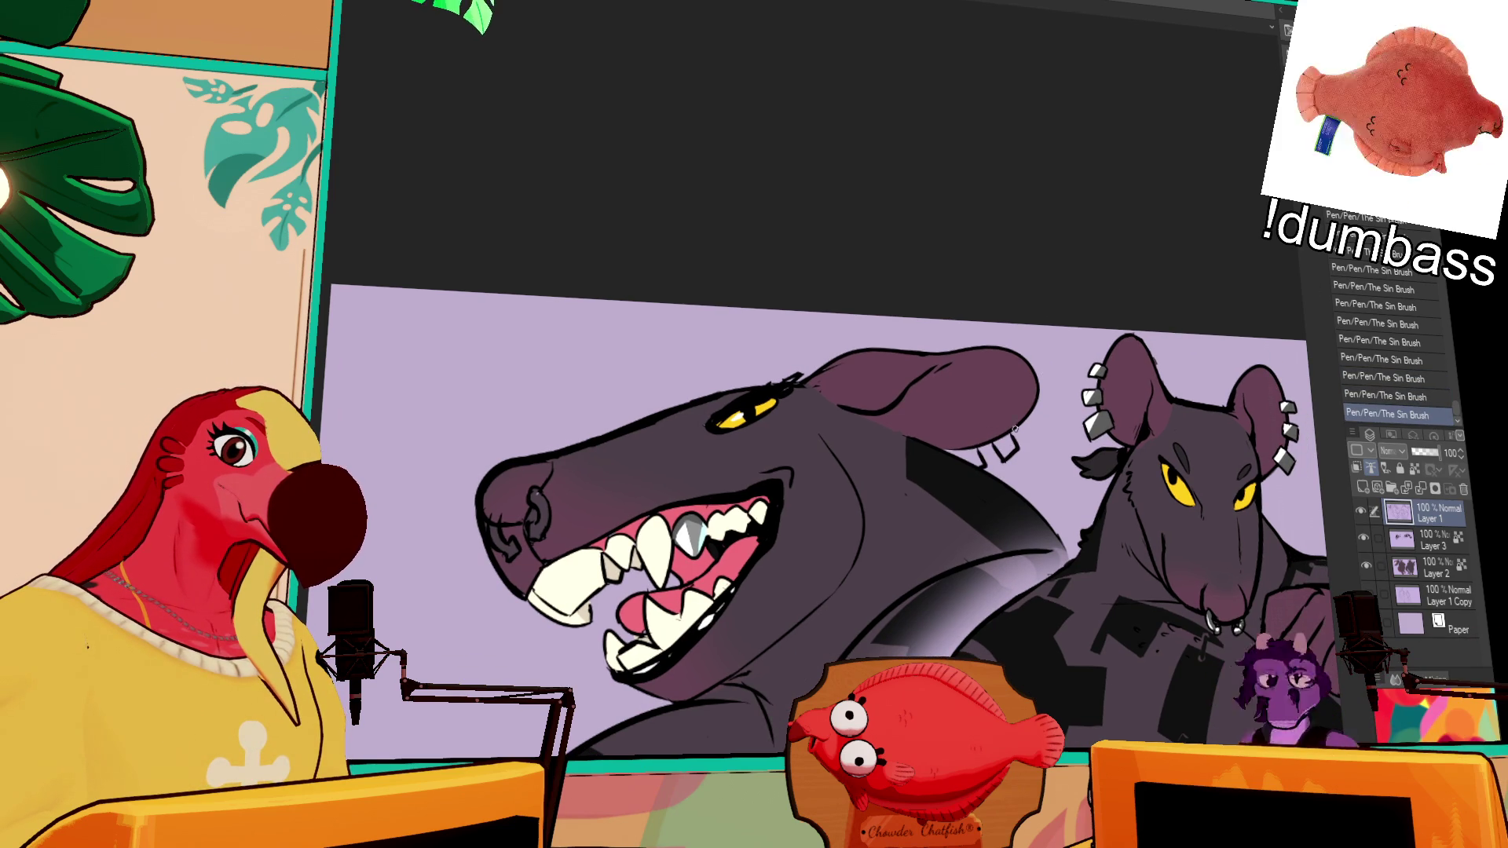
drag(1042, 391, 1052, 378)
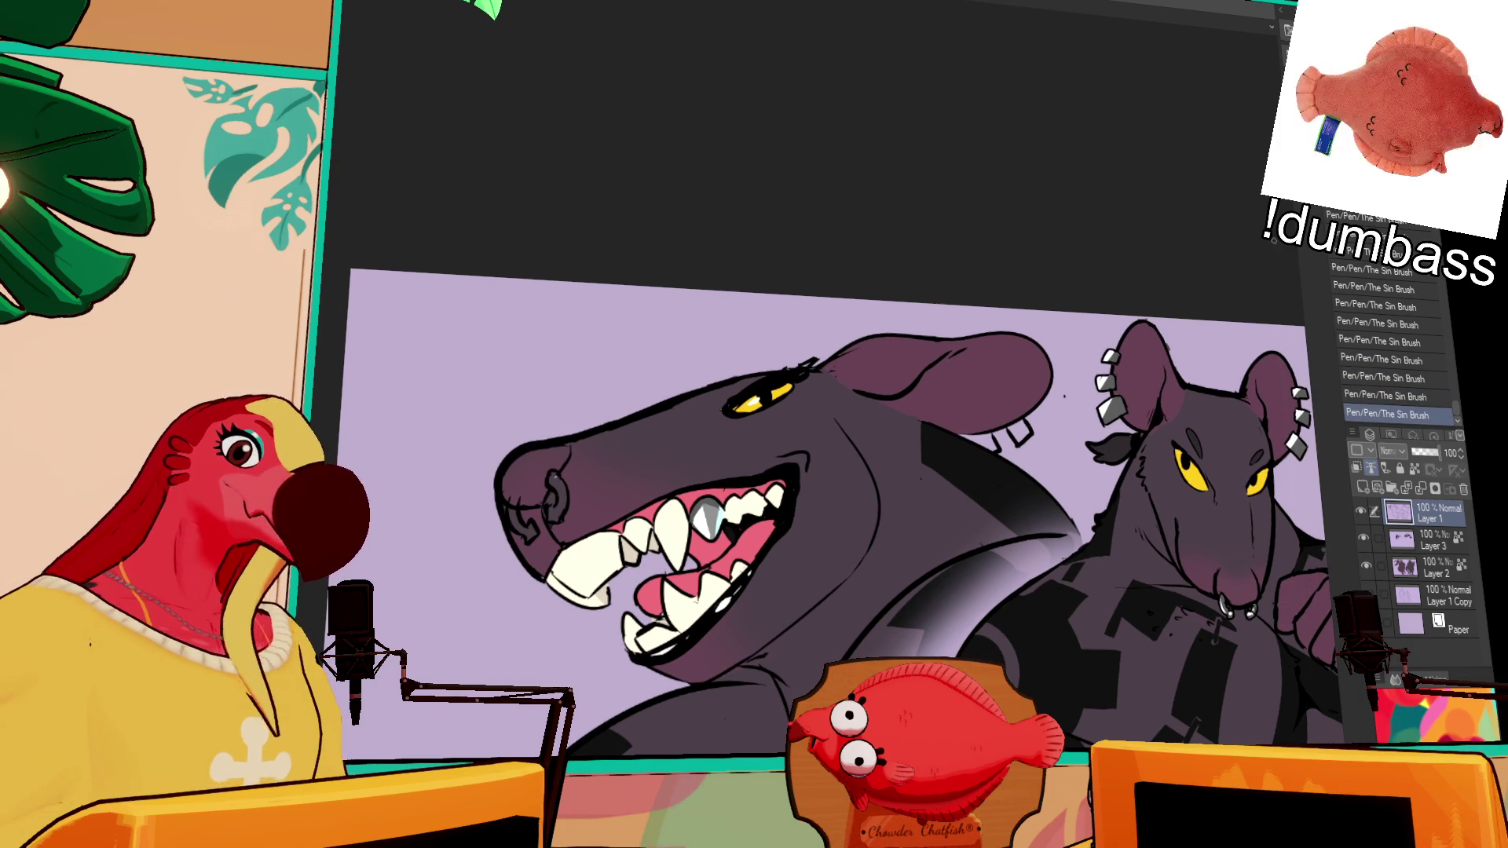
click(1437, 567)
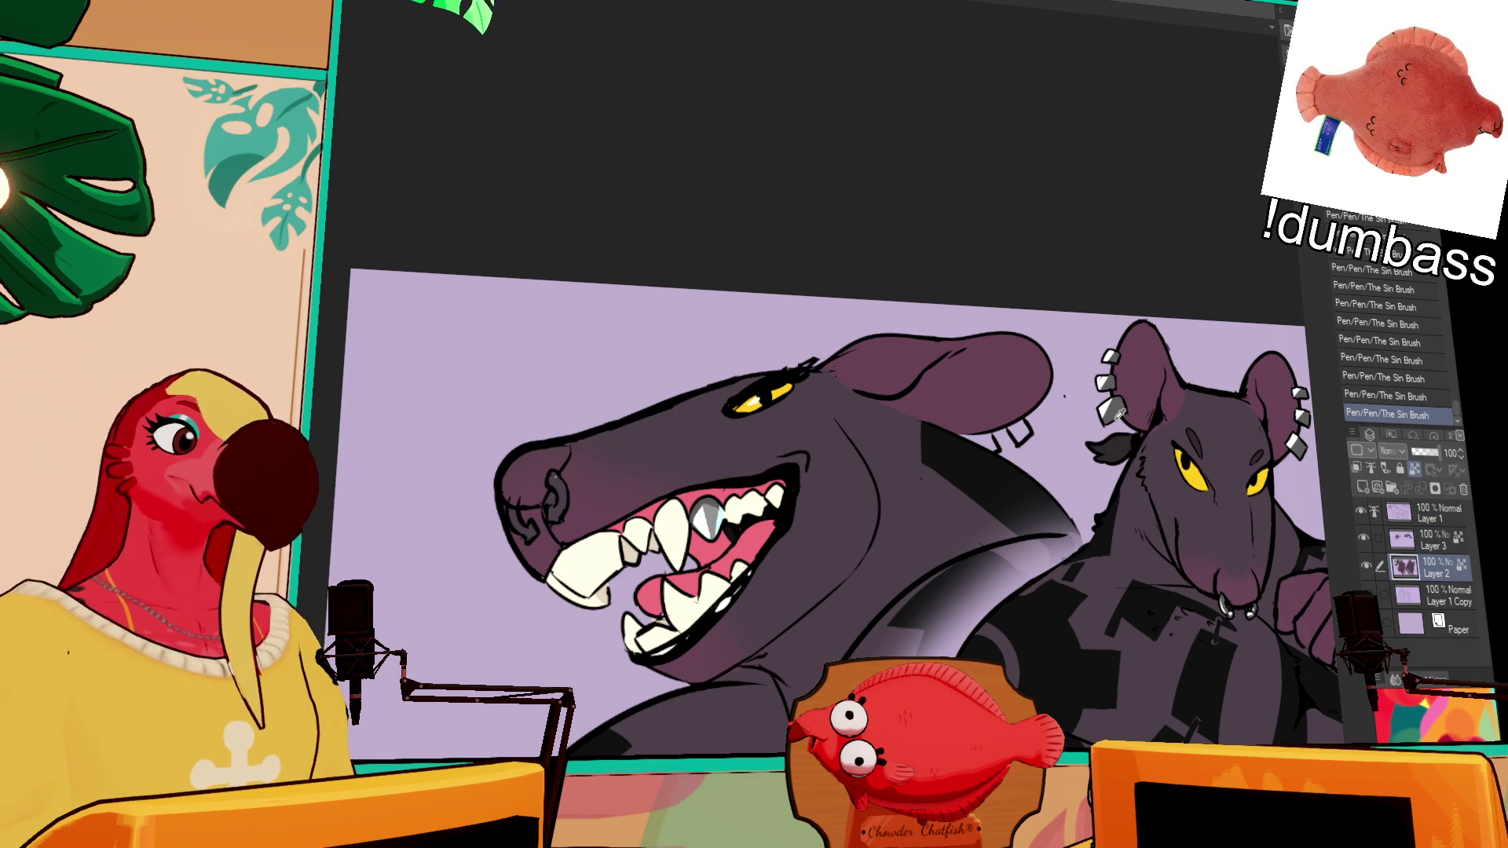
Step: Lock transparent pixels on Layer 2 and fill the shark's back bracket shapes grey
click(999, 437)
click(1005, 432)
click(997, 434)
click(1017, 426)
click(1414, 469)
click(978, 424)
click(1001, 435)
click(1014, 429)
click(1021, 437)
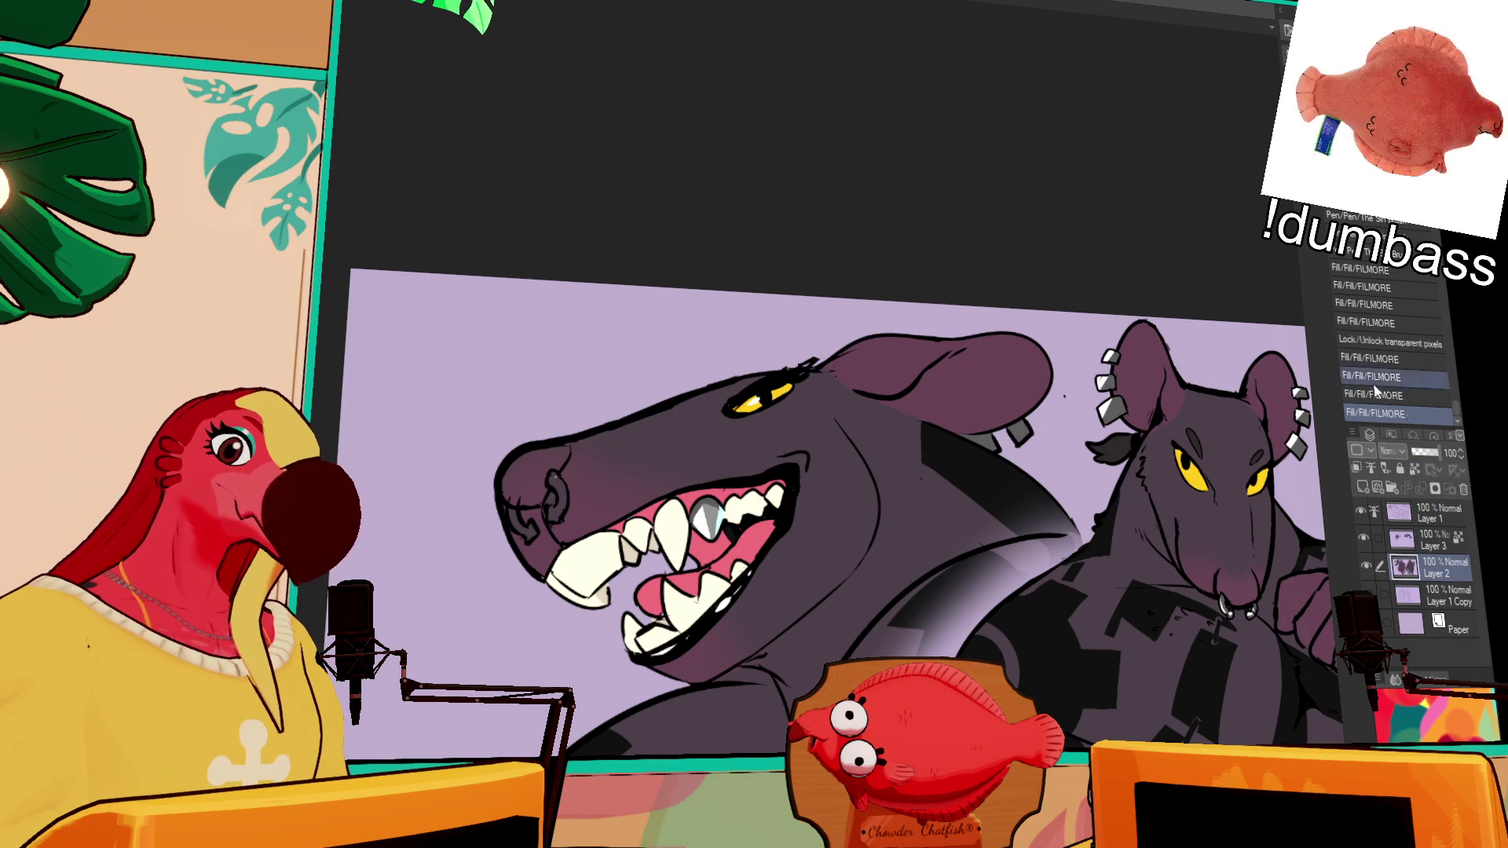
Step: On Layer 1, add pen marks around the back bracket and on the head, erasing strays near the nostril
key(alt+bracketright)
key(alt+bracketright)
click(996, 443)
click(972, 437)
click(971, 437)
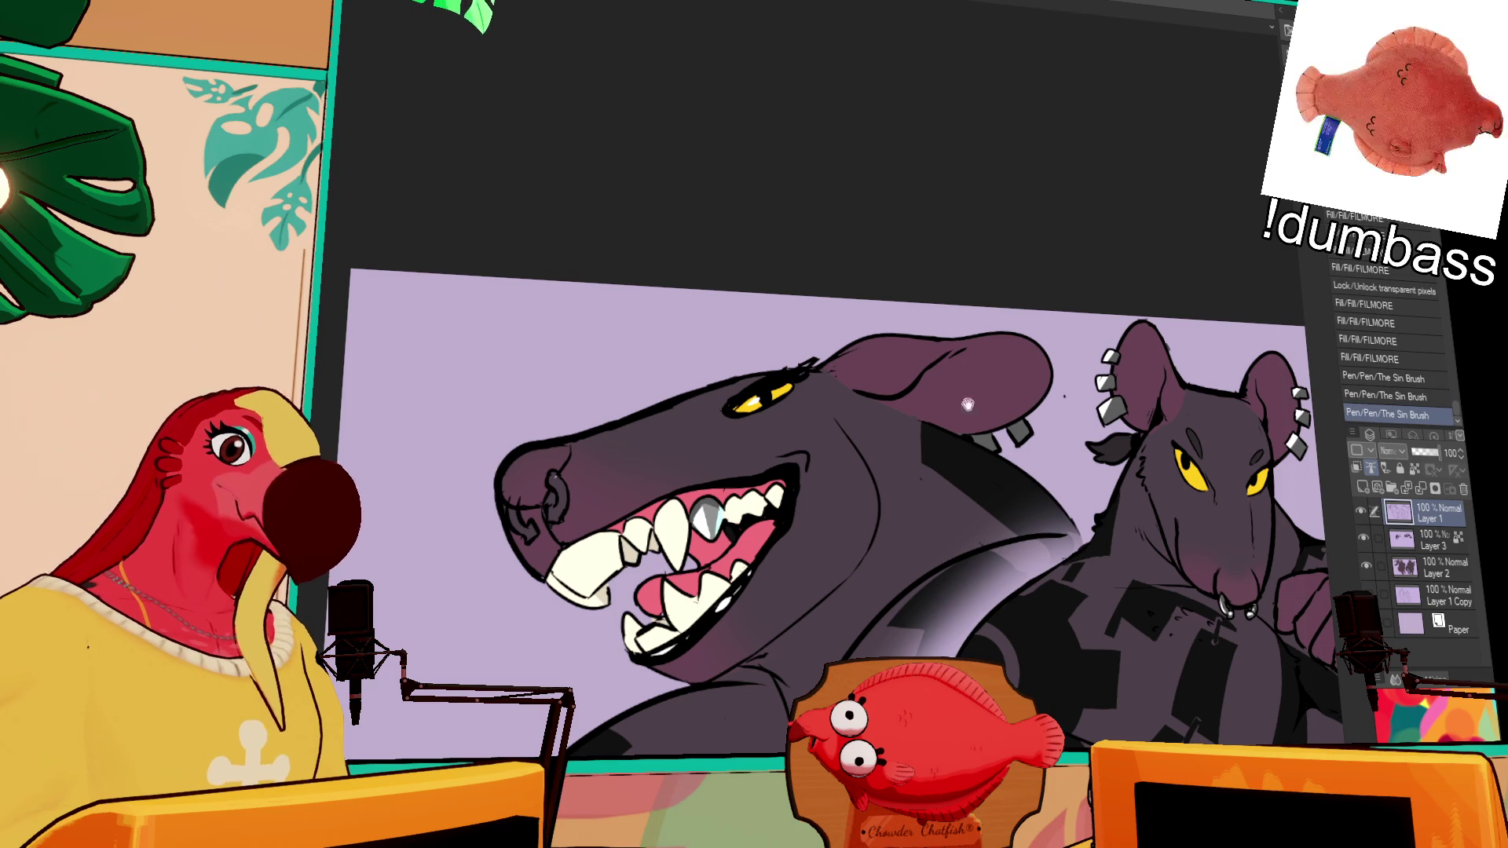
click(898, 405)
click(896, 402)
click(902, 398)
click(908, 409)
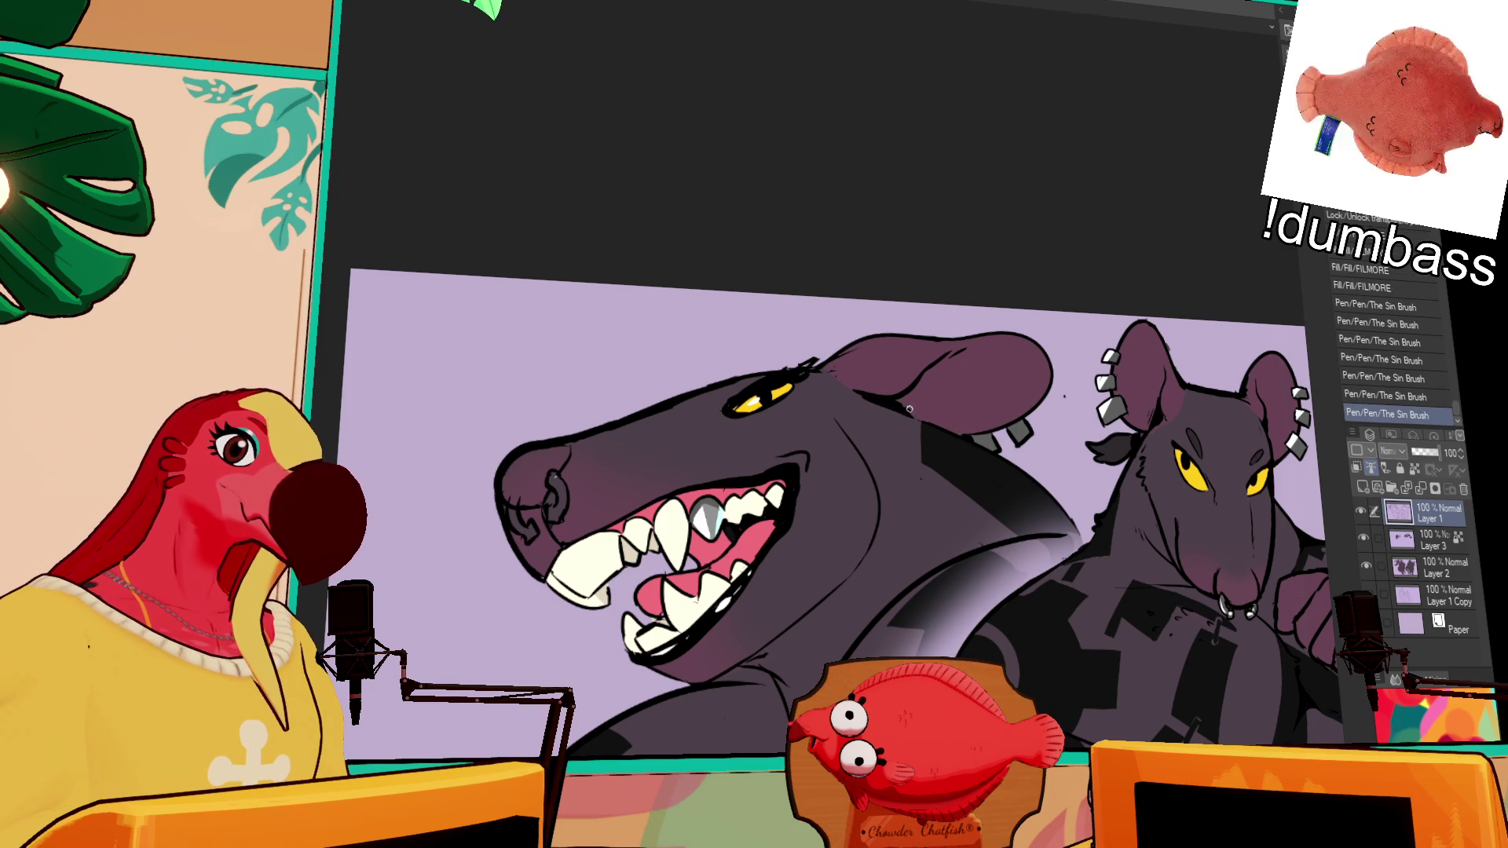
drag(903, 402, 907, 385)
mouse_move(909, 408)
mouse_down()
mouse_move(913, 387)
mouse_move(1077, 292)
mouse_up()
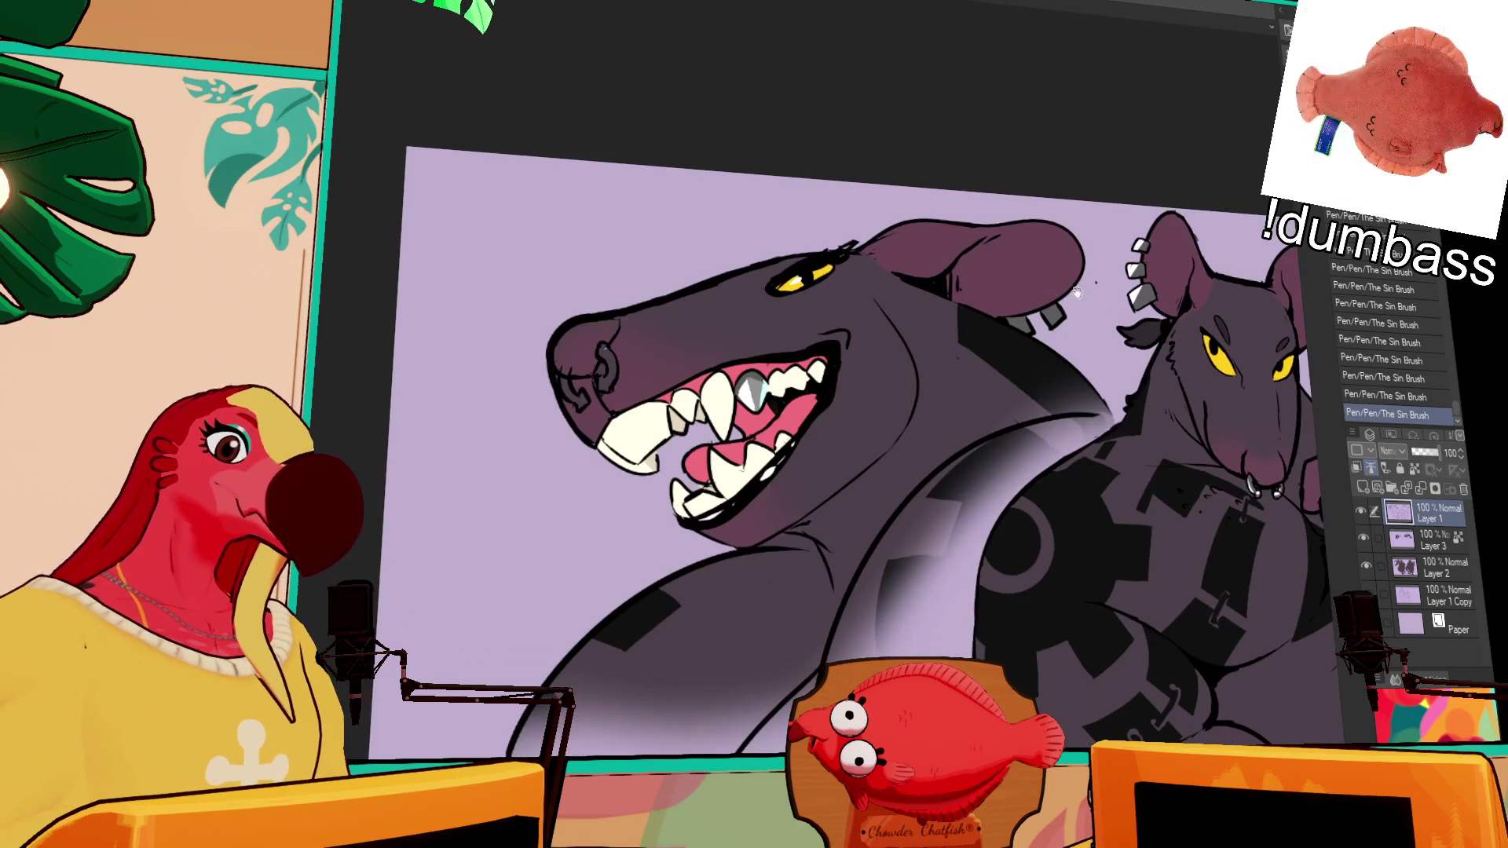
mouse_move(559, 371)
mouse_down()
mouse_move(564, 355)
mouse_move(568, 374)
mouse_move(599, 355)
mouse_move(598, 332)
mouse_up()
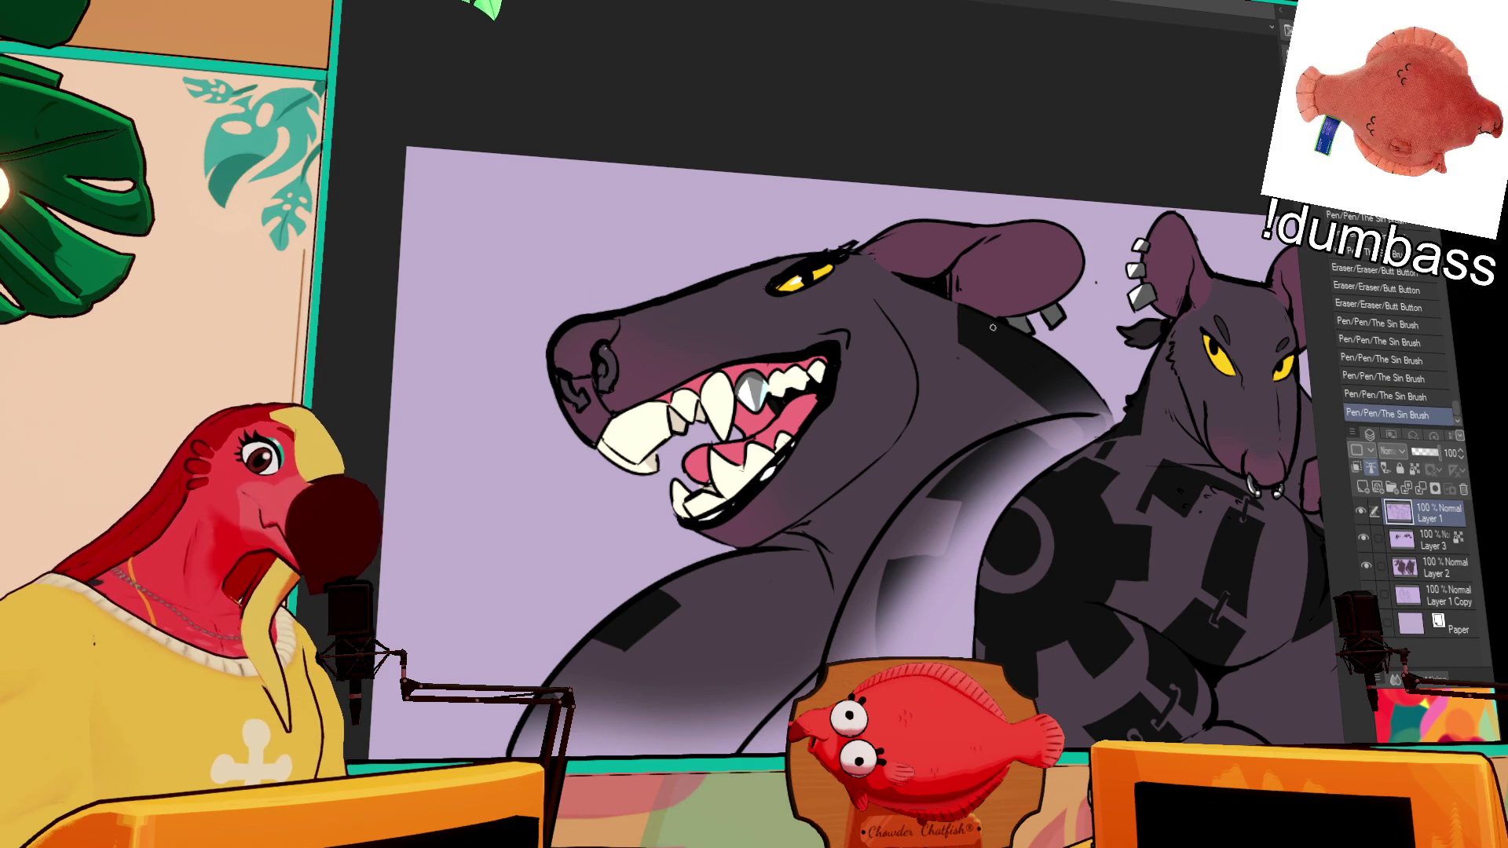
Step: Add a small stroke near the rat's left eye, discard the mouth stroke, and zoom out to the whole sheet
drag(1311, 676, 1092, 680)
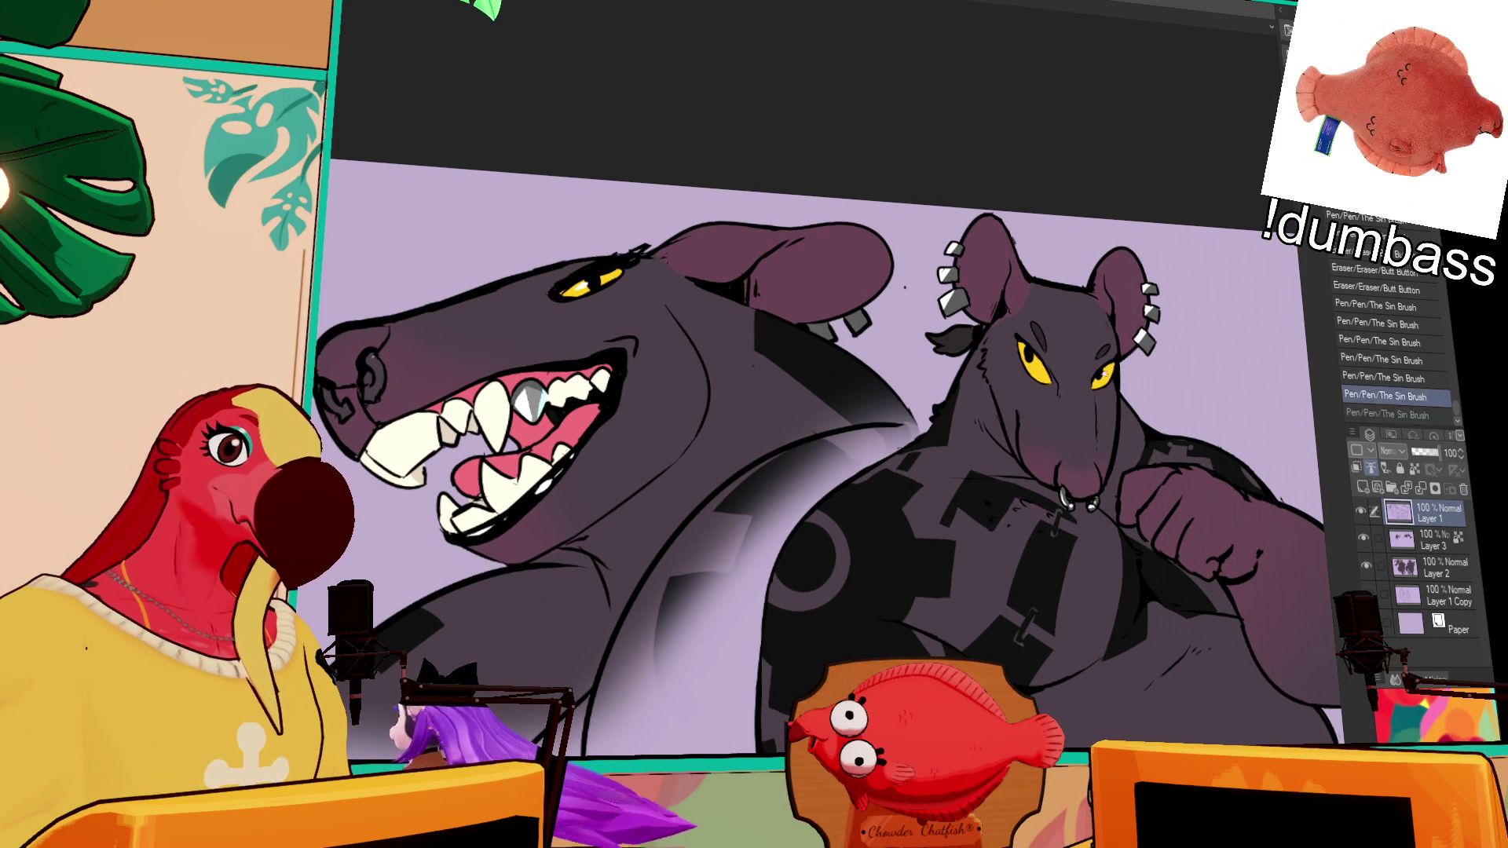
drag(1024, 355, 1036, 363)
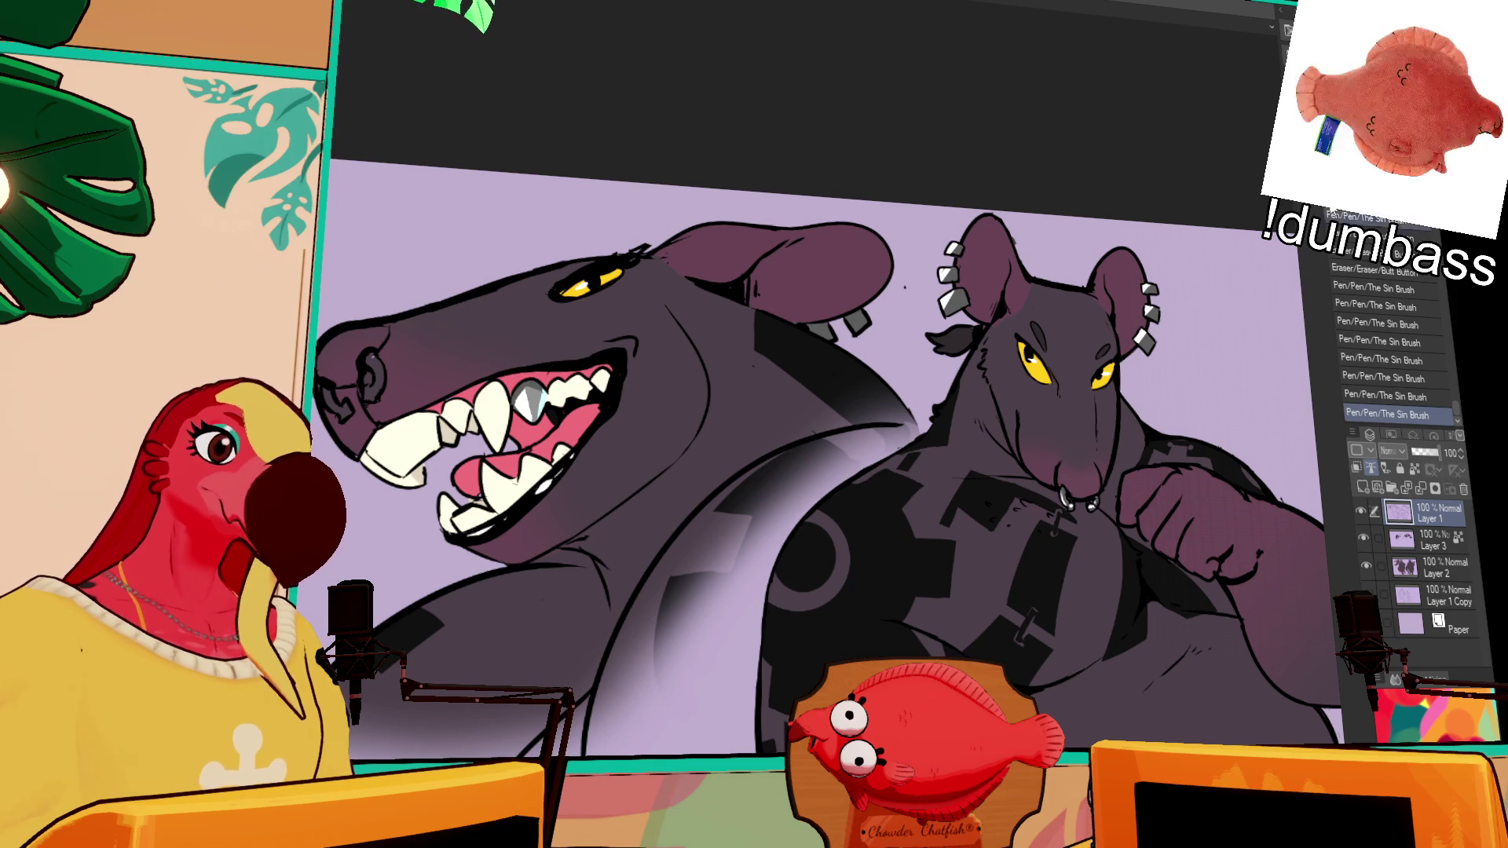
drag(1065, 463, 1054, 479)
key(ctrl+z)
key(ctrl+y)
key(ctrl+z)
key(ctrl+minus)
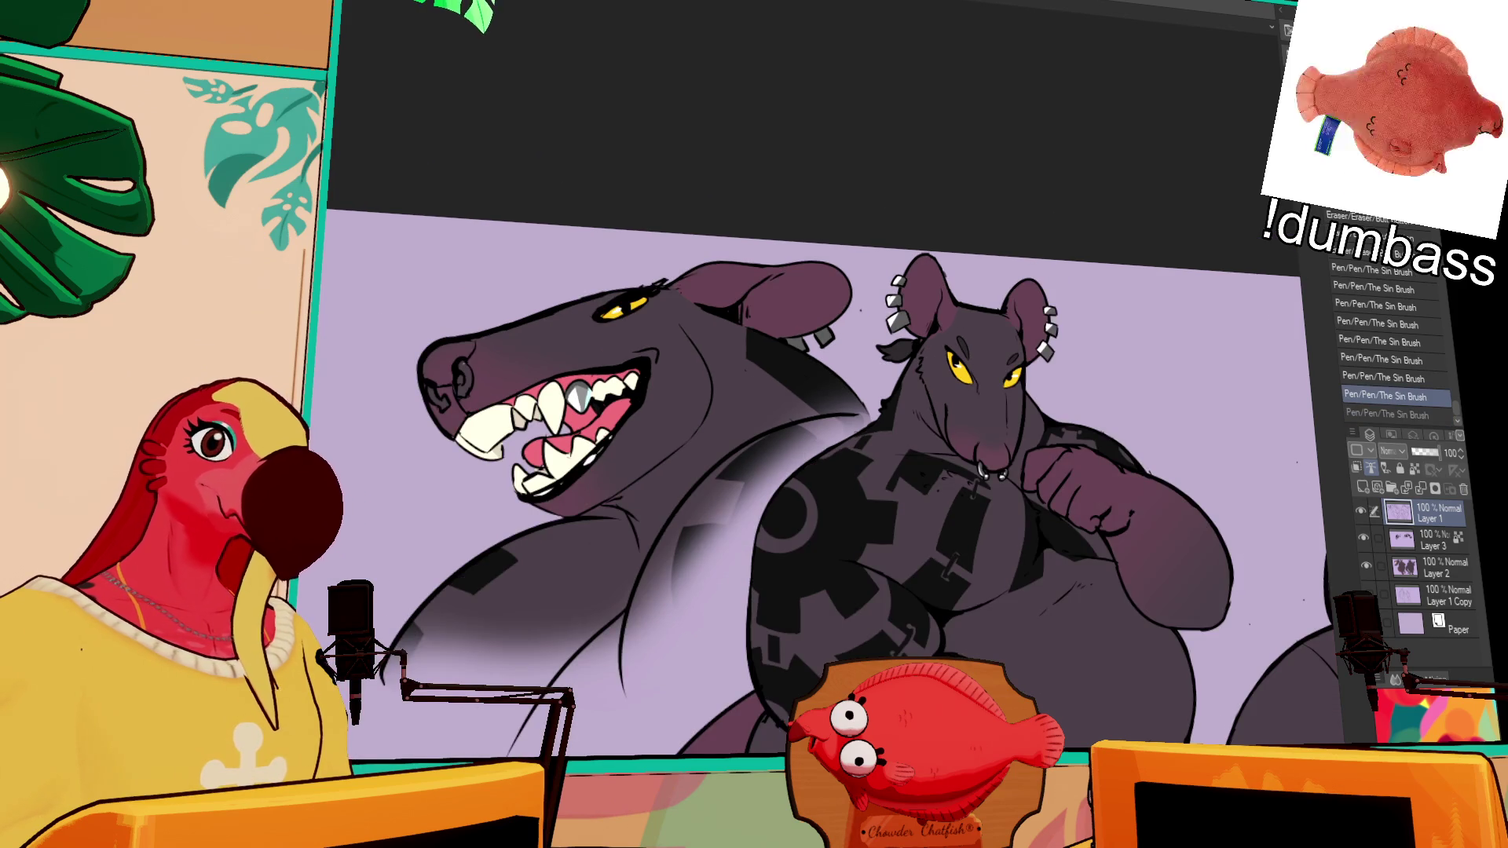
key(ctrl+minus)
drag(1166, 695, 1166, 554)
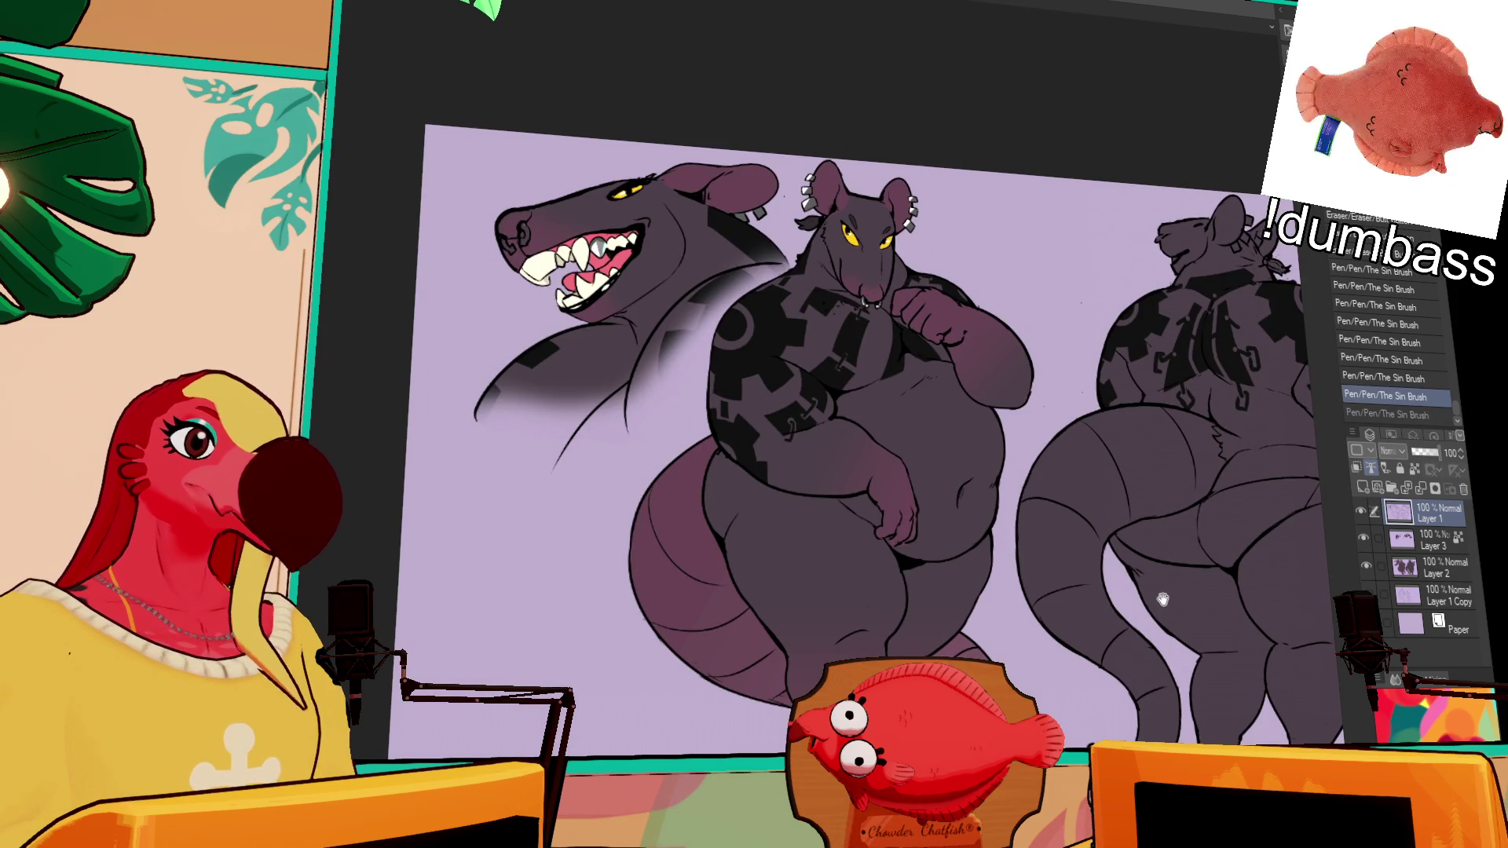
Step: Pan and zoom to frame the back-view rat beside the front view
scroll(1165, 609, up, 3)
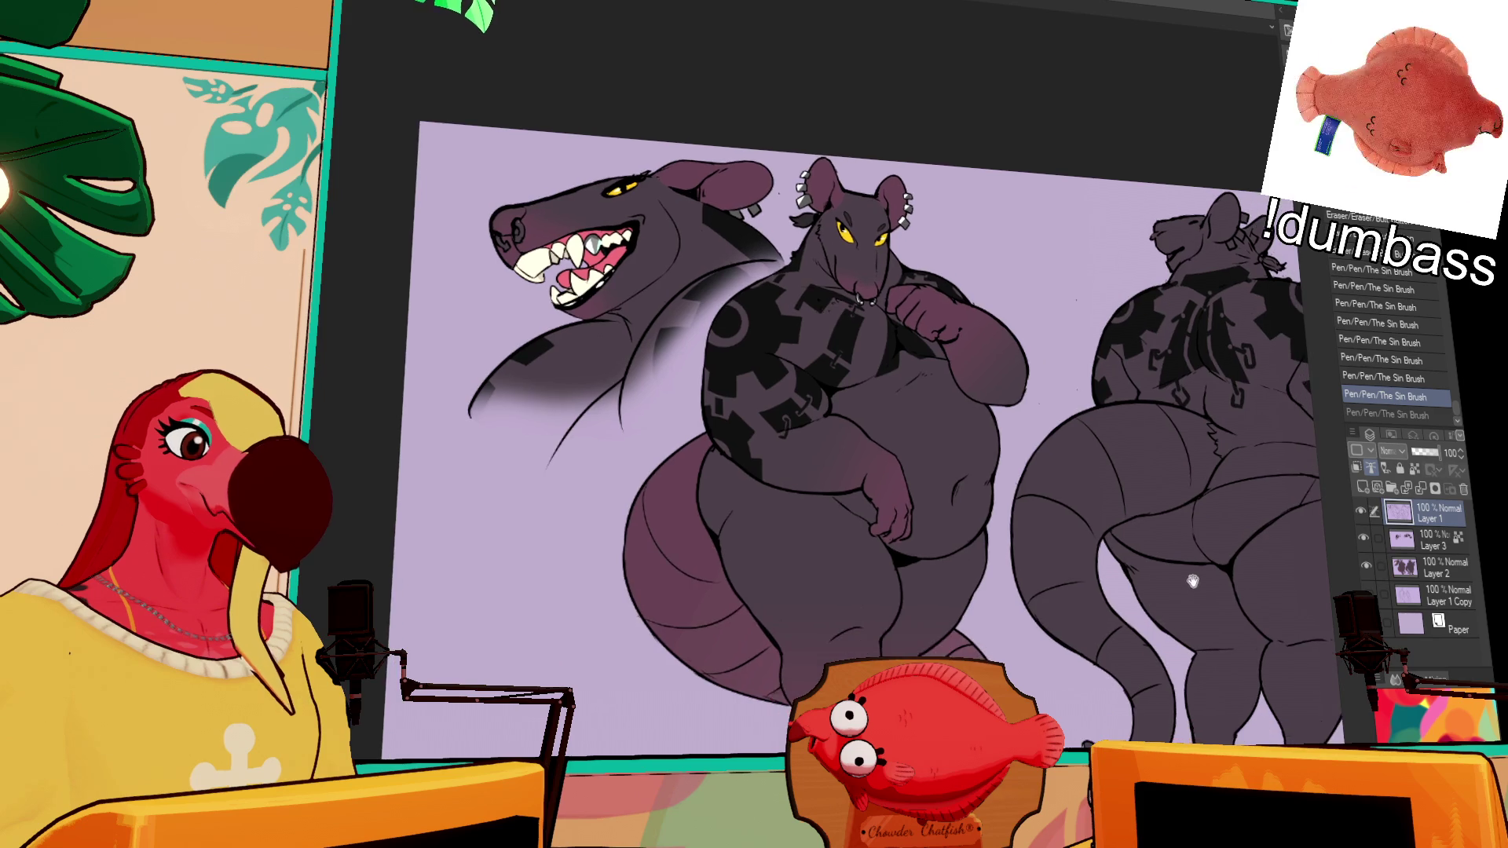
mouse_move(1159, 585)
mouse_down()
mouse_move(1059, 586)
mouse_move(1045, 564)
mouse_up()
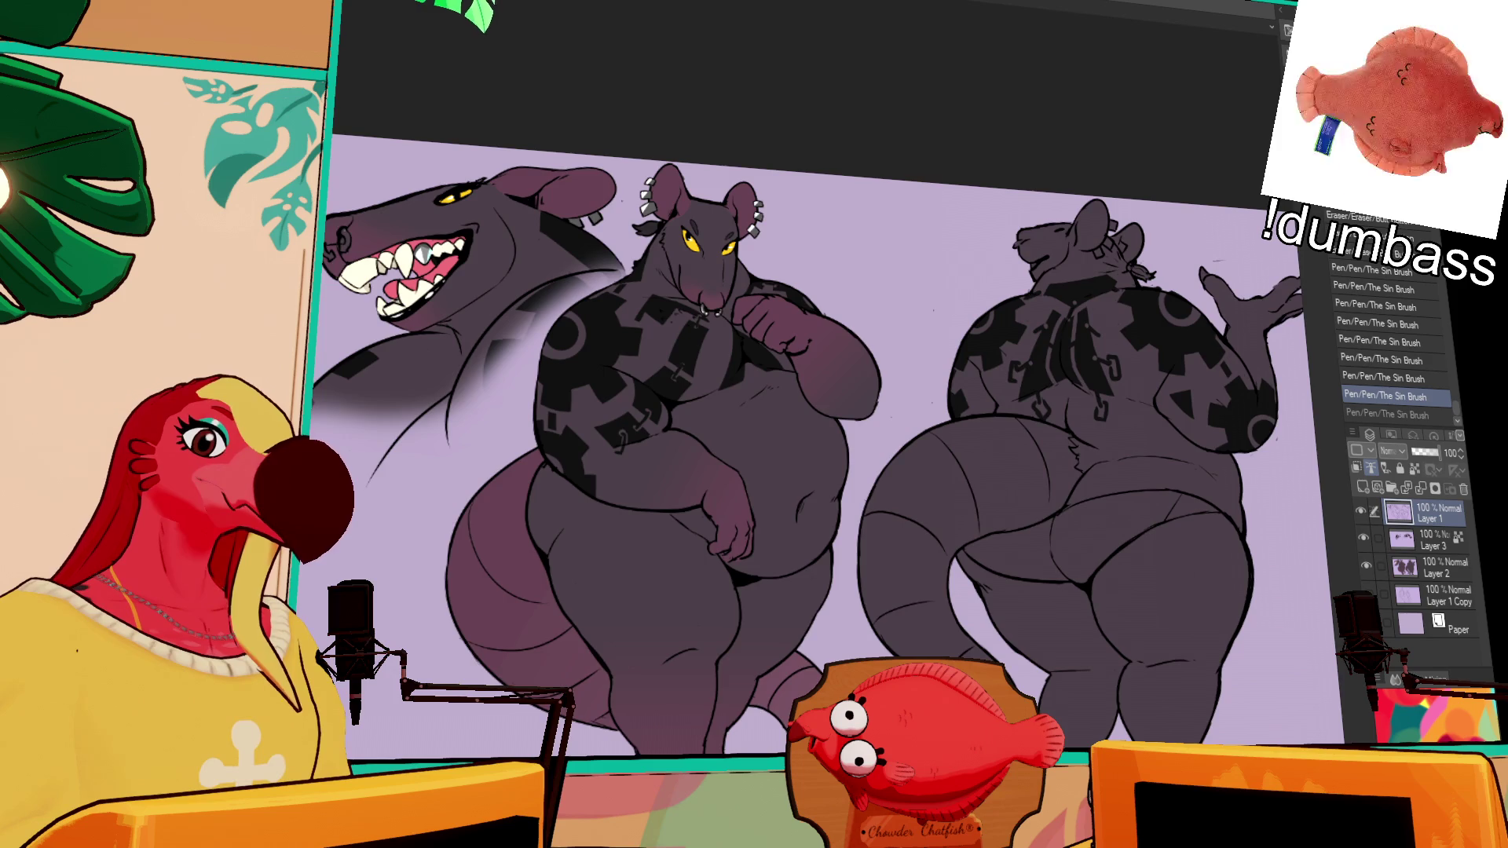
scroll(920, 404, up, 4)
drag(1033, 414, 605, 530)
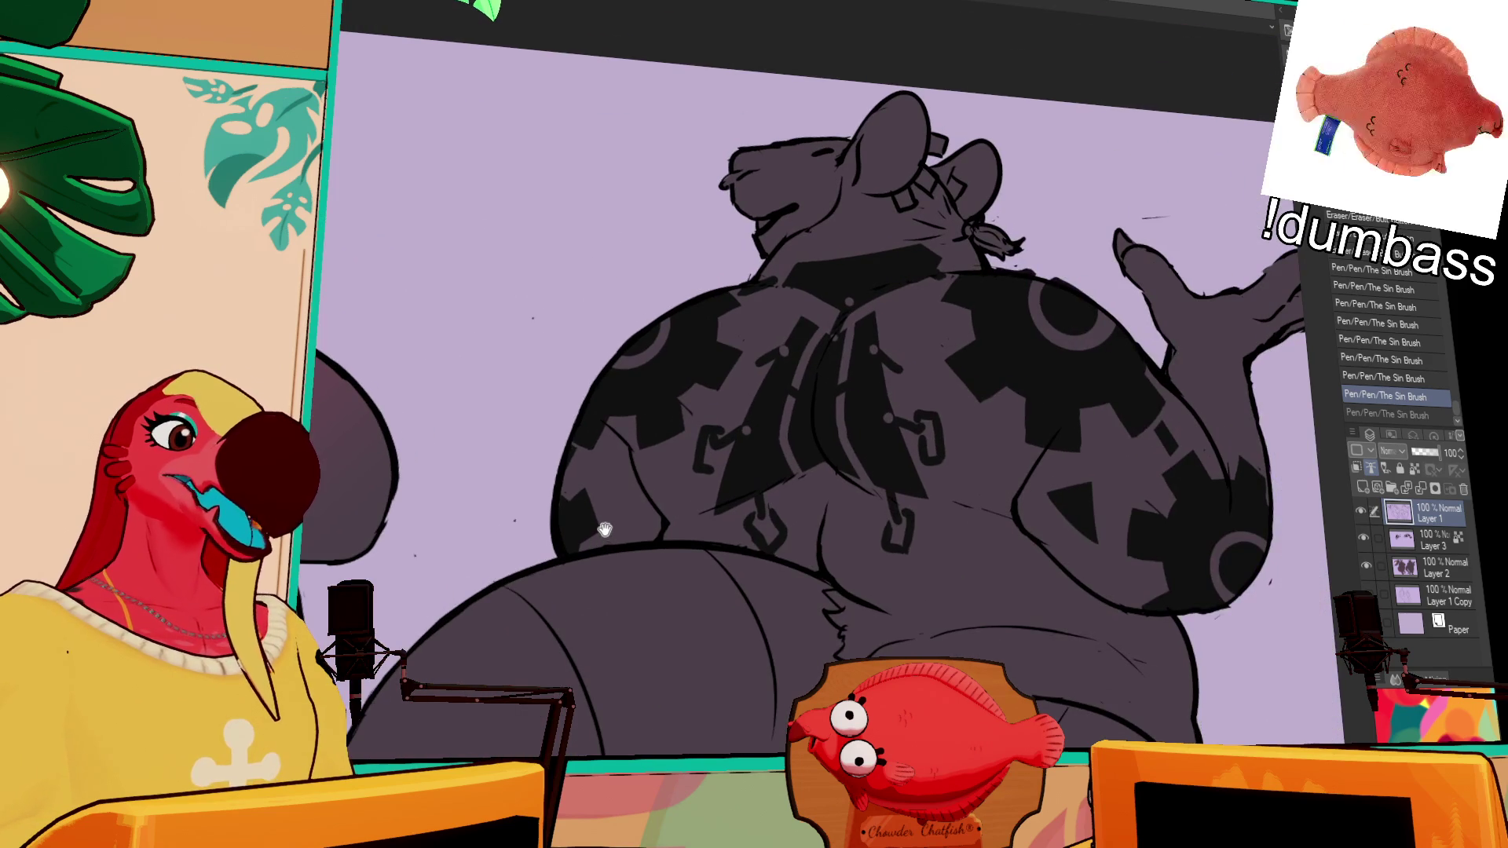
scroll(560, 483, down, 5)
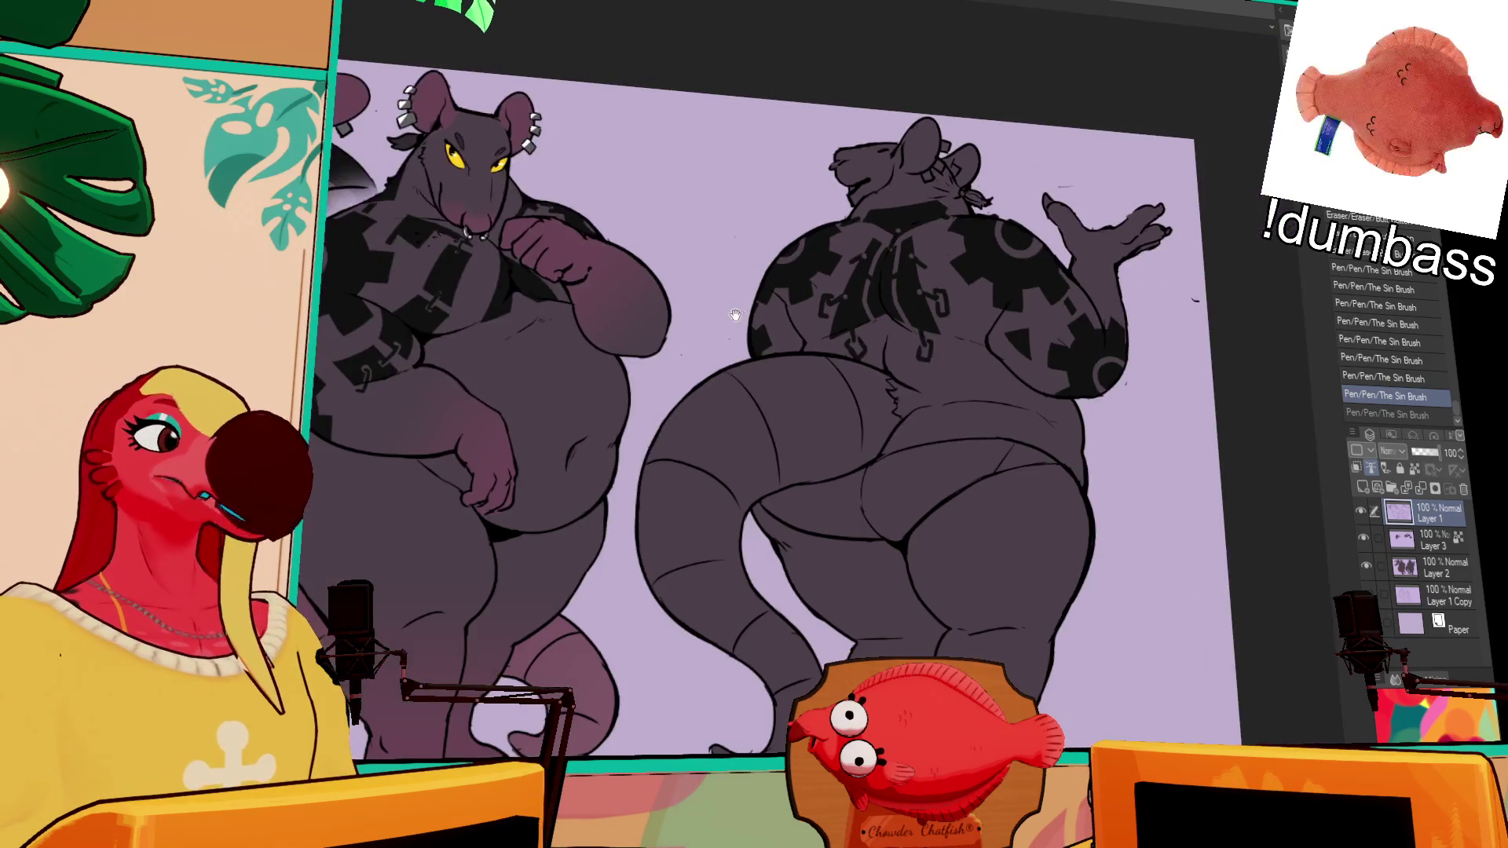
drag(719, 356, 742, 355)
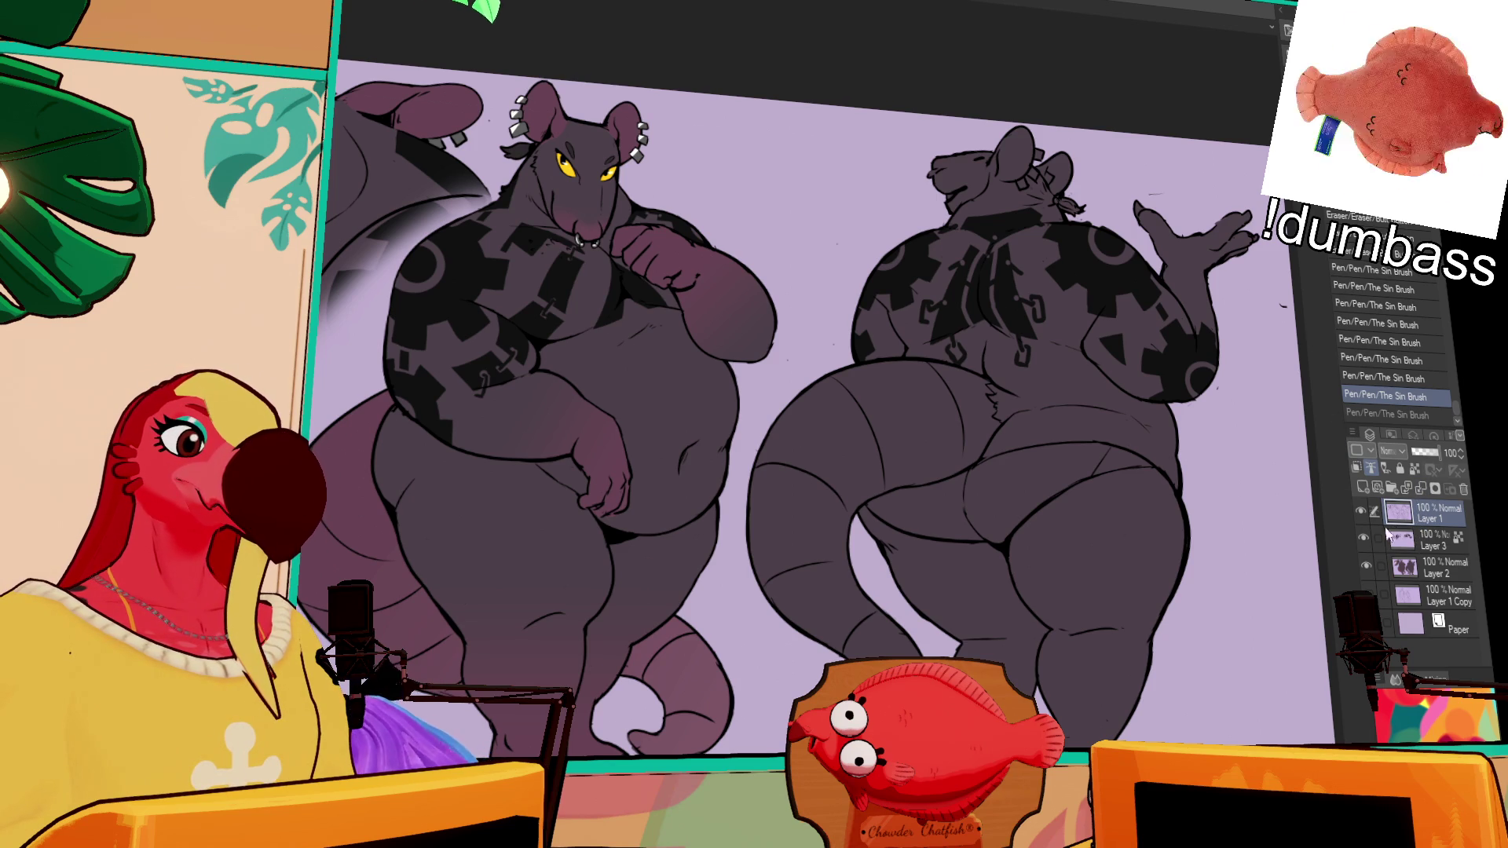
drag(1272, 433, 1191, 467)
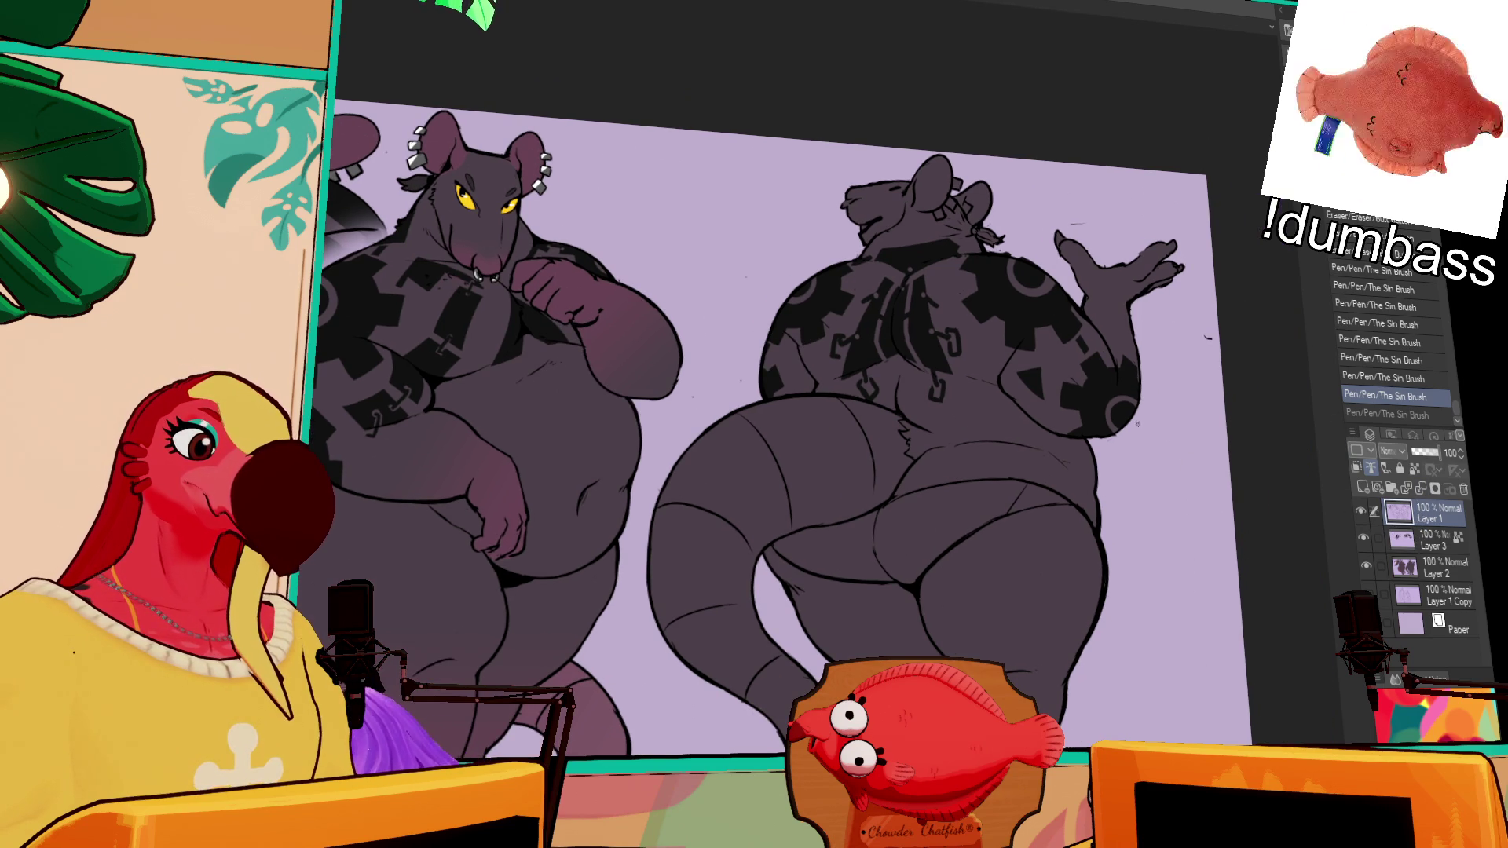
Step: Erase the small stray marks beside the back-view rat on Layer 1
click(1137, 424)
click(1428, 547)
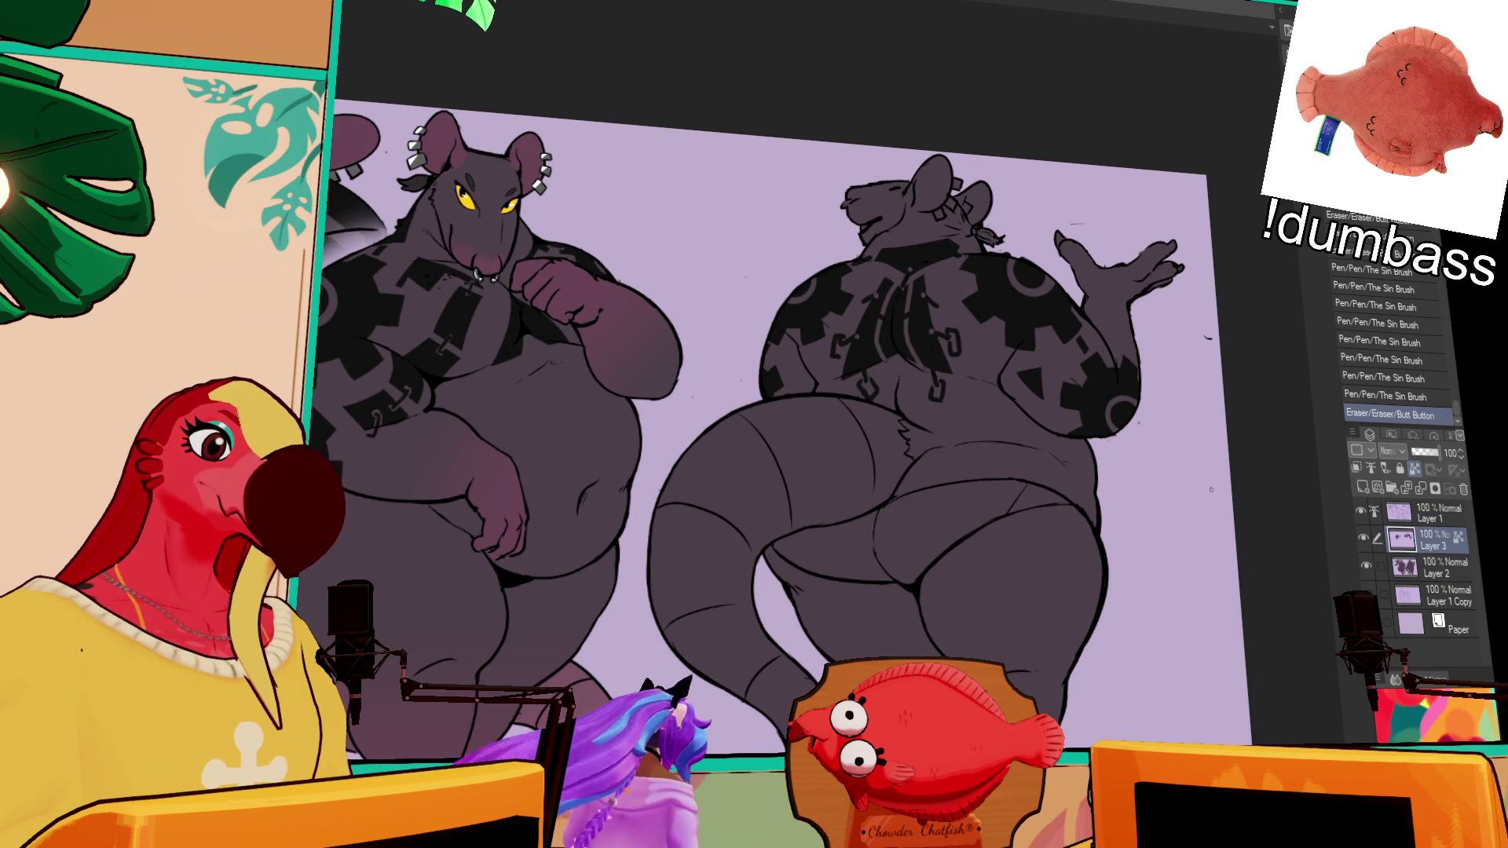
click(1437, 514)
click(1127, 267)
drag(1089, 222, 1071, 225)
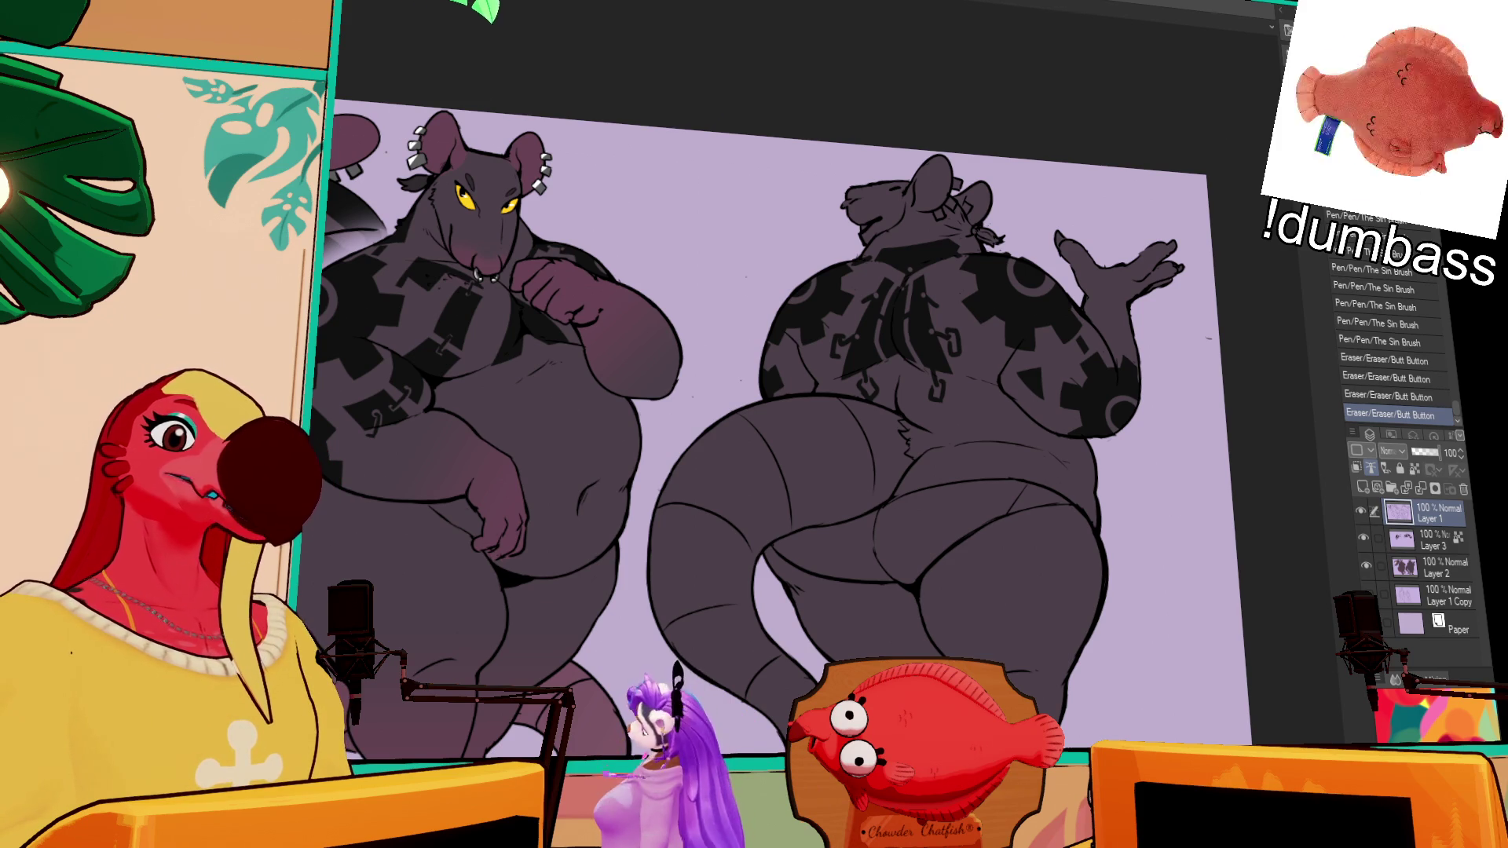
scroll(770, 424, down, 1)
scroll(903, 392, up, 3)
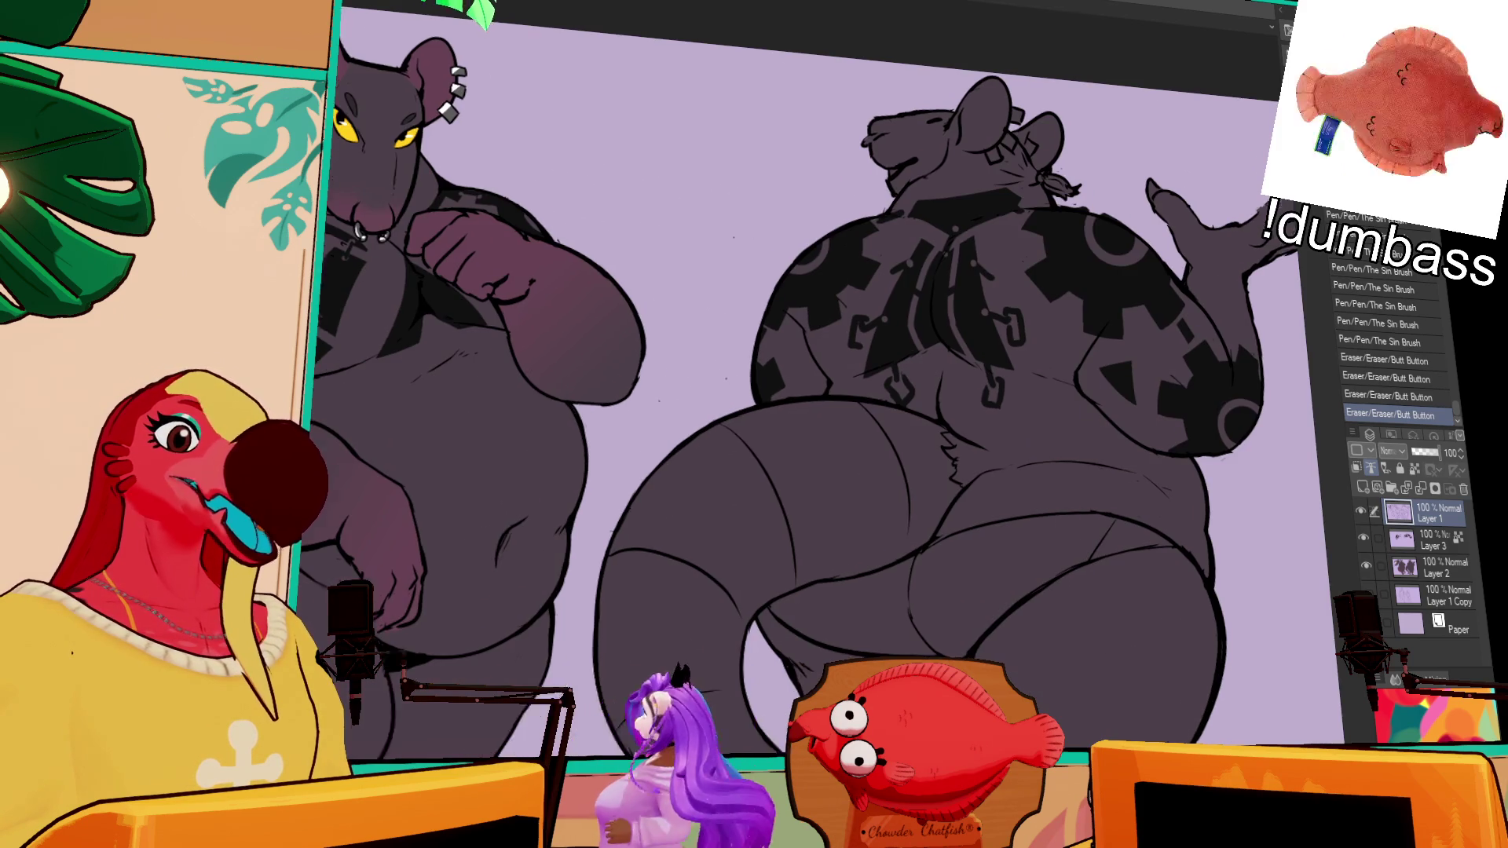
scroll(786, 392, down, 3)
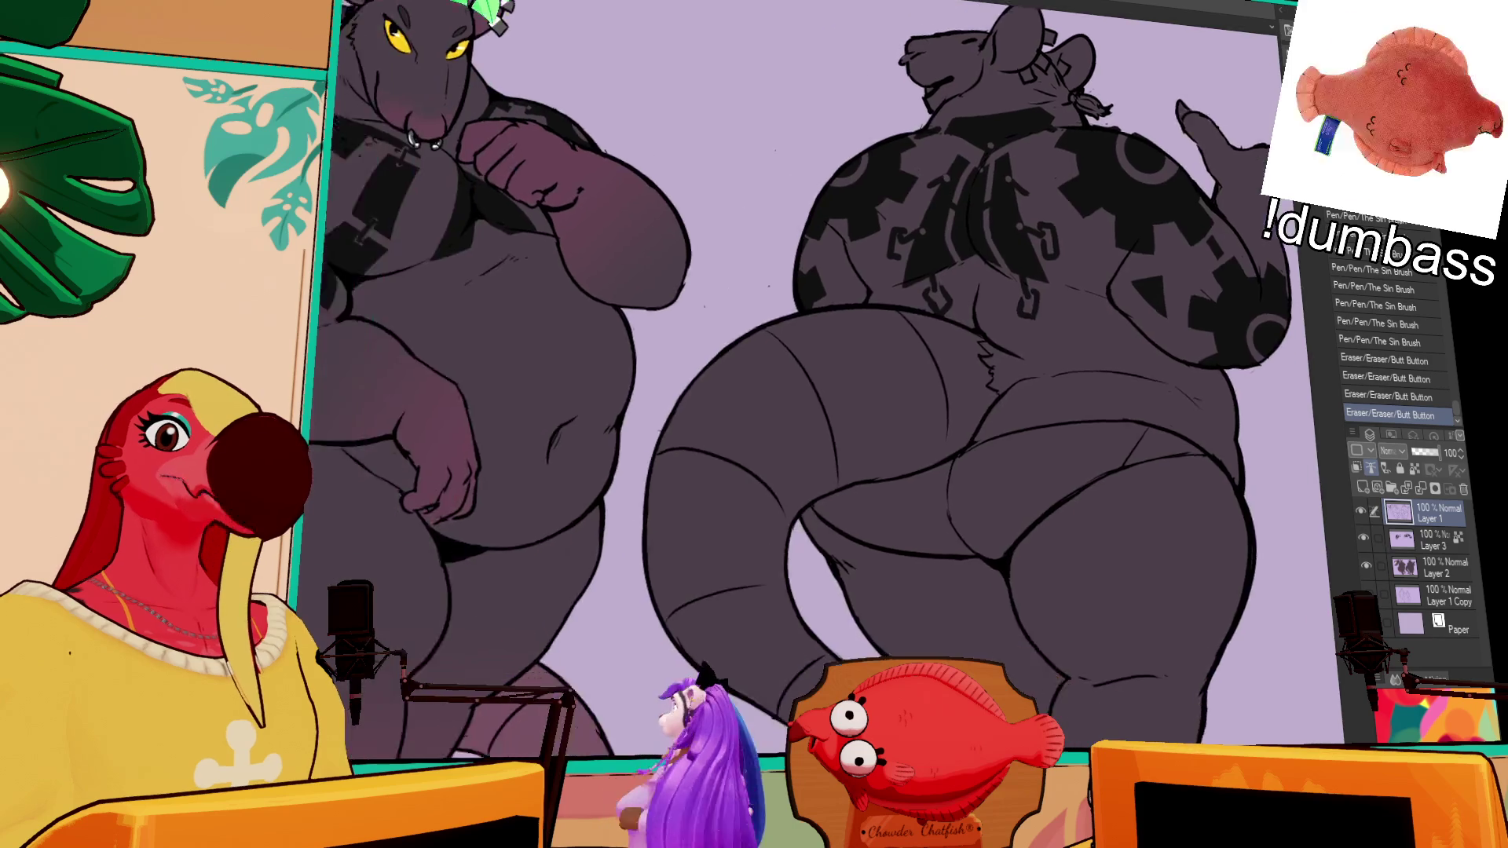
scroll(785, 314, up, 4)
scroll(785, 314, up, 1)
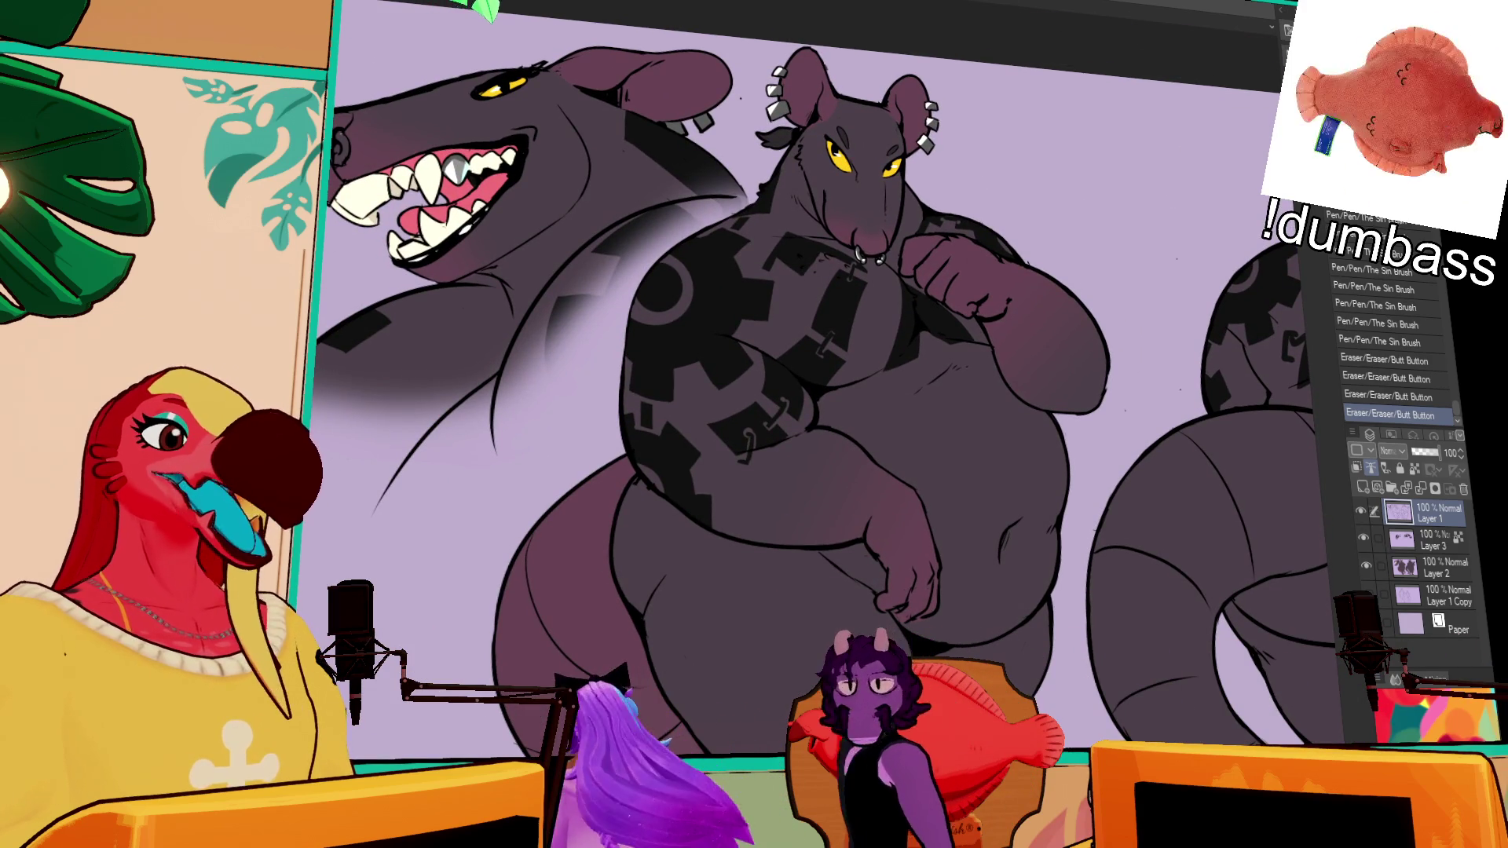
scroll(824, 393, right, 5)
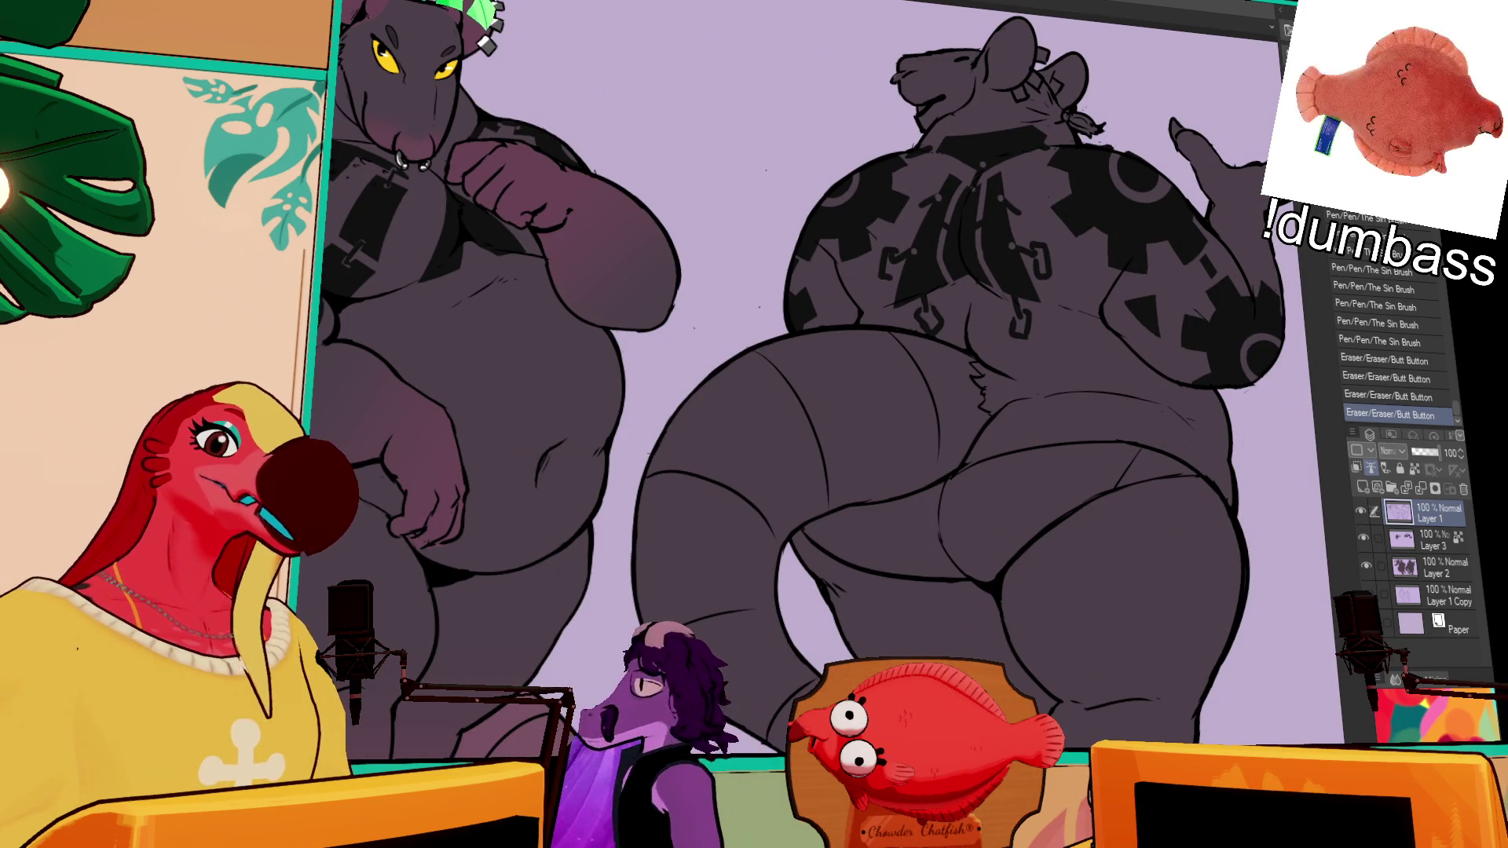
Step: Fill the back-view rat's briefs black, add a nearby pen stroke, and step through history on Layer 3
click(1037, 511)
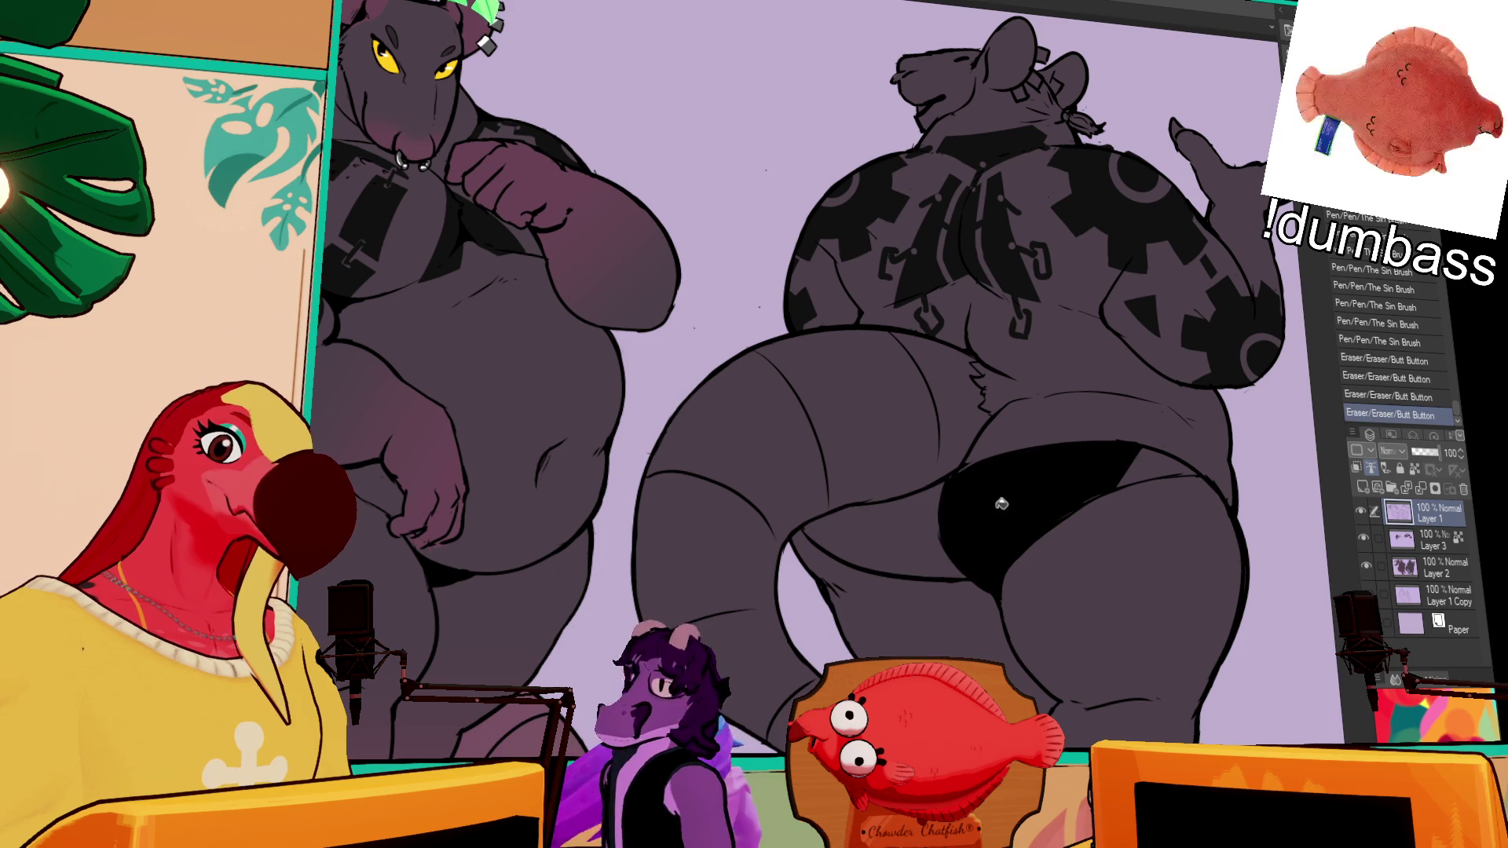
click(880, 534)
mouse_move(949, 481)
mouse_down()
mouse_move(972, 442)
mouse_move(978, 459)
mouse_up()
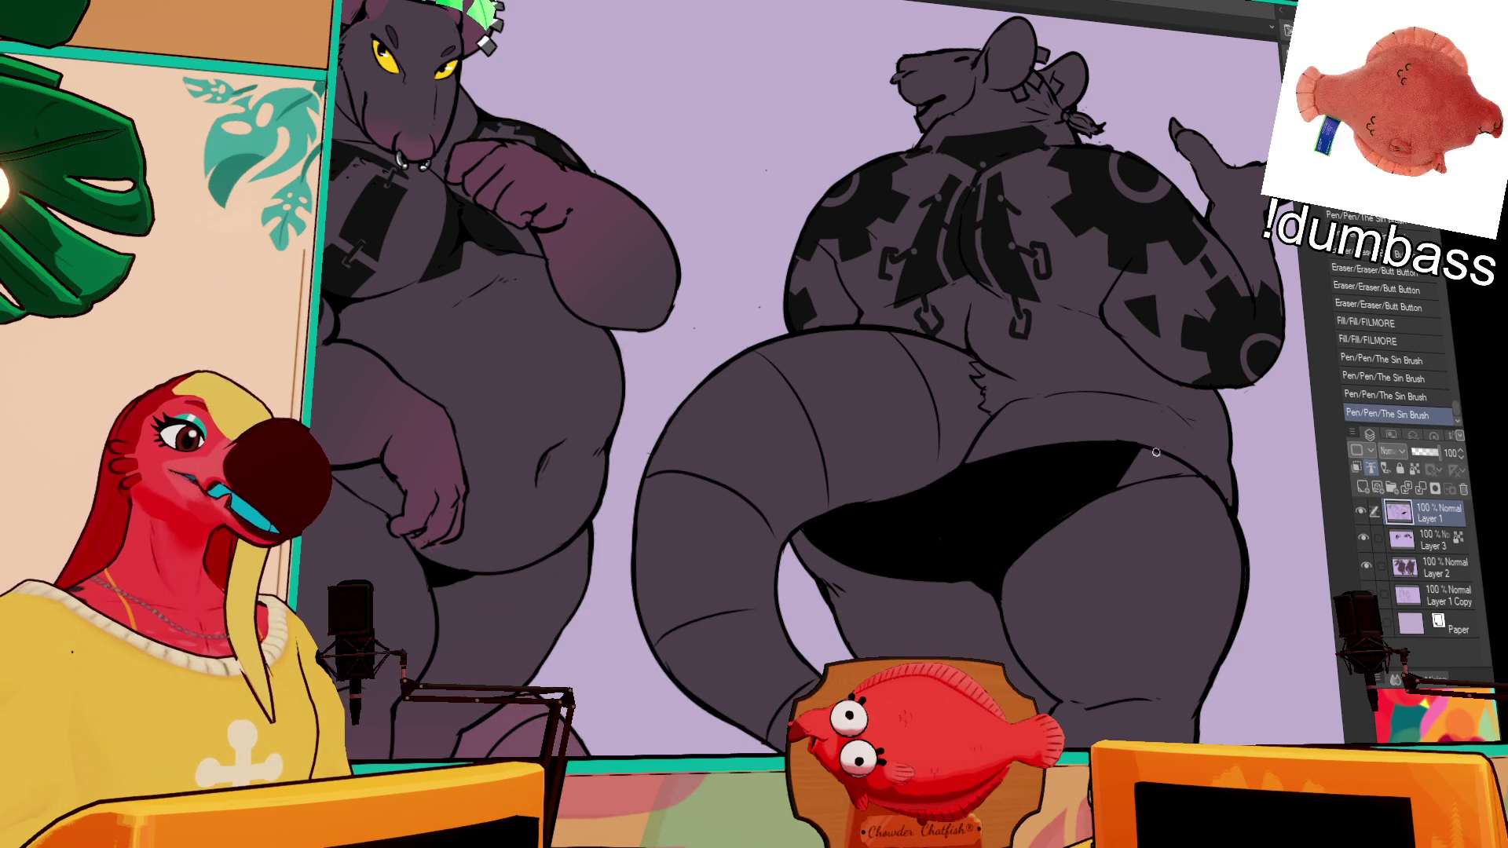
drag(1243, 349, 1227, 405)
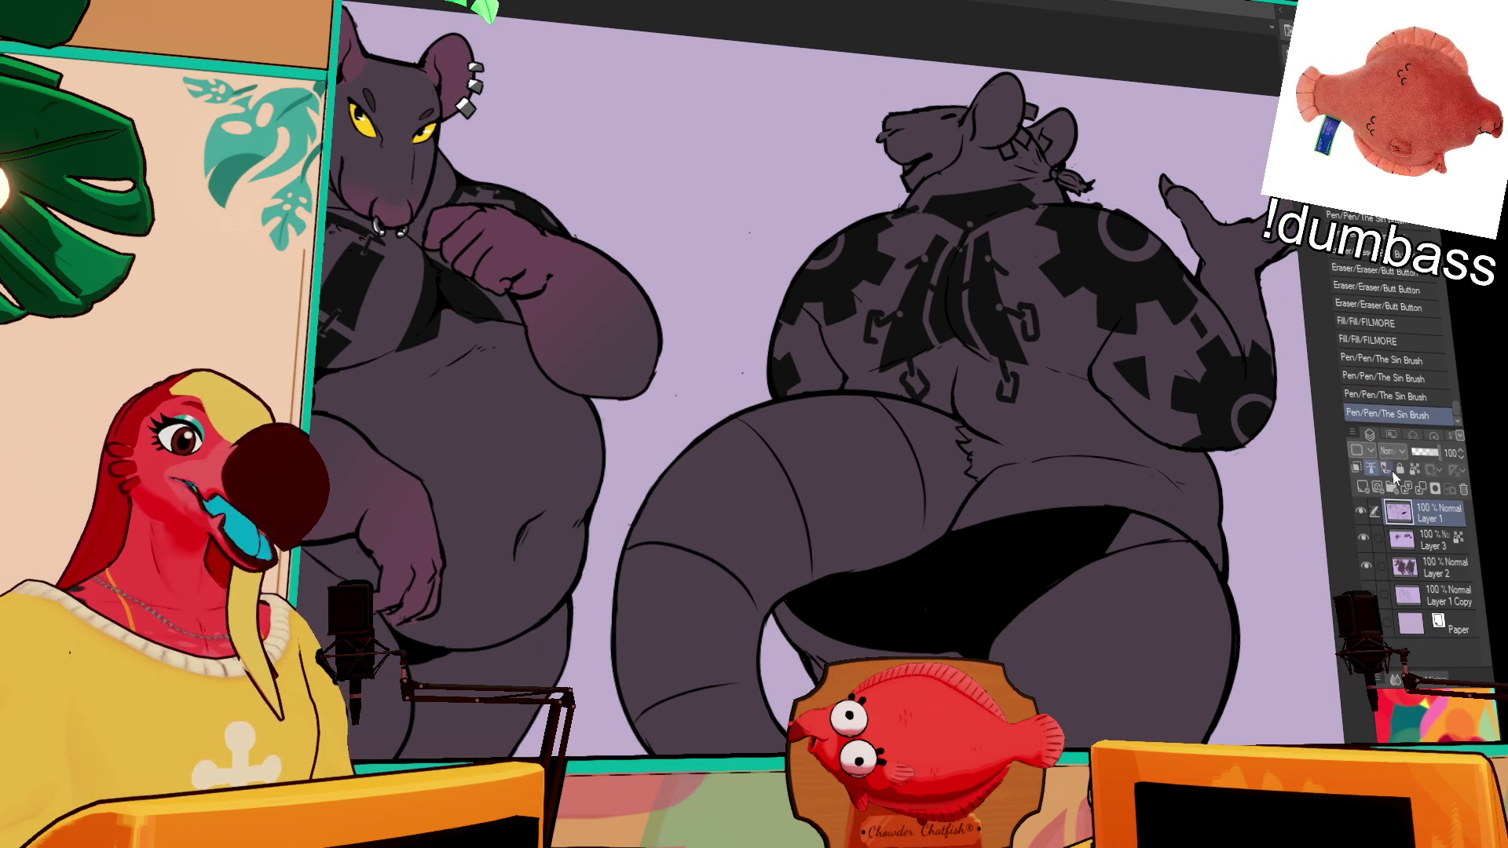
click(1421, 543)
click(1371, 397)
click(1367, 415)
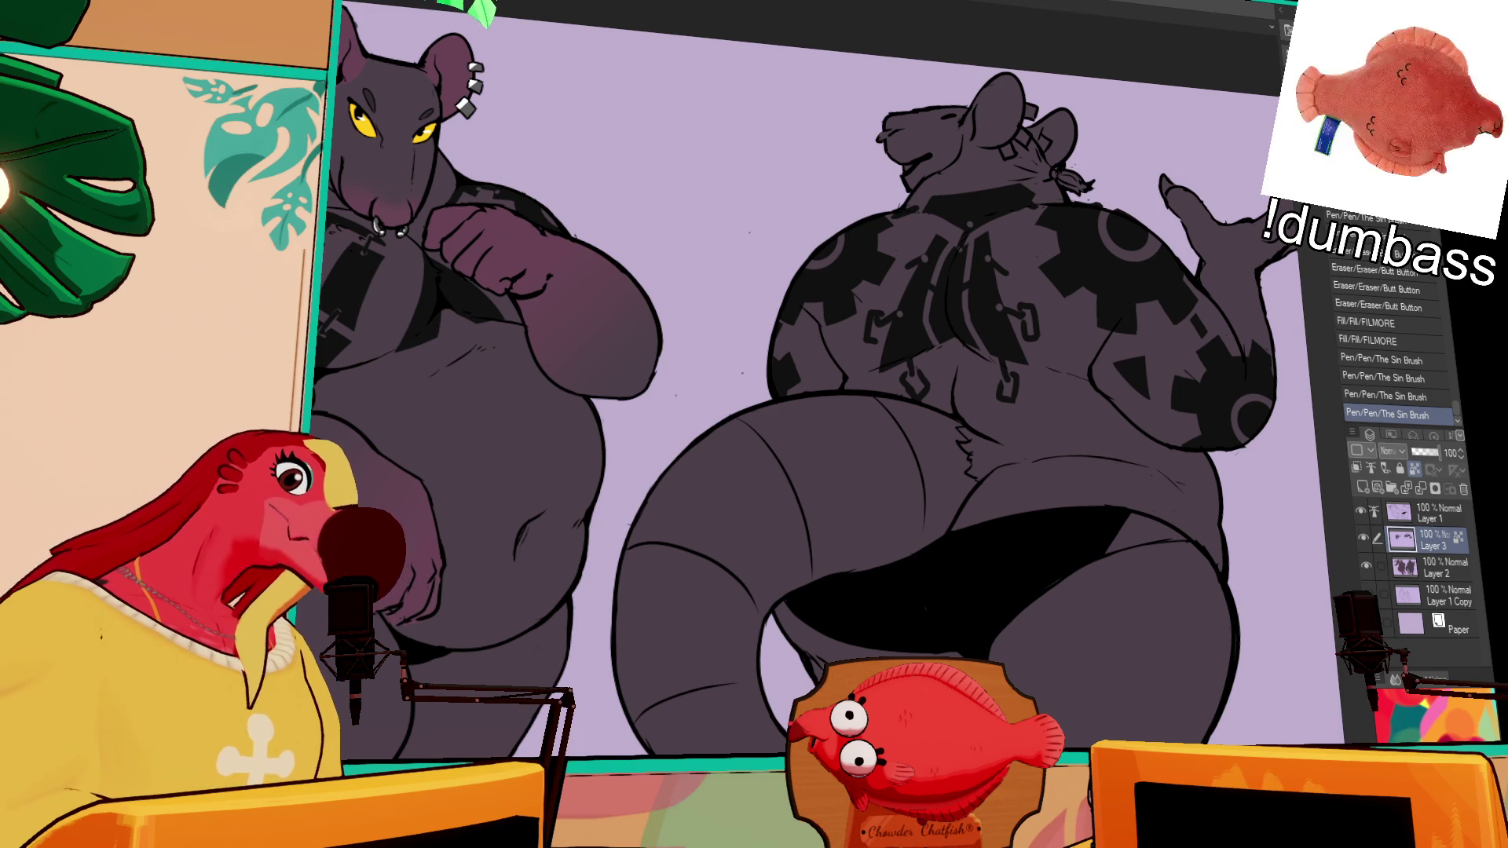
Step: Undo back before the underwear fill and fill the briefs area with body colour
key(comma)
key(comma)
key(comma)
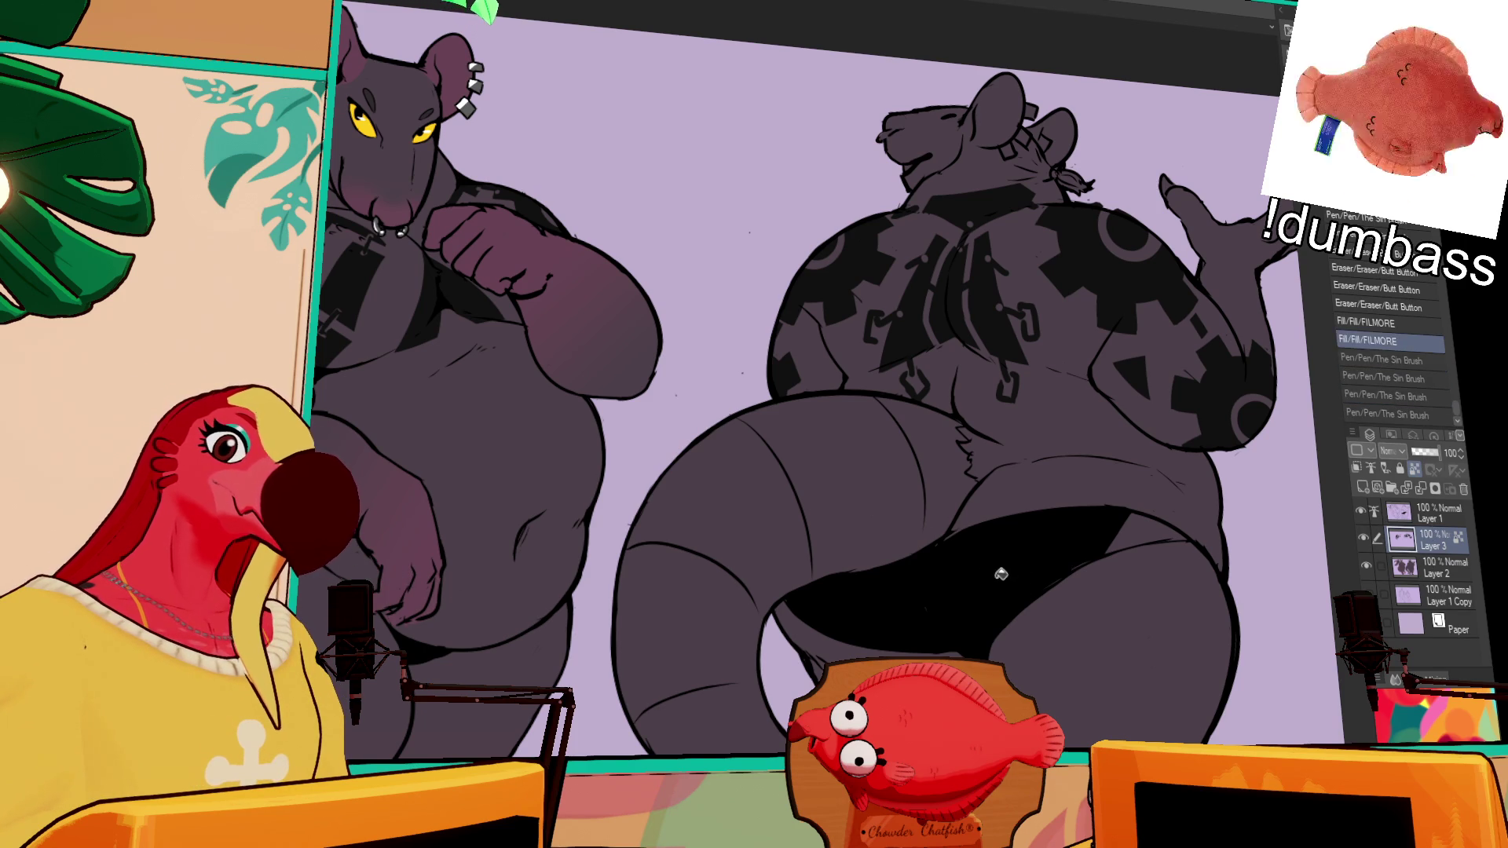
key(ctrl+z)
click(999, 576)
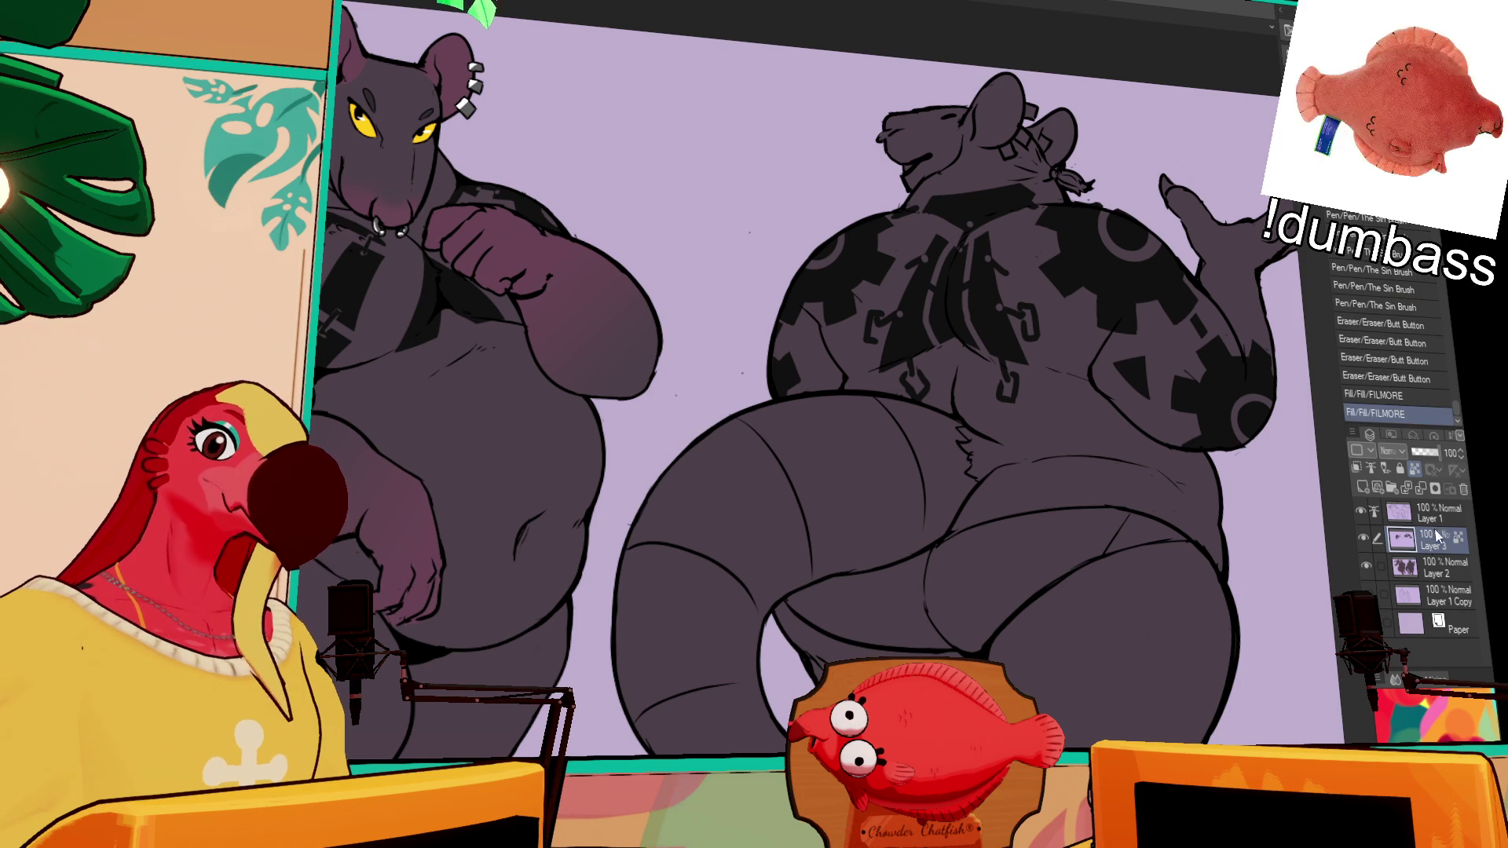
click(1209, 522)
click(1093, 537)
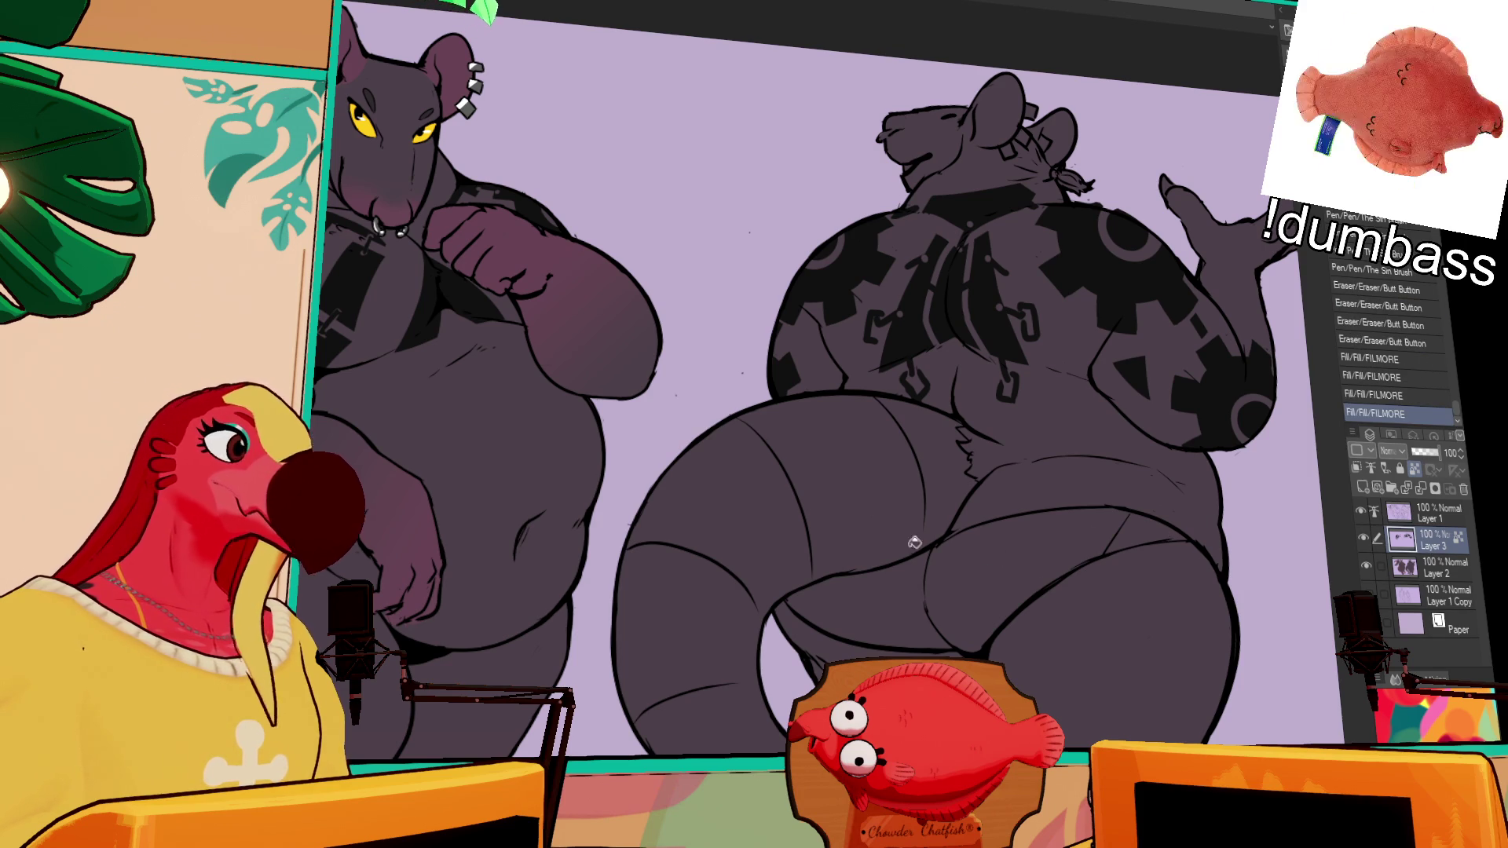
Step: Fill the briefs black on Layer 2 and add a short pen stroke to the pattern on Layer 3
click(1428, 567)
click(1049, 547)
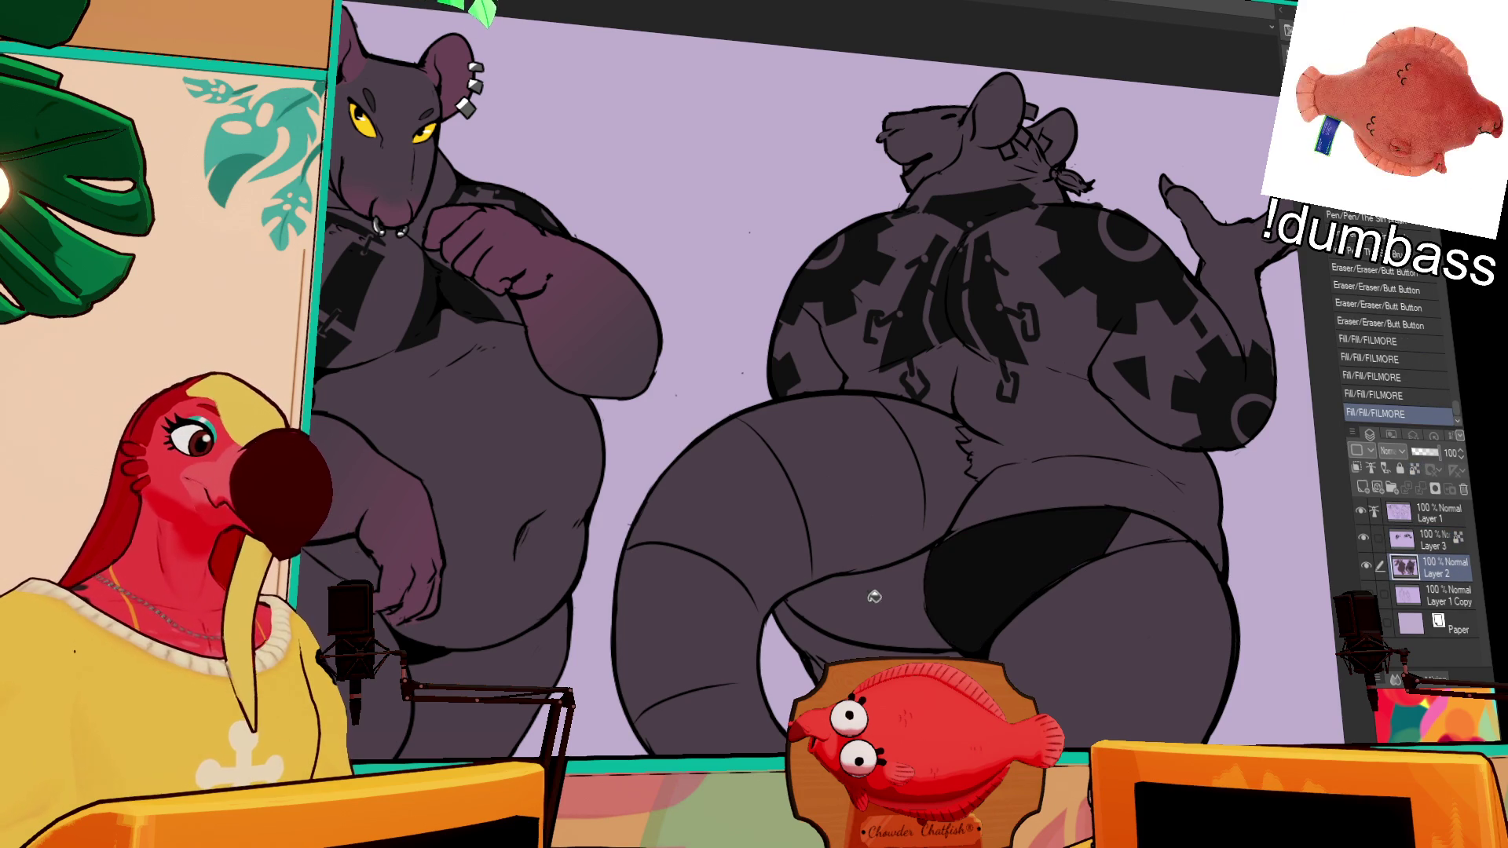
click(864, 597)
drag(1153, 591, 1139, 606)
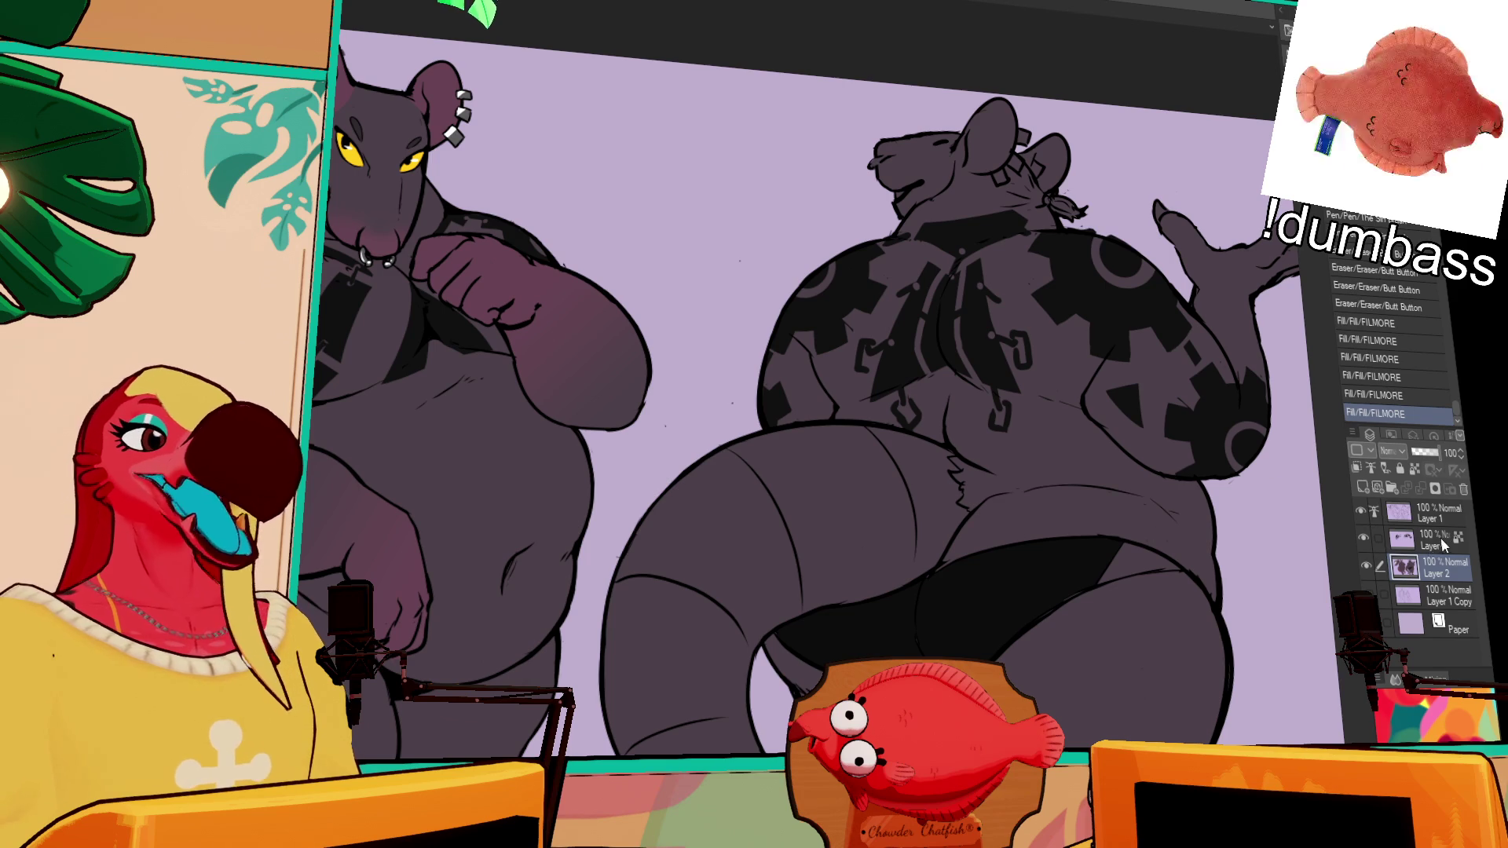
key(alt+bracketright)
key(ctrl+z)
mouse_move(1137, 409)
mouse_down()
mouse_move(1178, 385)
mouse_move(1150, 404)
mouse_move(1164, 409)
mouse_up()
click(1414, 469)
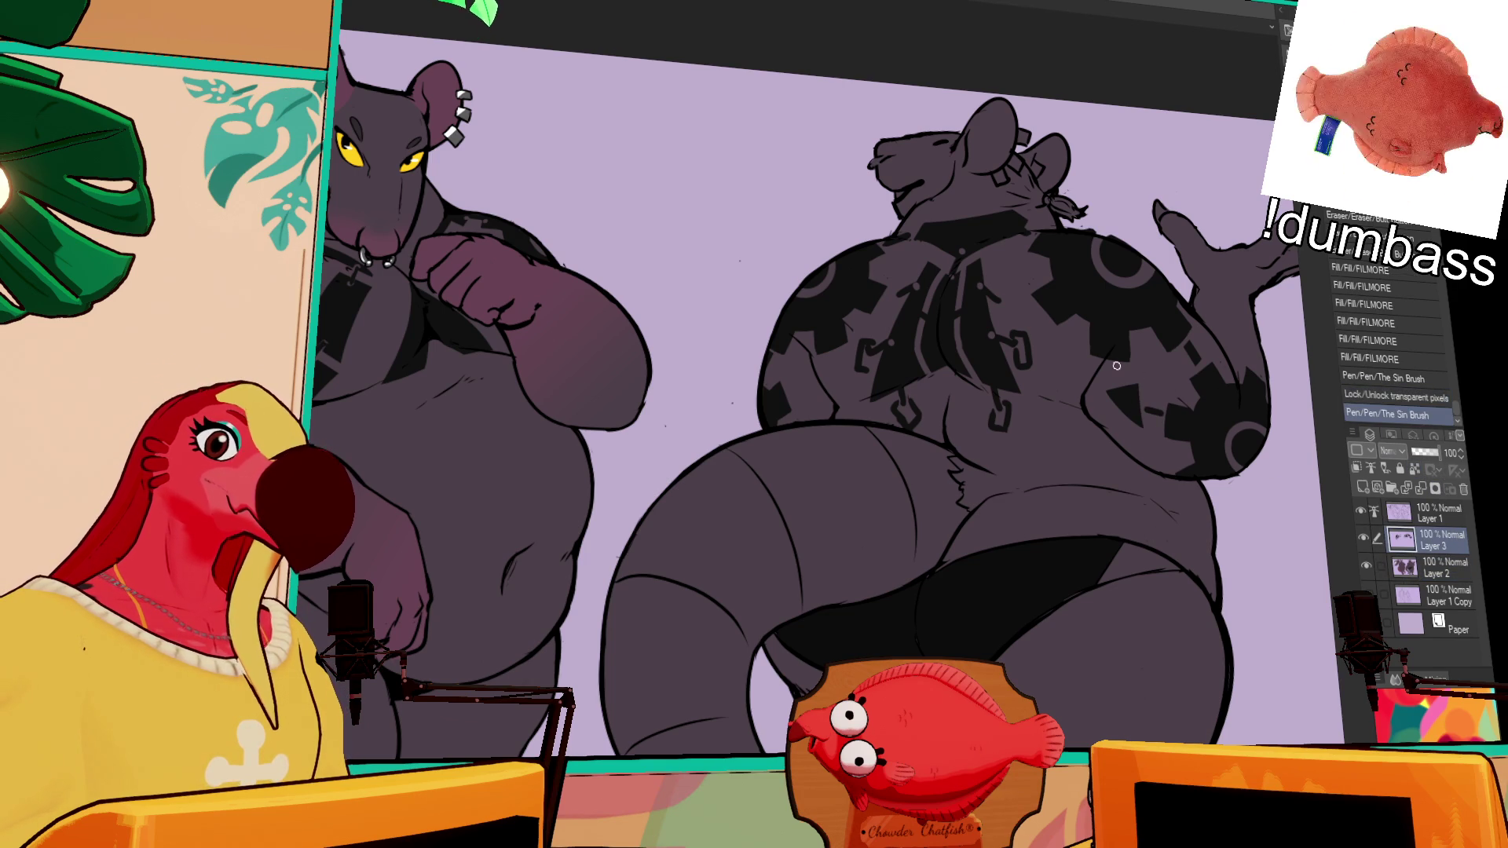
Step: Draw small gear-pattern strokes and a triangular detail on the back-view rat's back and arm
drag(1116, 366, 1151, 478)
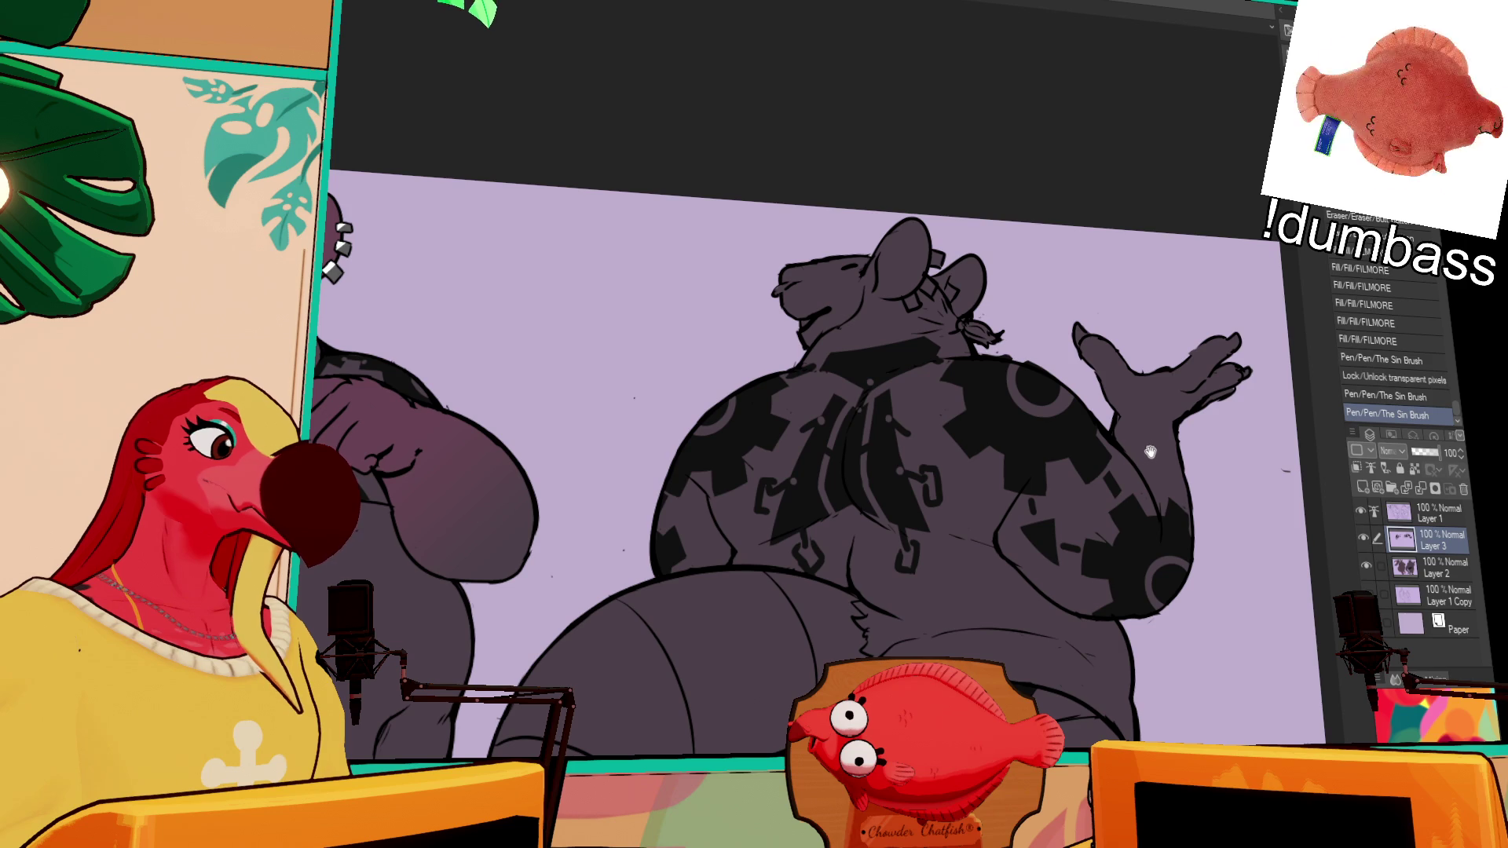
drag(1040, 519, 1054, 534)
drag(1138, 456, 1149, 476)
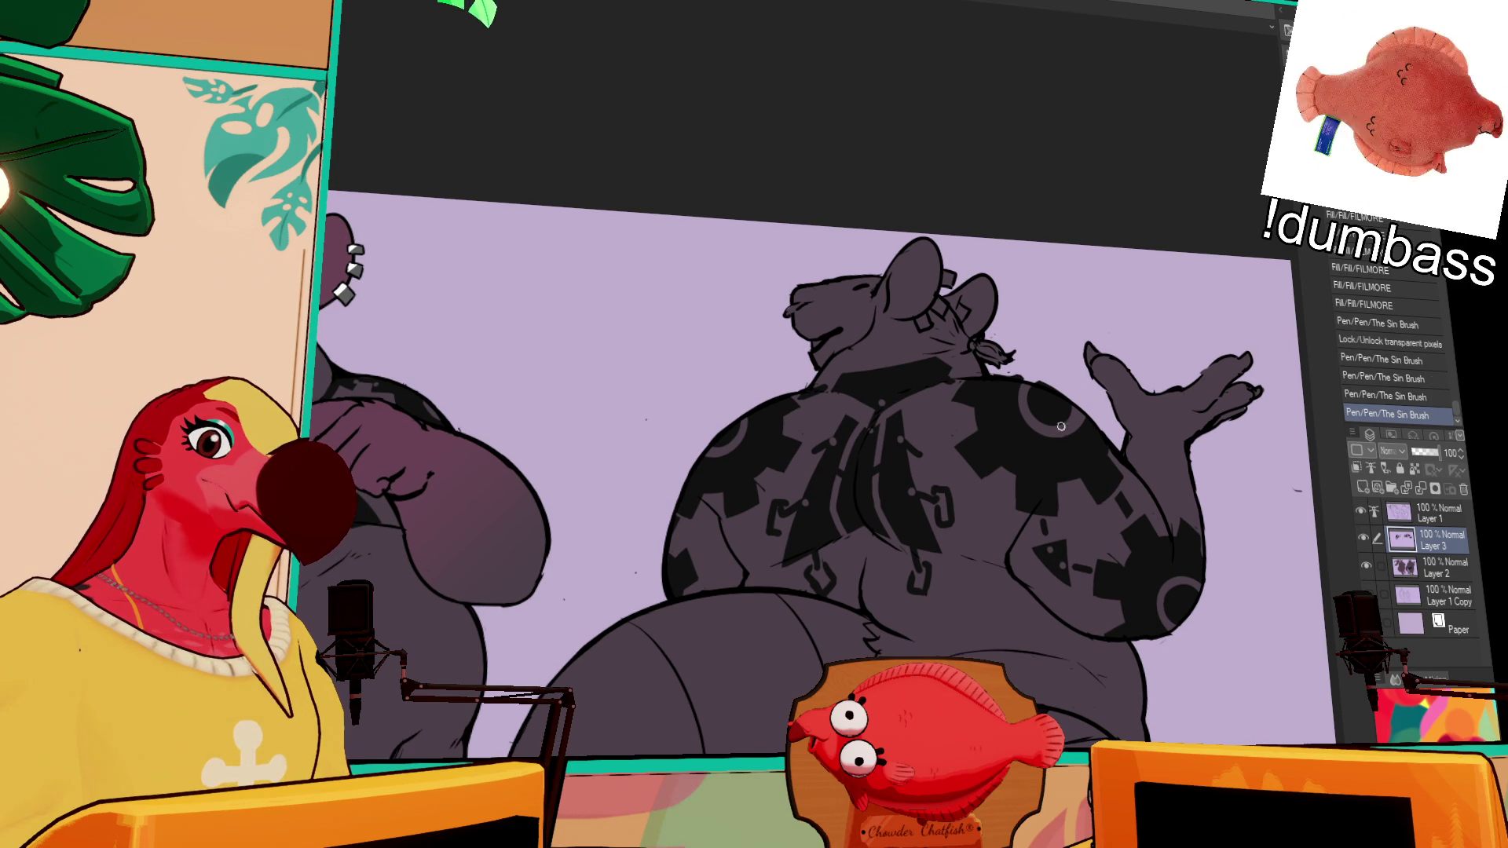
key(ctrl+z)
mouse_move(717, 554)
mouse_down()
mouse_move(705, 572)
mouse_move(726, 557)
mouse_move(720, 541)
mouse_move(708, 564)
mouse_up()
key(ctrl+z)
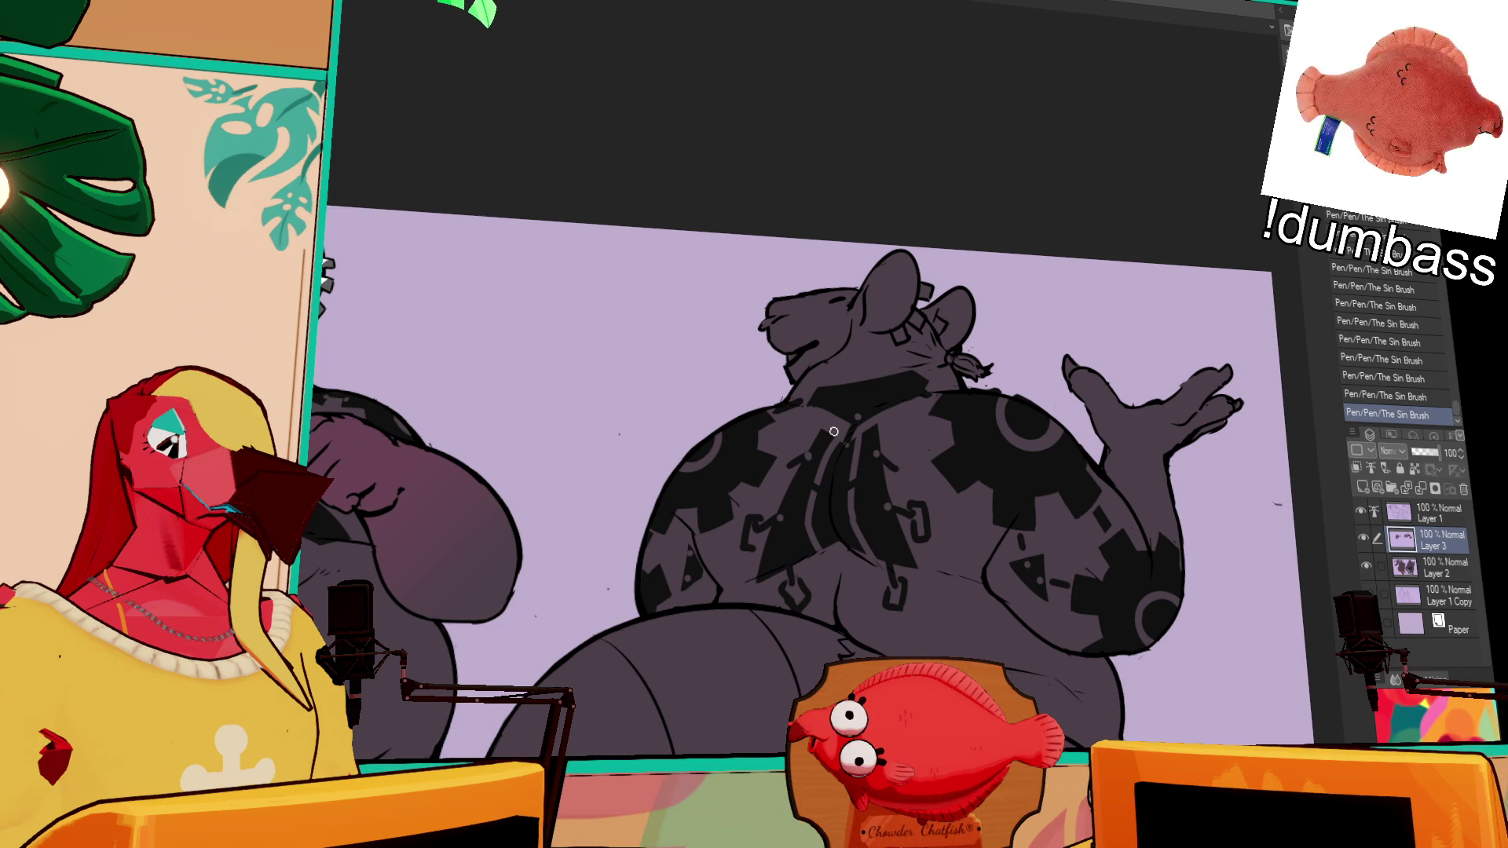
Step: On Layer 2, auto-select the back-view rat's raised hand
key(alt+bracketleft)
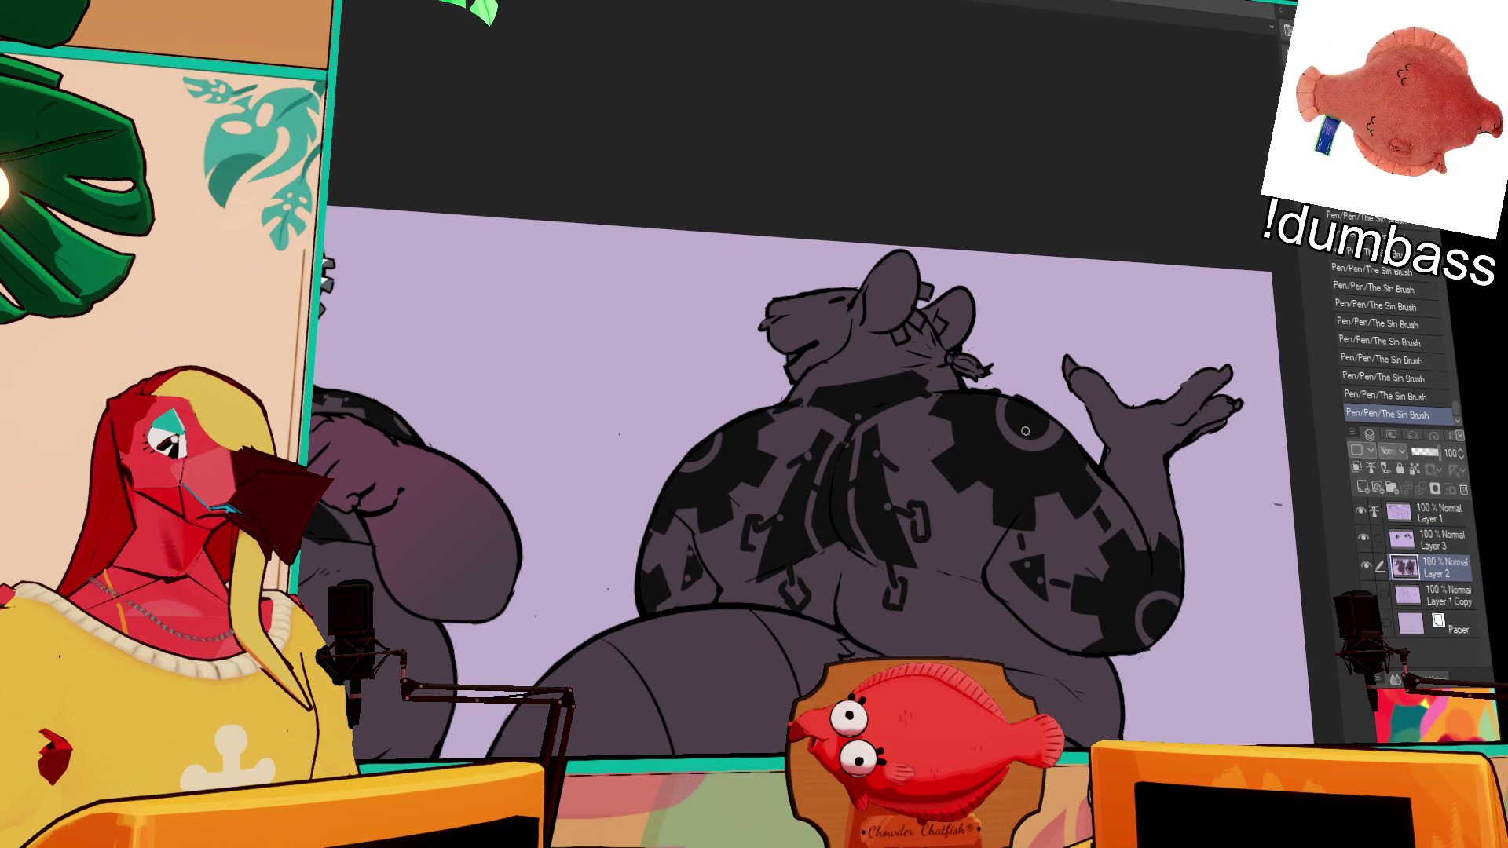
scroll(864, 460, down, 1)
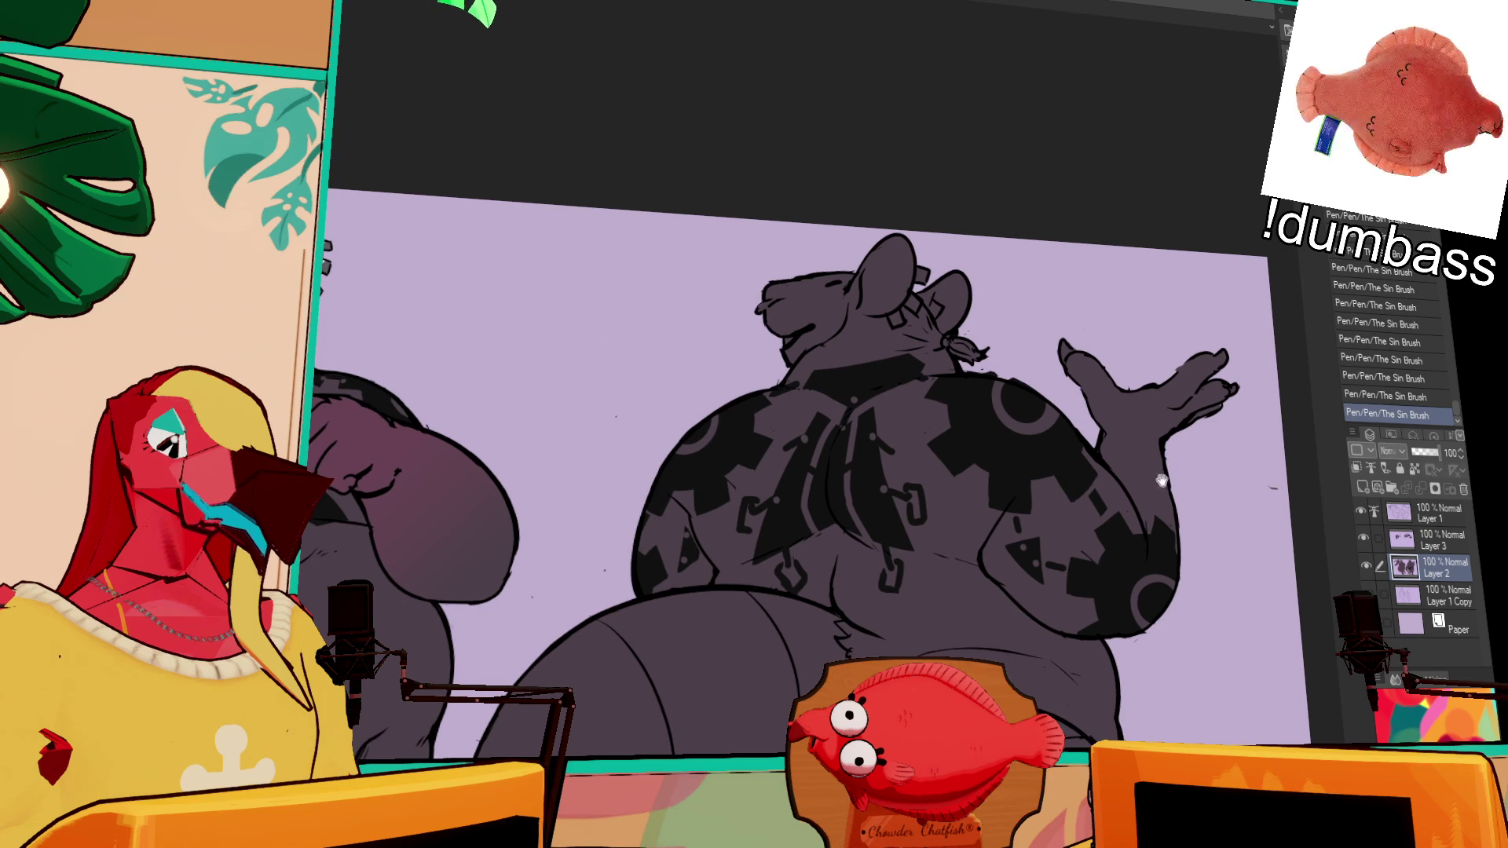
click(1139, 479)
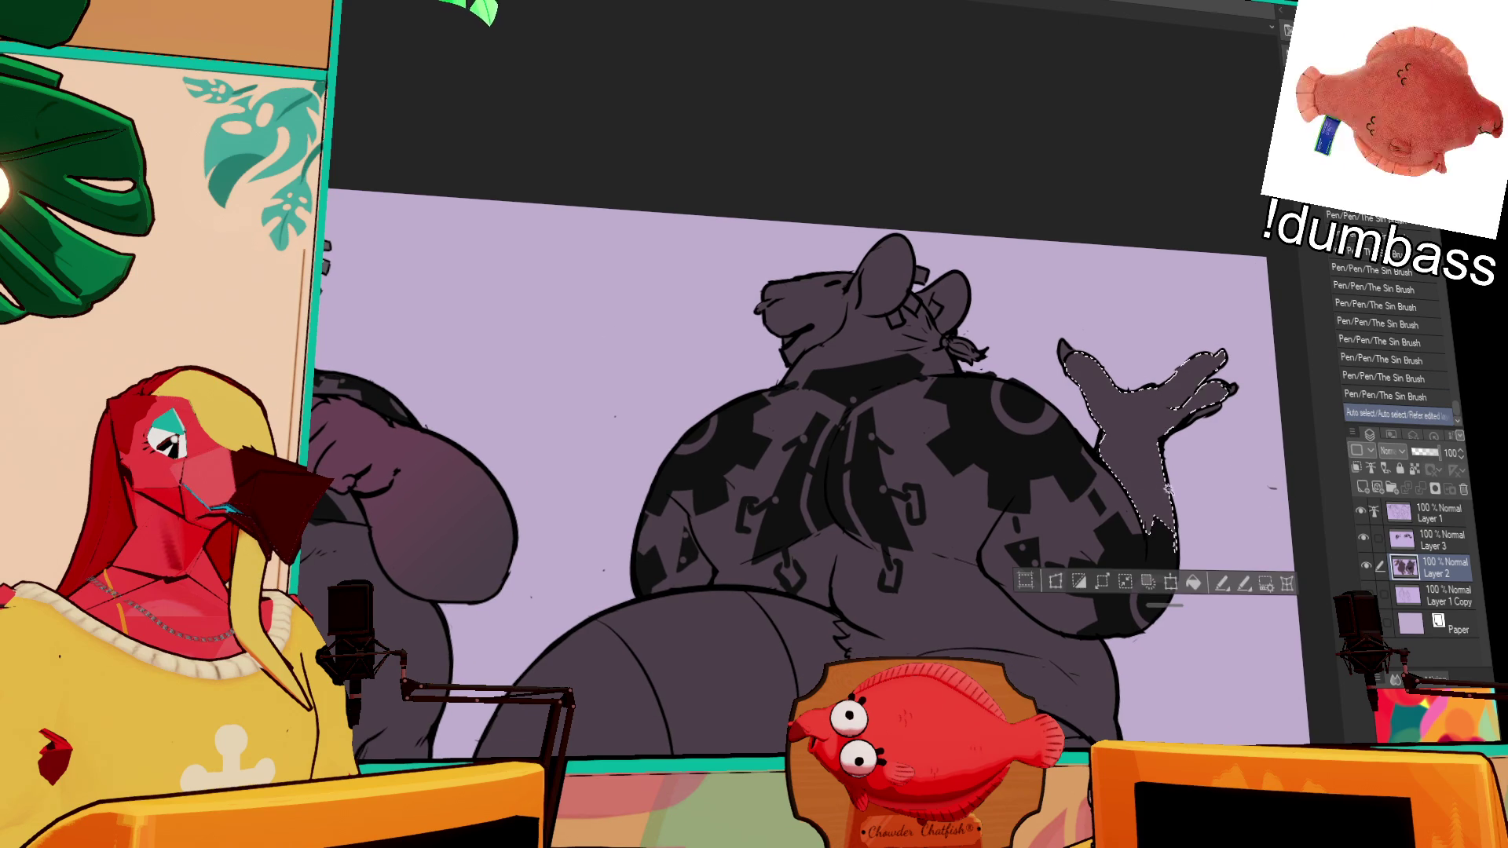
Step: Shade the back view's raised hand with a purplish gradient, then deselect it
drag(1140, 352, 1143, 526)
key(ctrl+z)
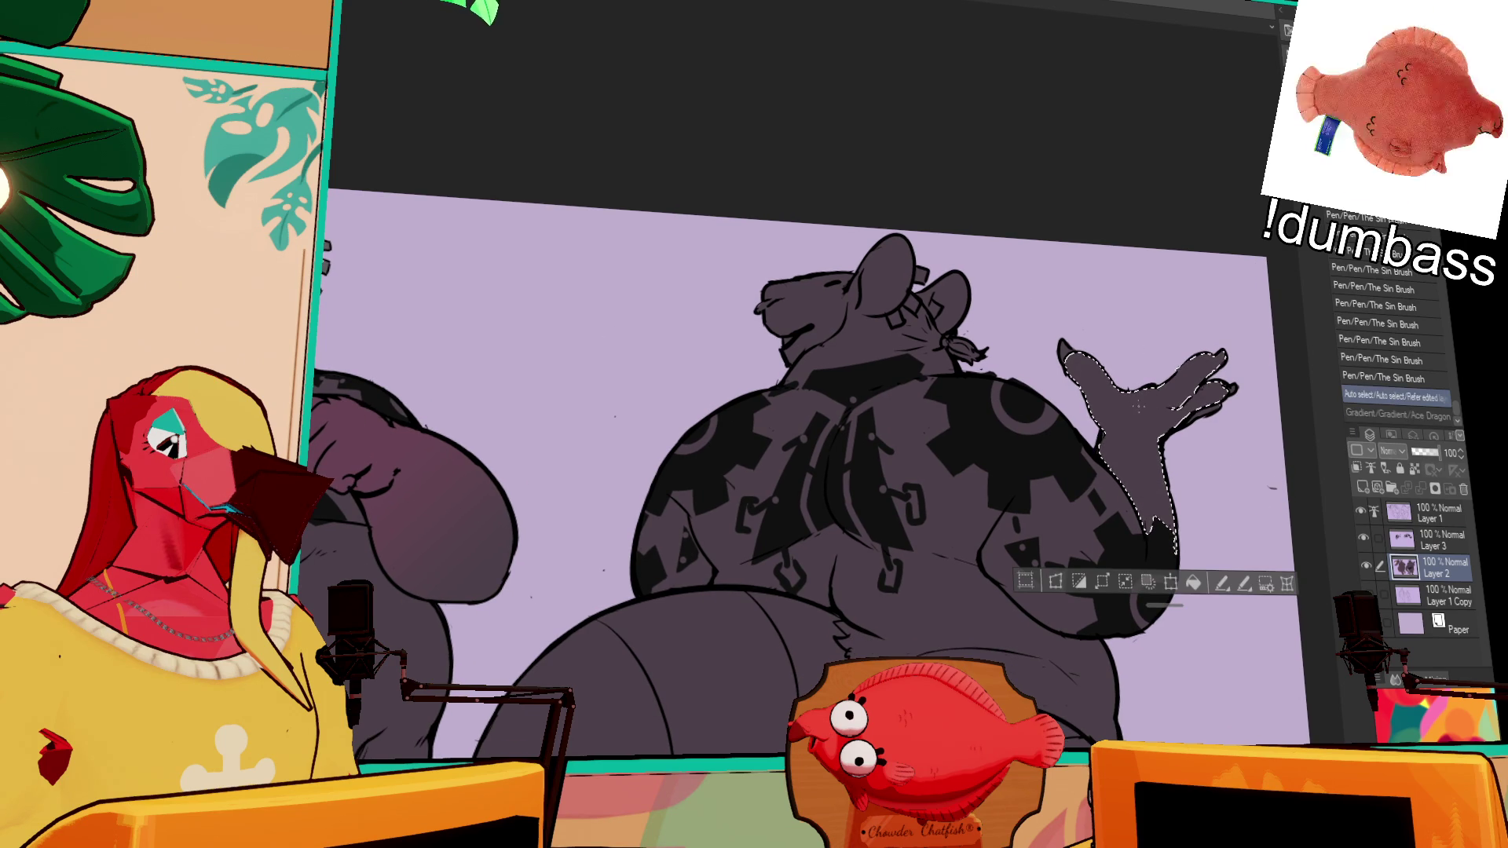
drag(1135, 409, 1138, 535)
key(ctrl+d)
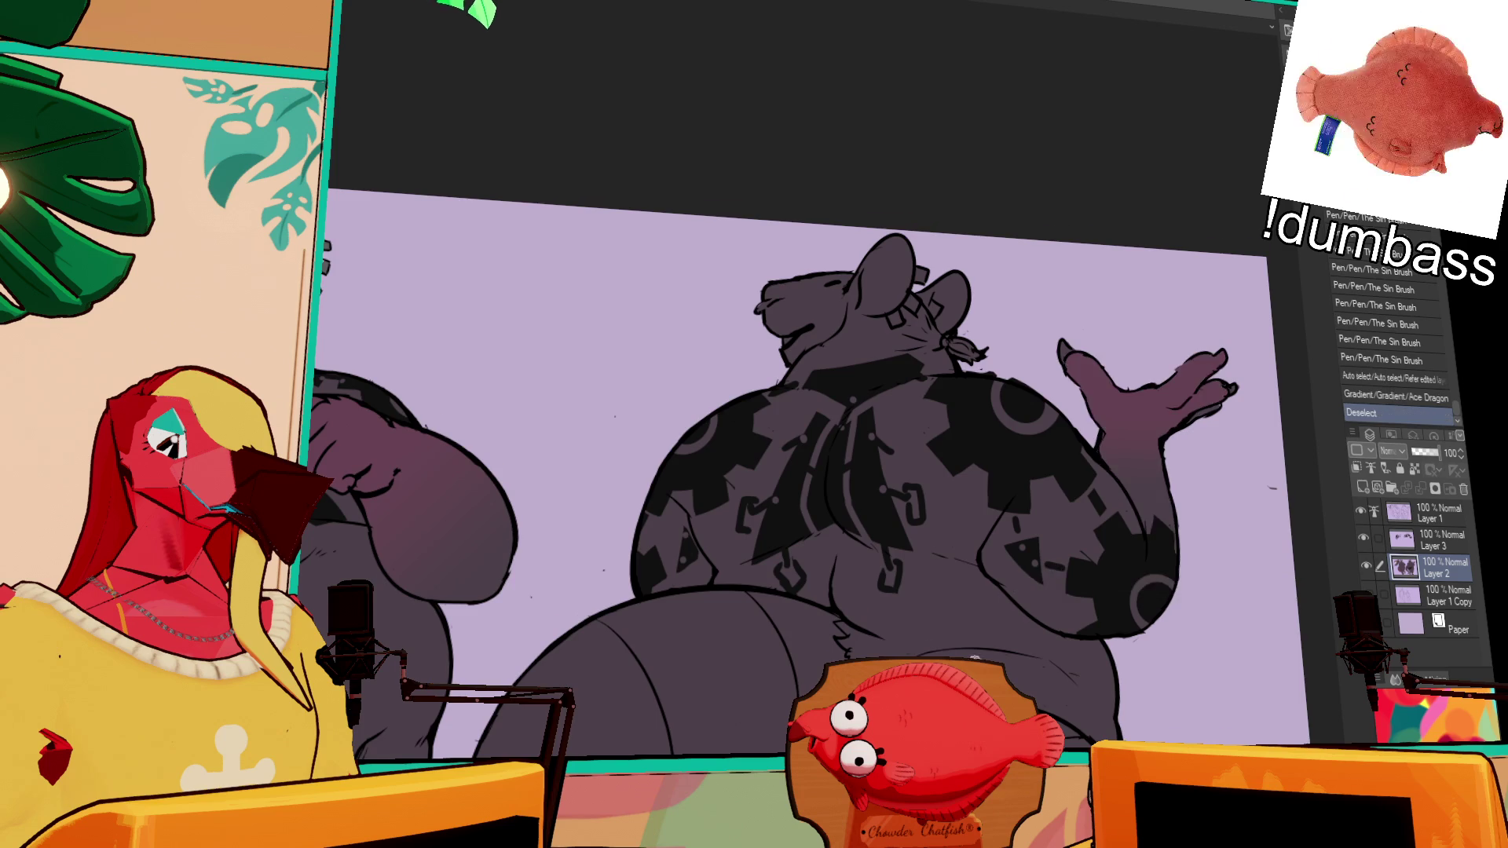
Step: Fill the back view's tail segments with reddish purple using FILMORE
scroll(967, 407, down, 5)
click(969, 390)
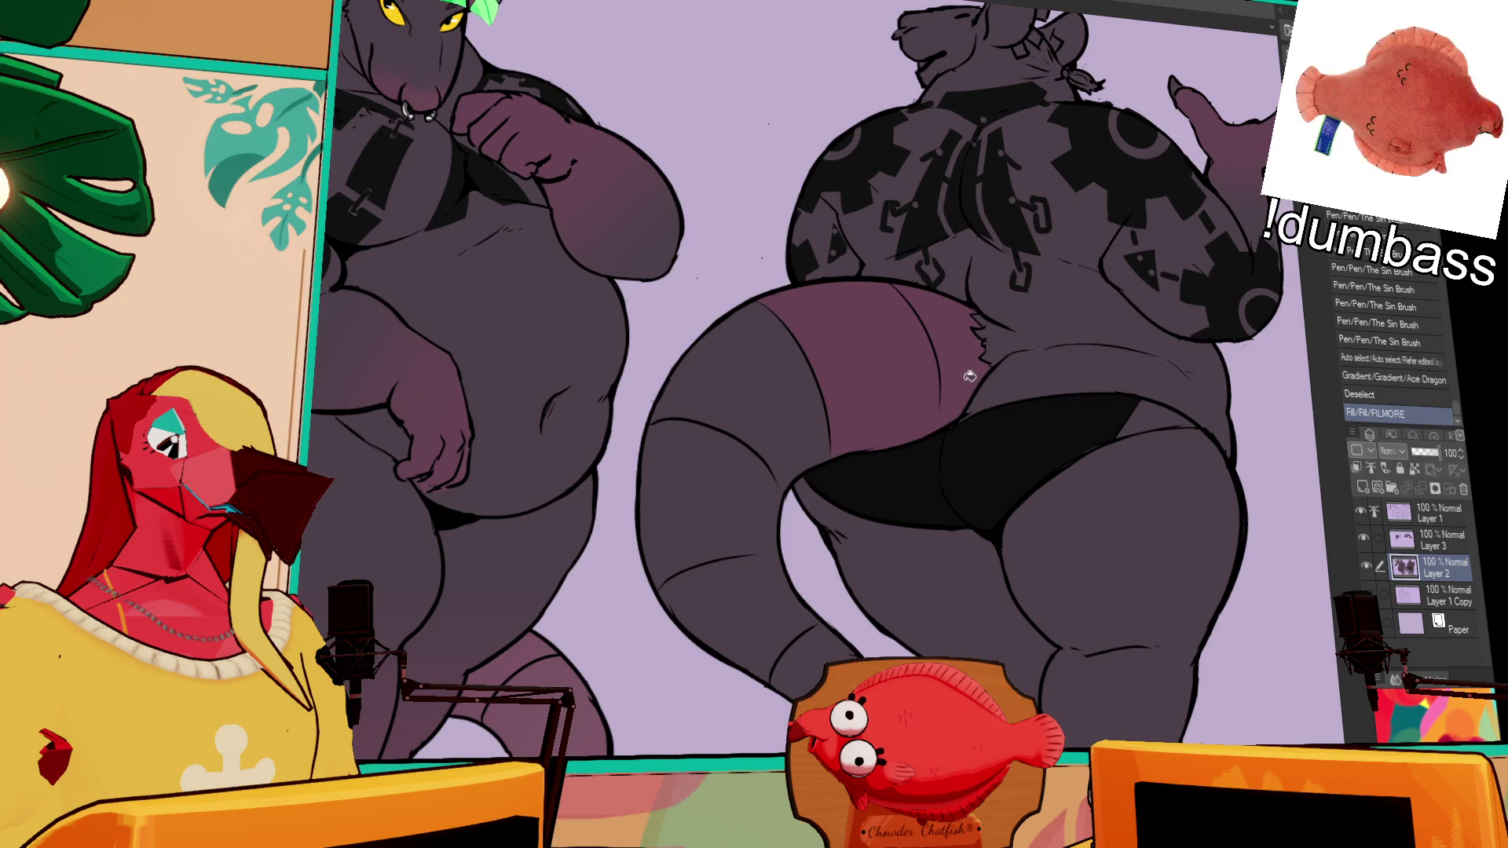
click(786, 459)
click(732, 542)
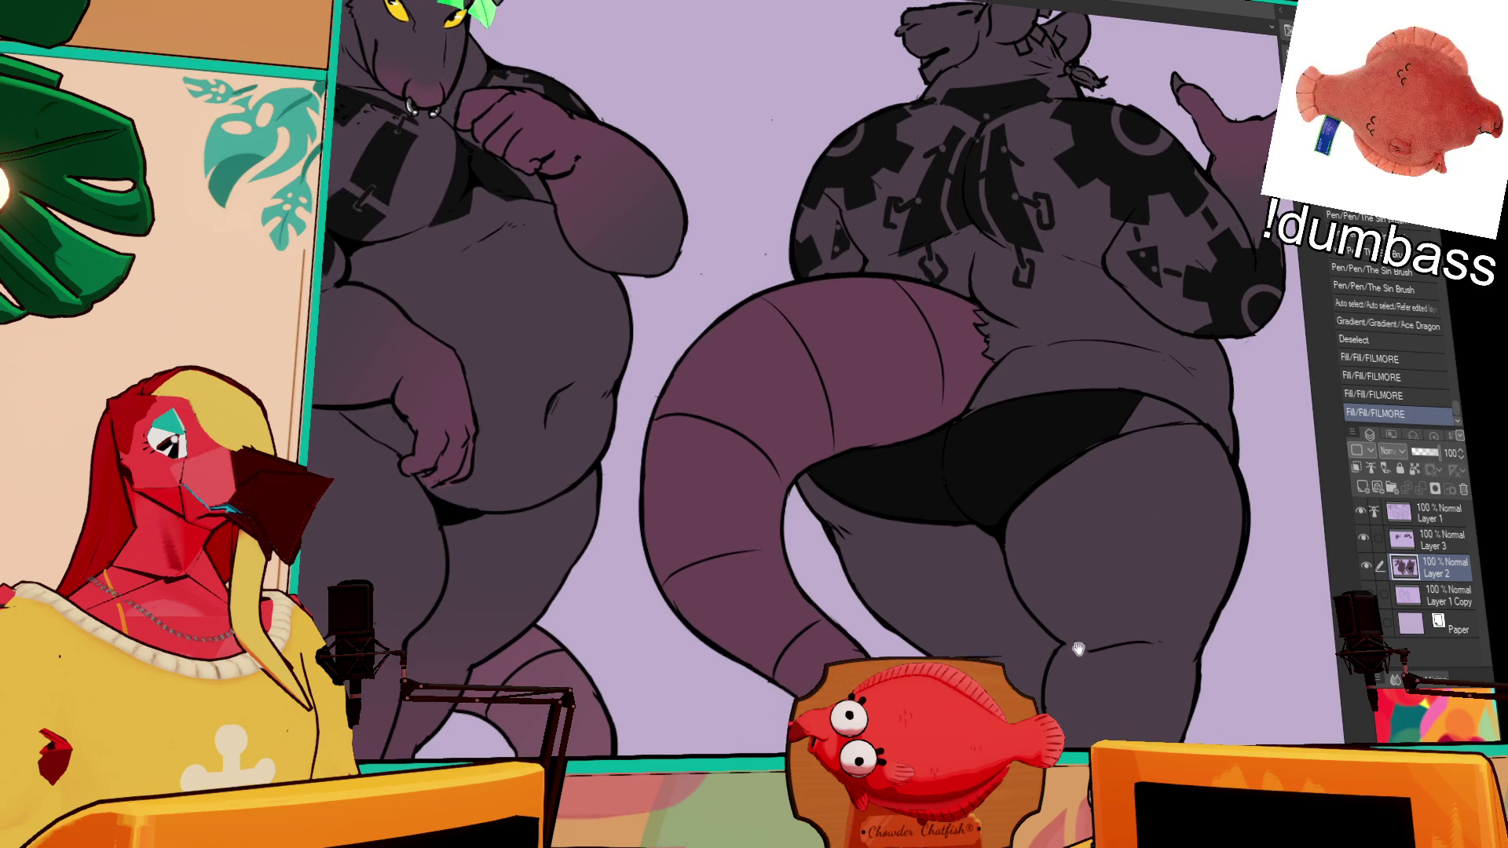
Step: Auto-select the lower tail and extend the selection over the rest of the tail
scroll(966, 377, down, 2)
click(841, 628)
shift+click(800, 534)
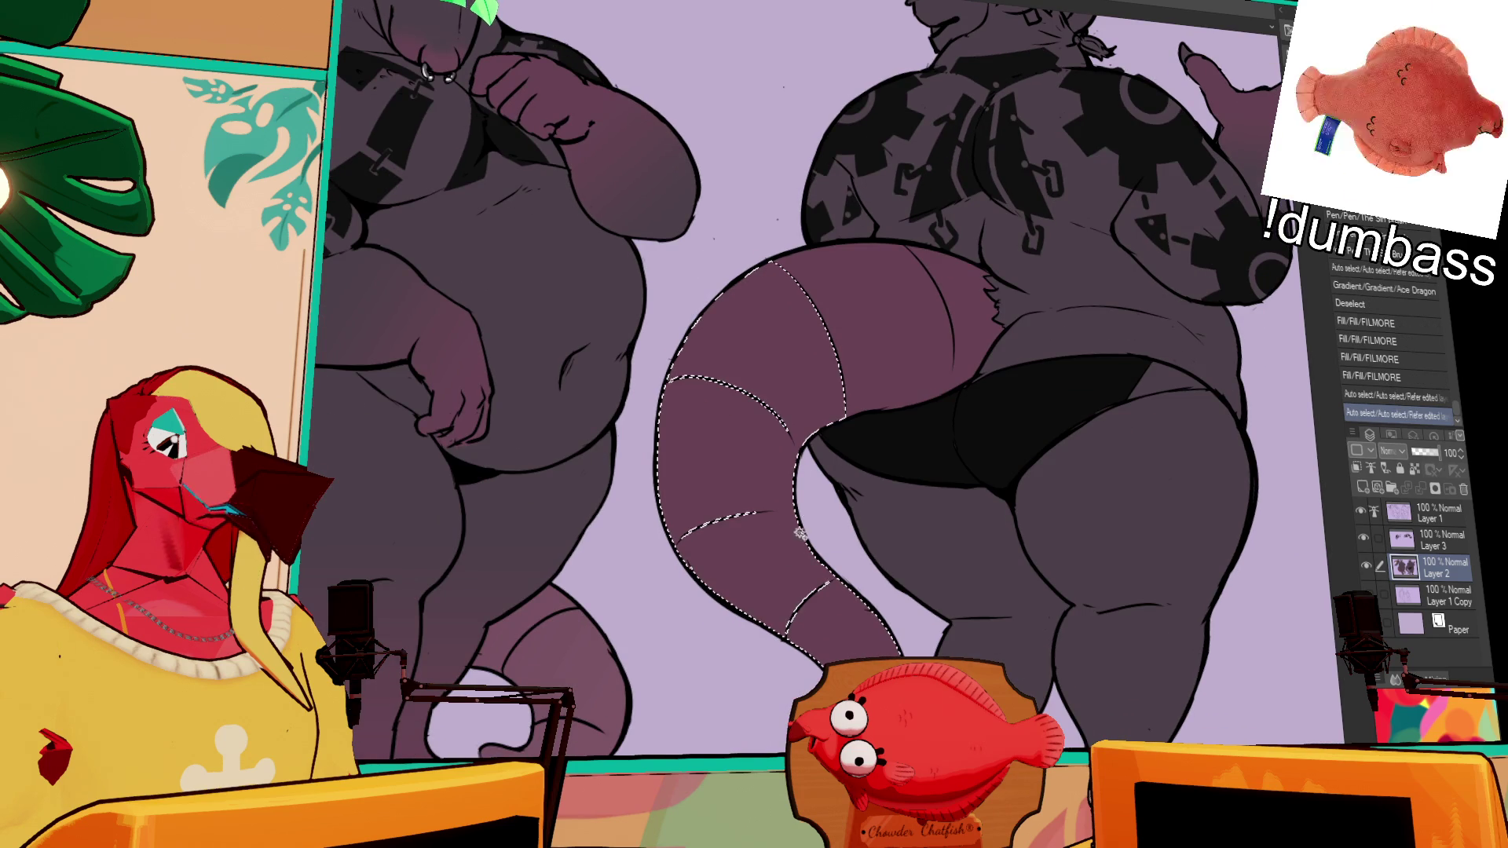
Step: Add the upper tail to the selection, apply an Ace Dragon reddish-purple-to-dark-purple gradient, then deselect
shift+click(873, 358)
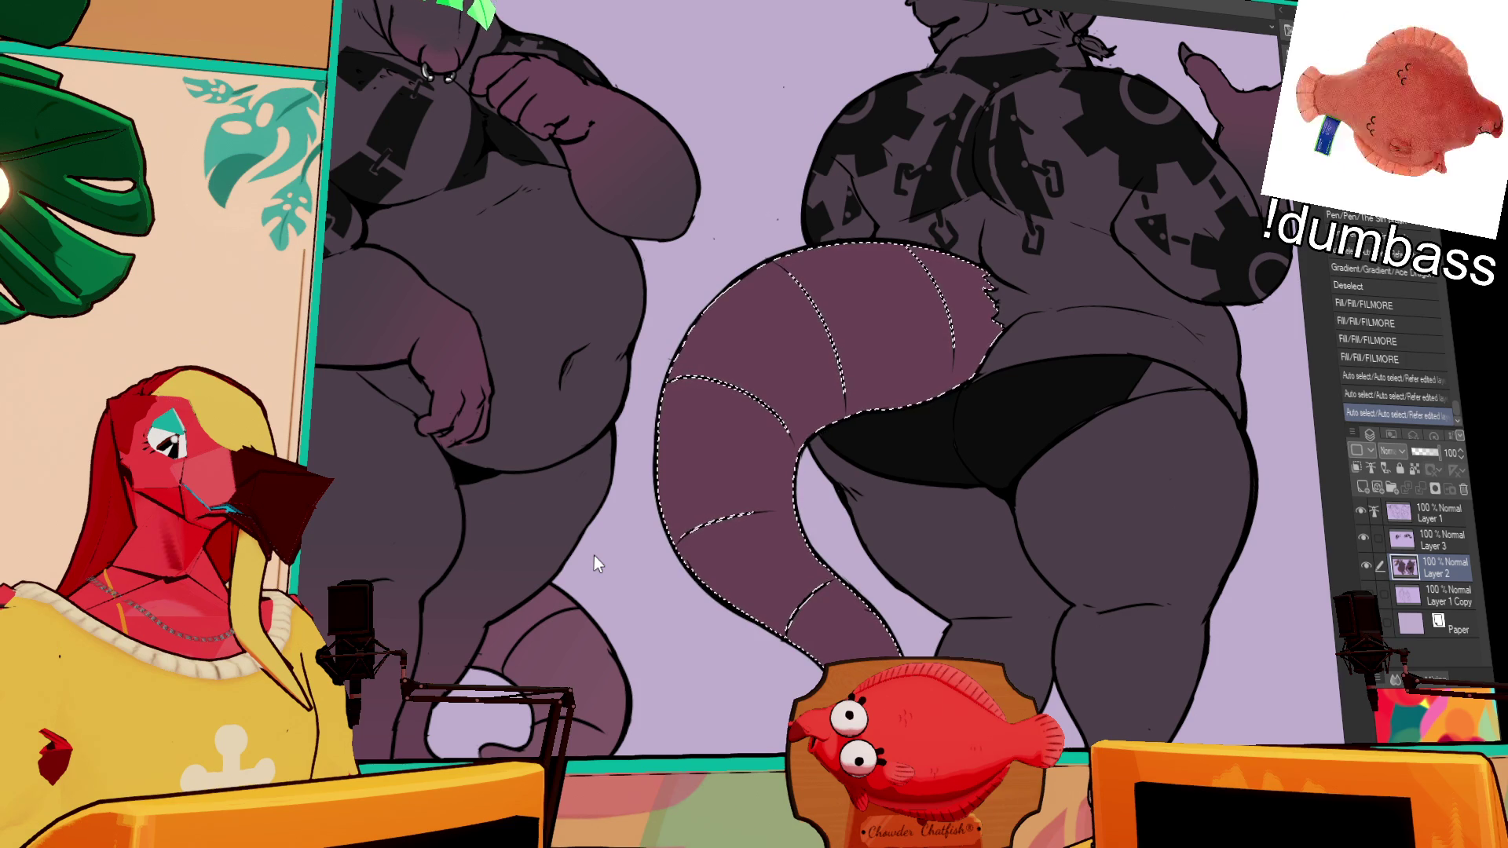
scroll(833, 377, down, 3)
drag(823, 487, 789, 360)
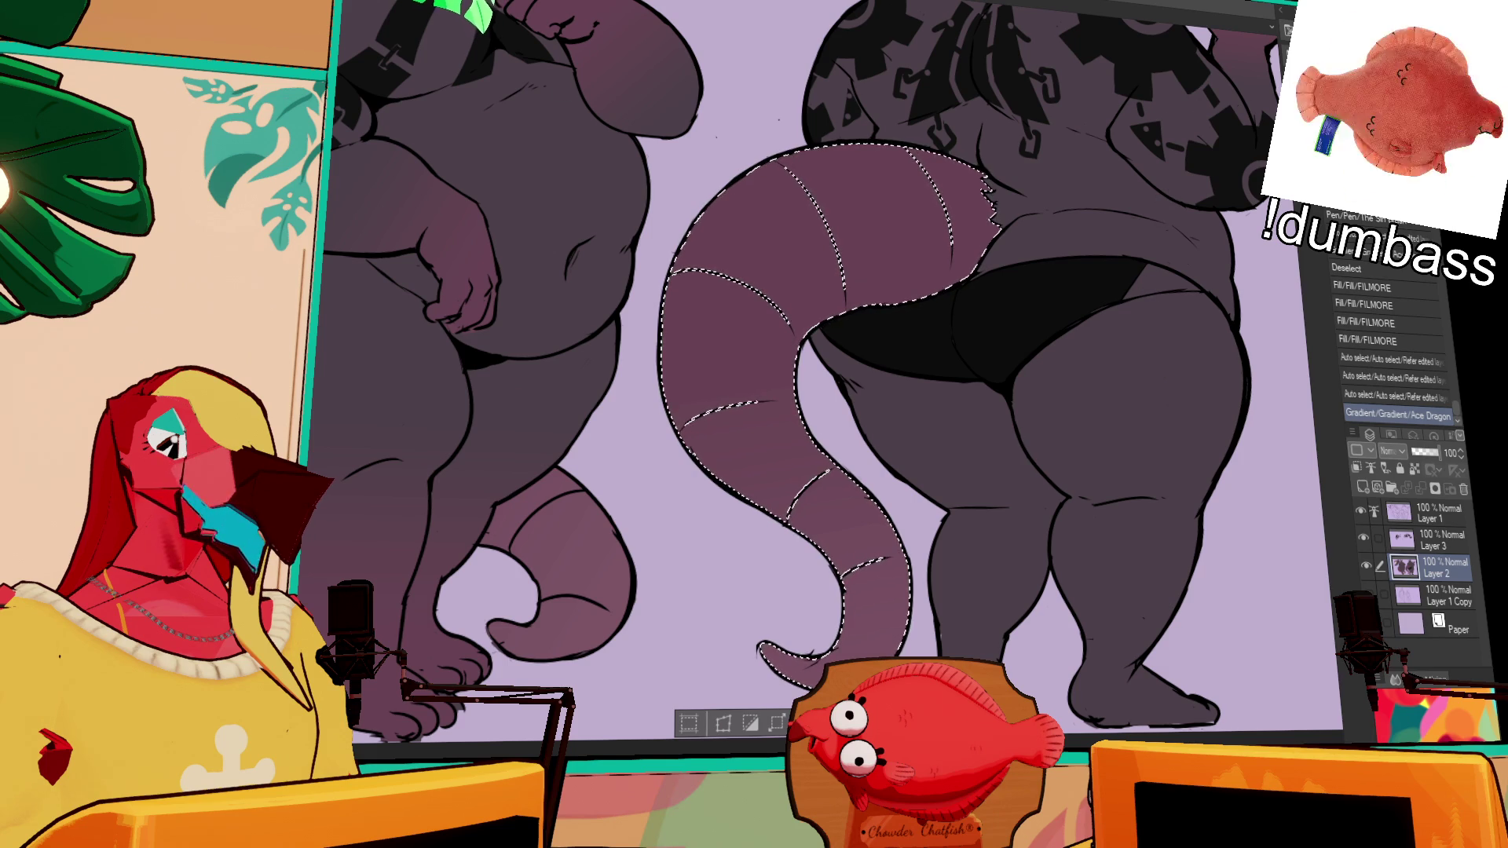
key(ctrl+d)
scroll(1003, 437, down, 2)
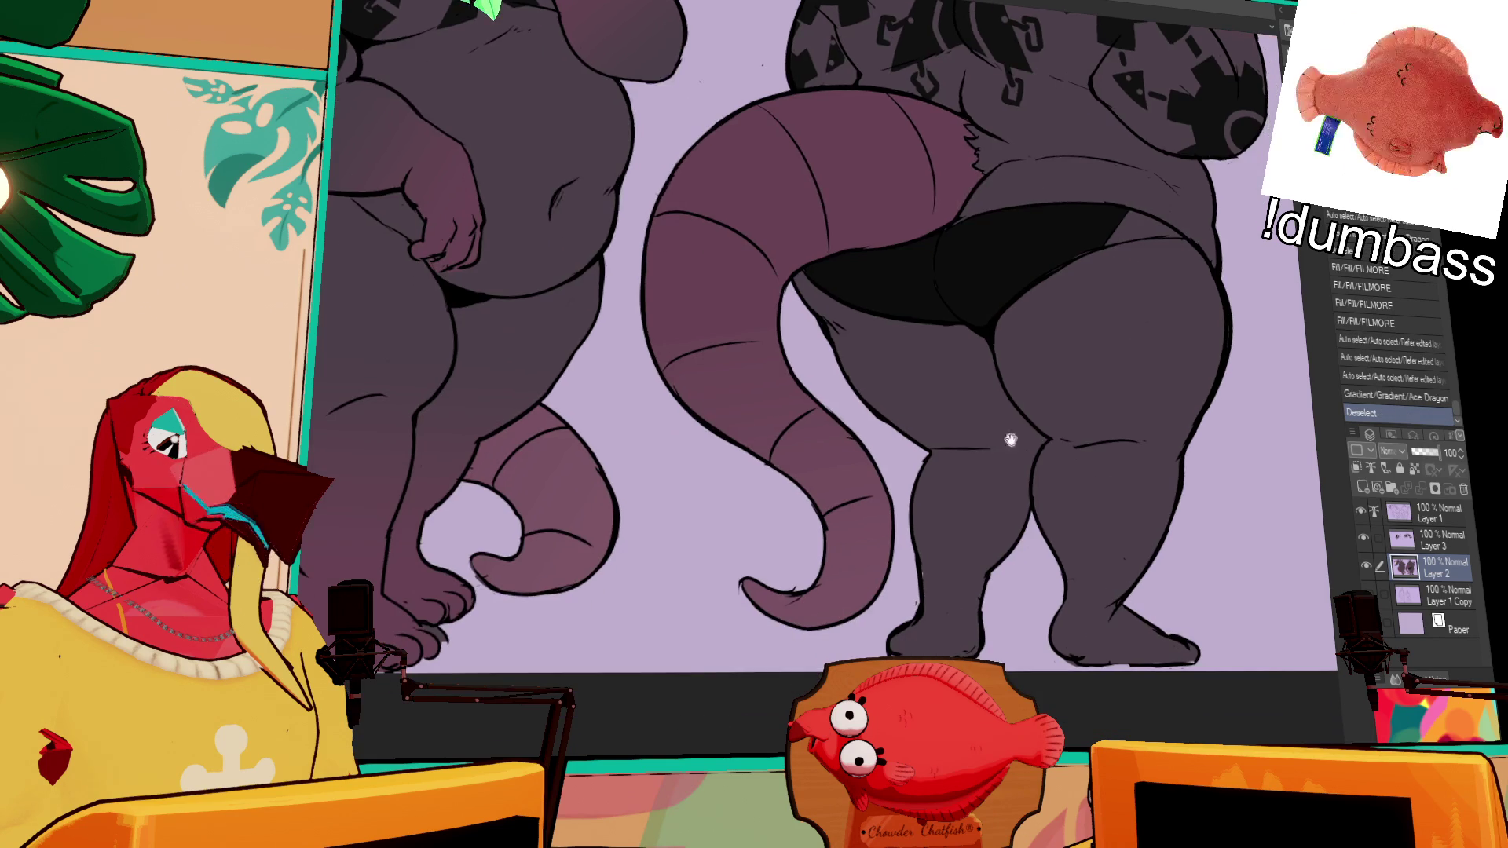
Step: Select the back view's hips and both legs, shade them with the Ace Dragon gradient, then deselect
click(955, 613)
shift+click(1071, 629)
drag(1070, 629, 835, 328)
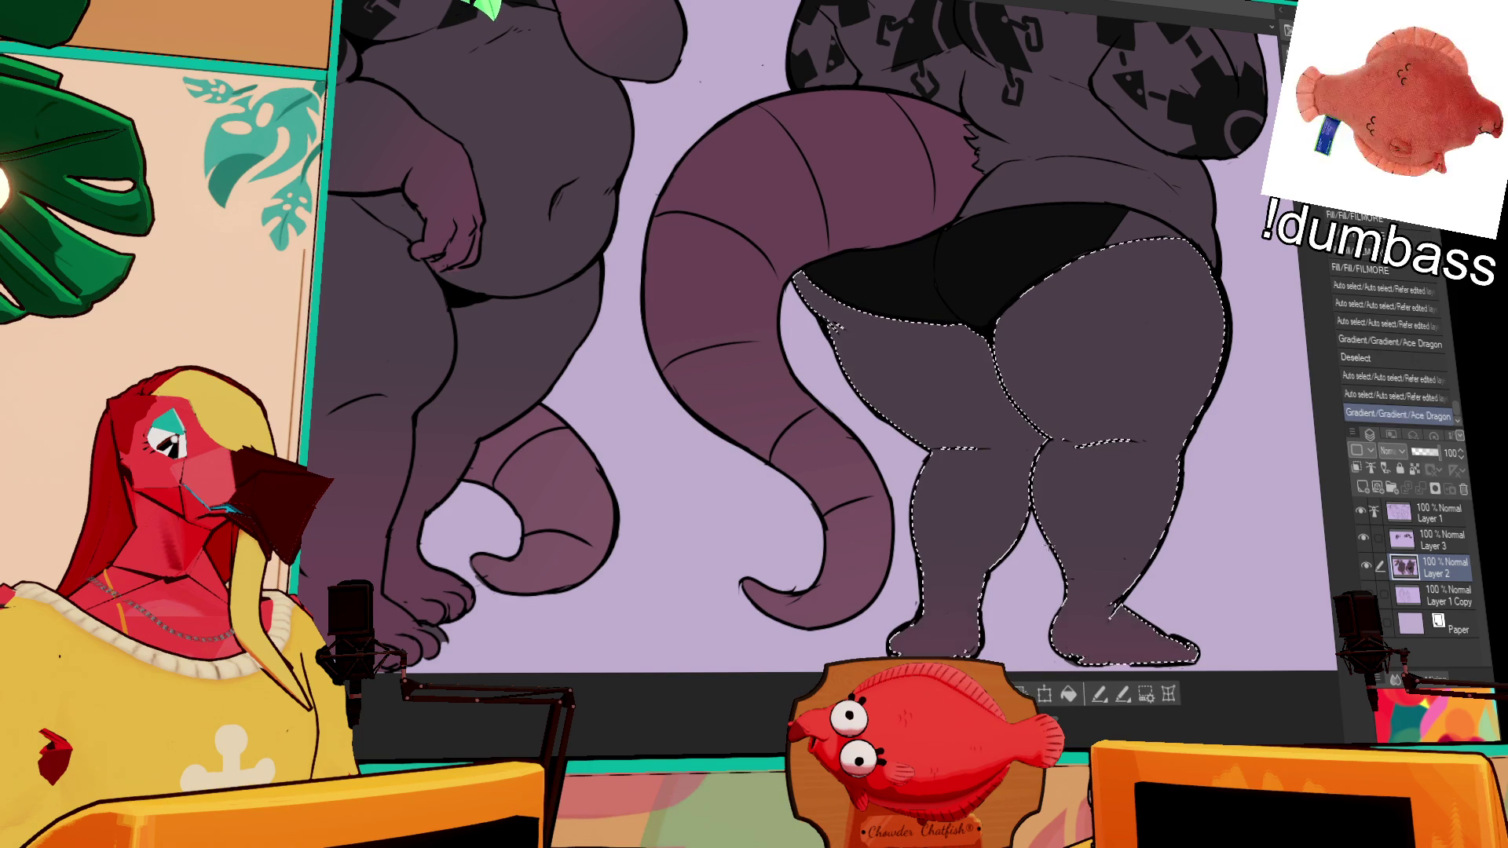
key(ctrl+d)
drag(1243, 447, 1134, 682)
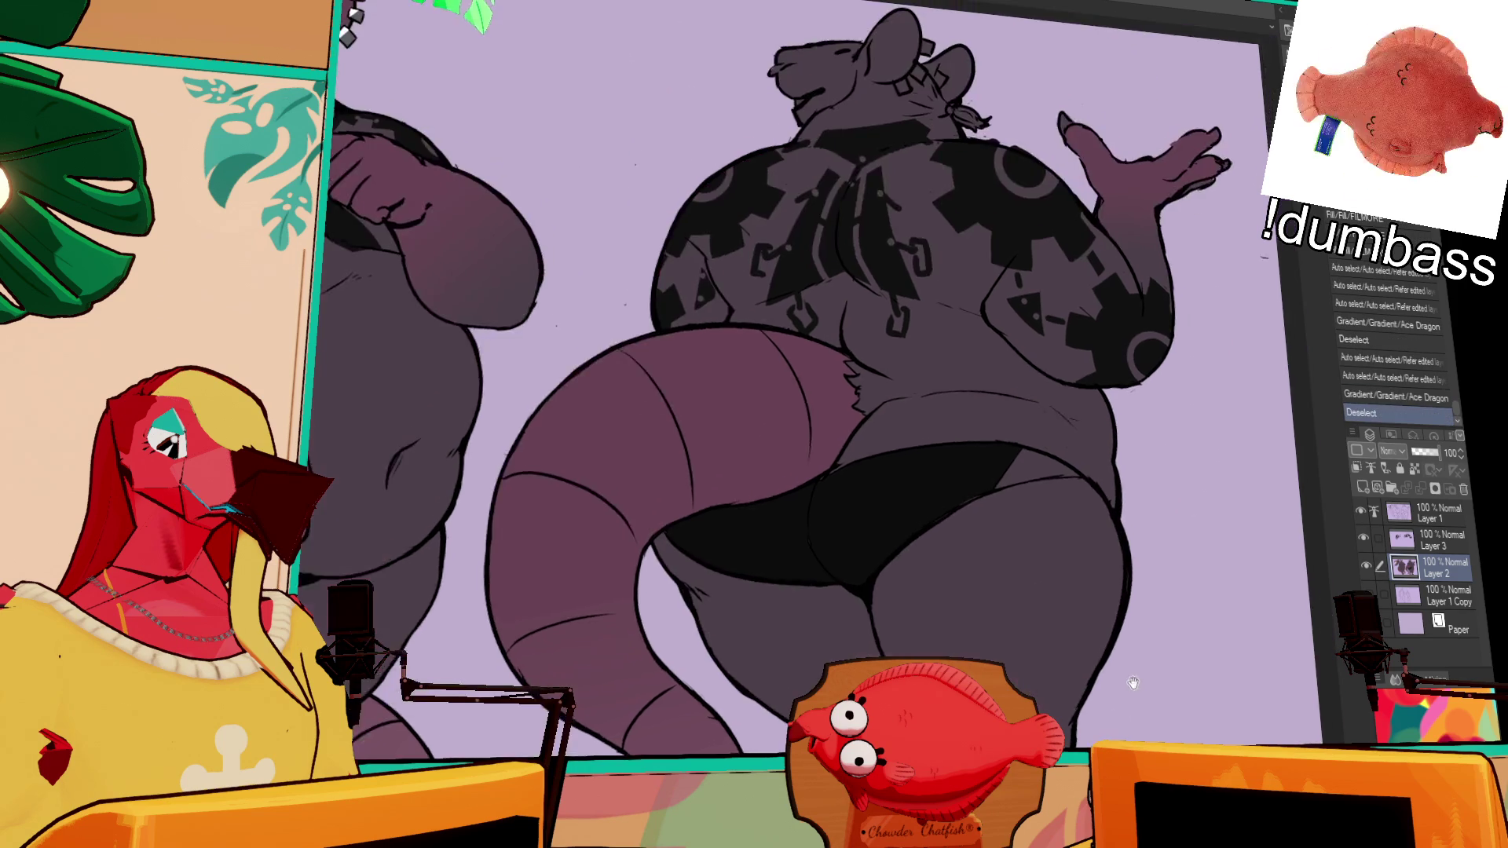
drag(1043, 371, 1161, 465)
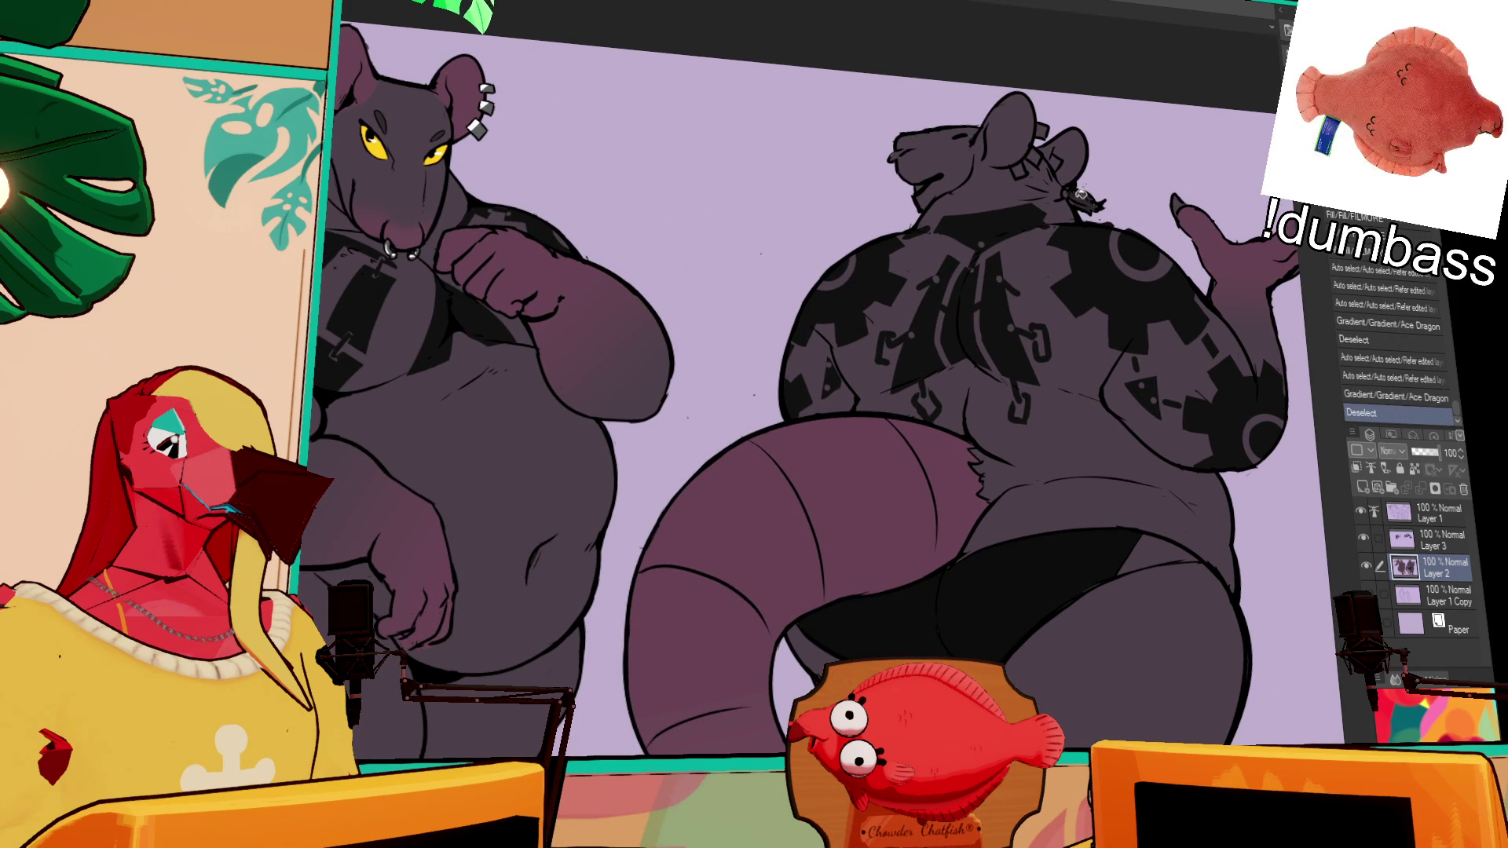
Step: Fill small gaps and ink short strokes around the back-view rat's neck tie
click(1092, 201)
mouse_move(1088, 200)
mouse_down()
mouse_move(1051, 206)
mouse_move(1064, 196)
mouse_up()
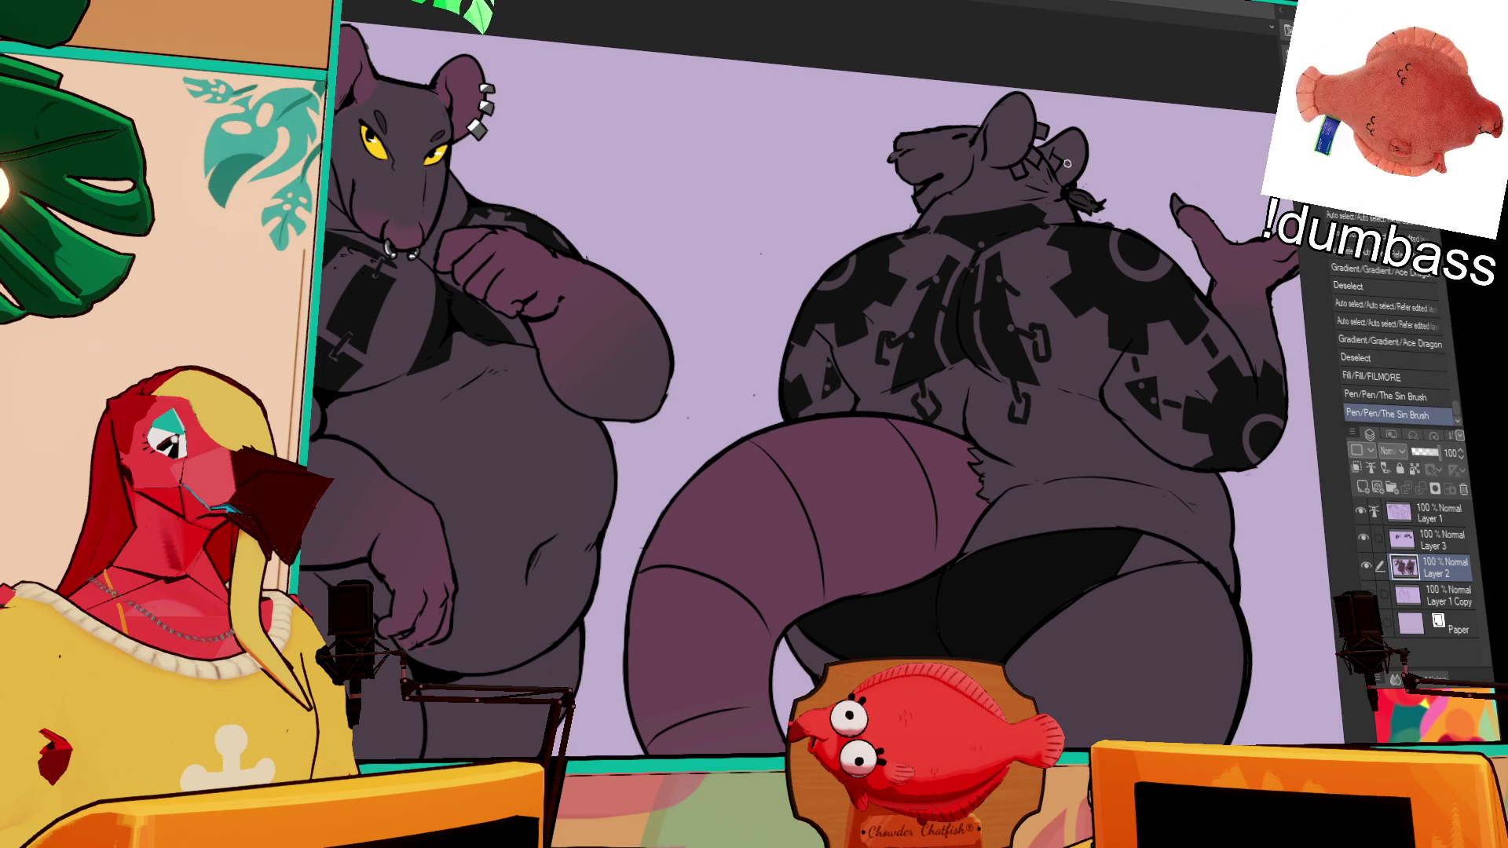
drag(925, 185, 988, 184)
click(1075, 165)
click(1082, 169)
Step: Touch up the ear piercing area with small fills and ink strokes
click(1098, 126)
drag(1108, 164, 1102, 148)
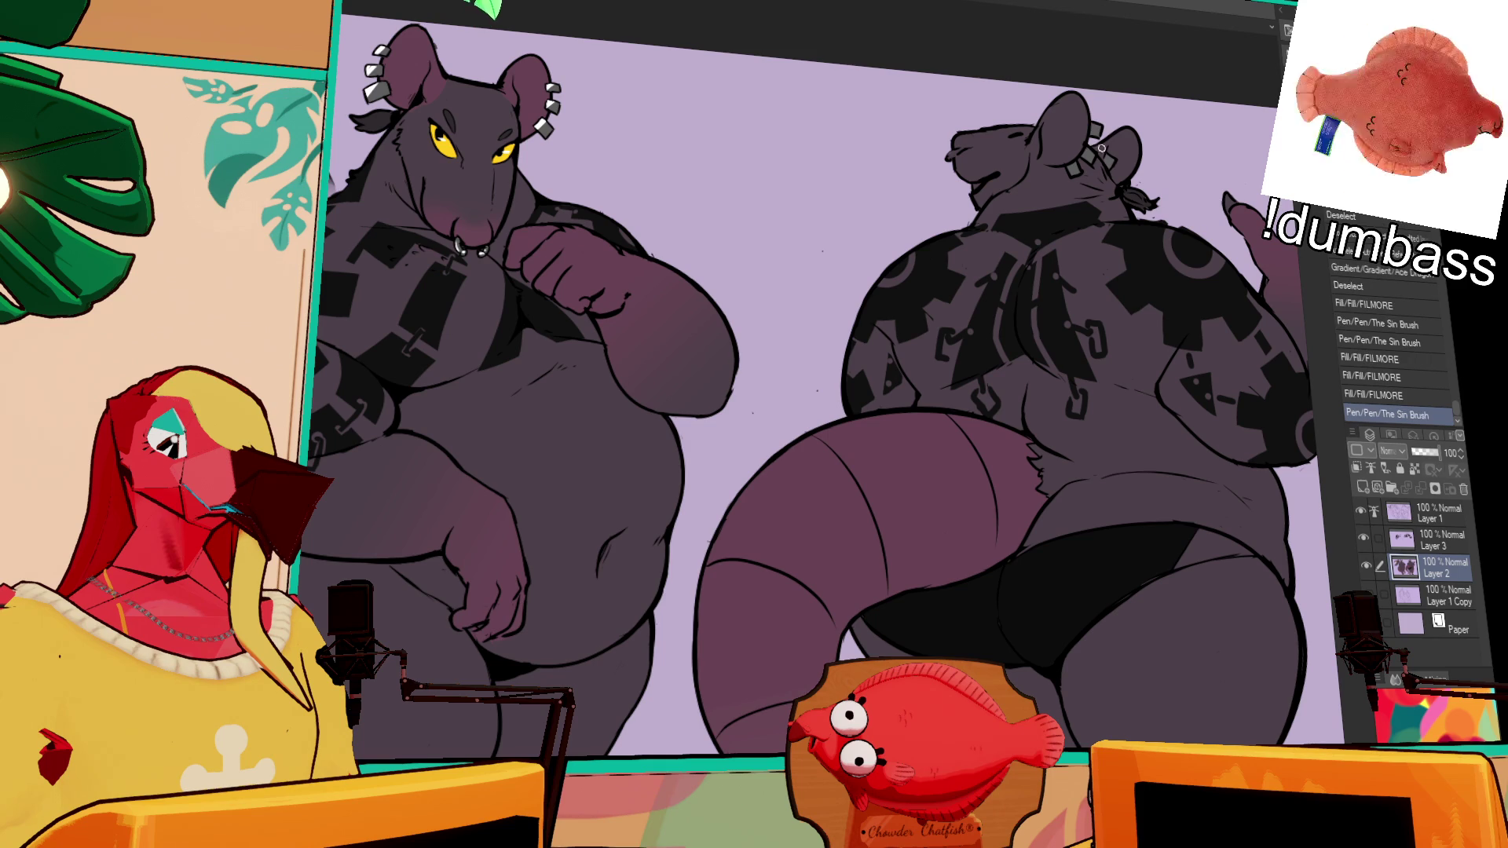
drag(991, 233, 1036, 260)
drag(1077, 190, 1076, 157)
click(1098, 162)
Step: Fill the gaps on the rat's back and add a small mark near the hand
click(1178, 391)
click(1178, 390)
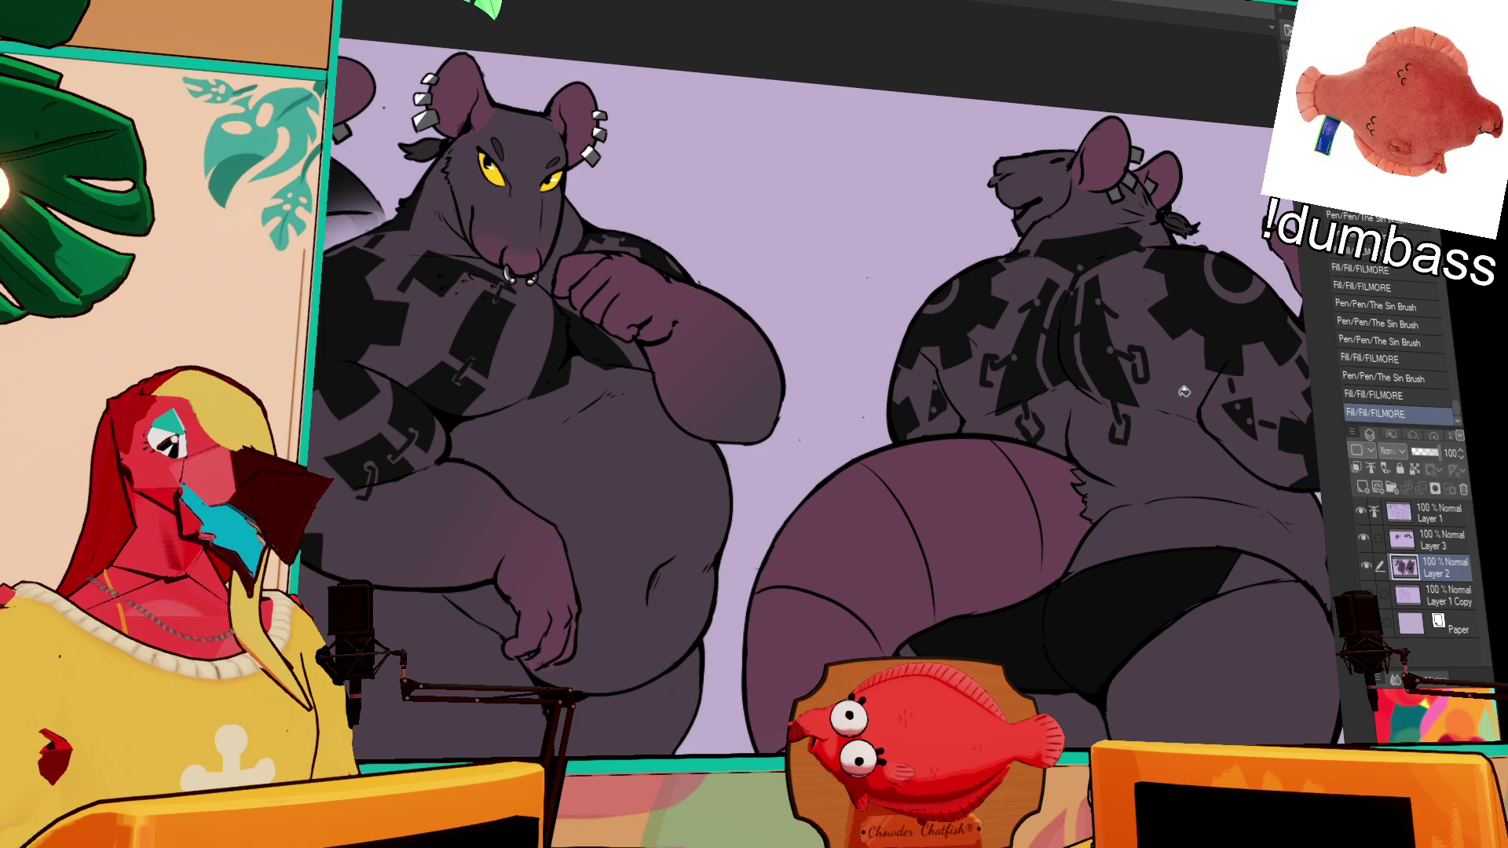
scroll(1184, 392, down, 2)
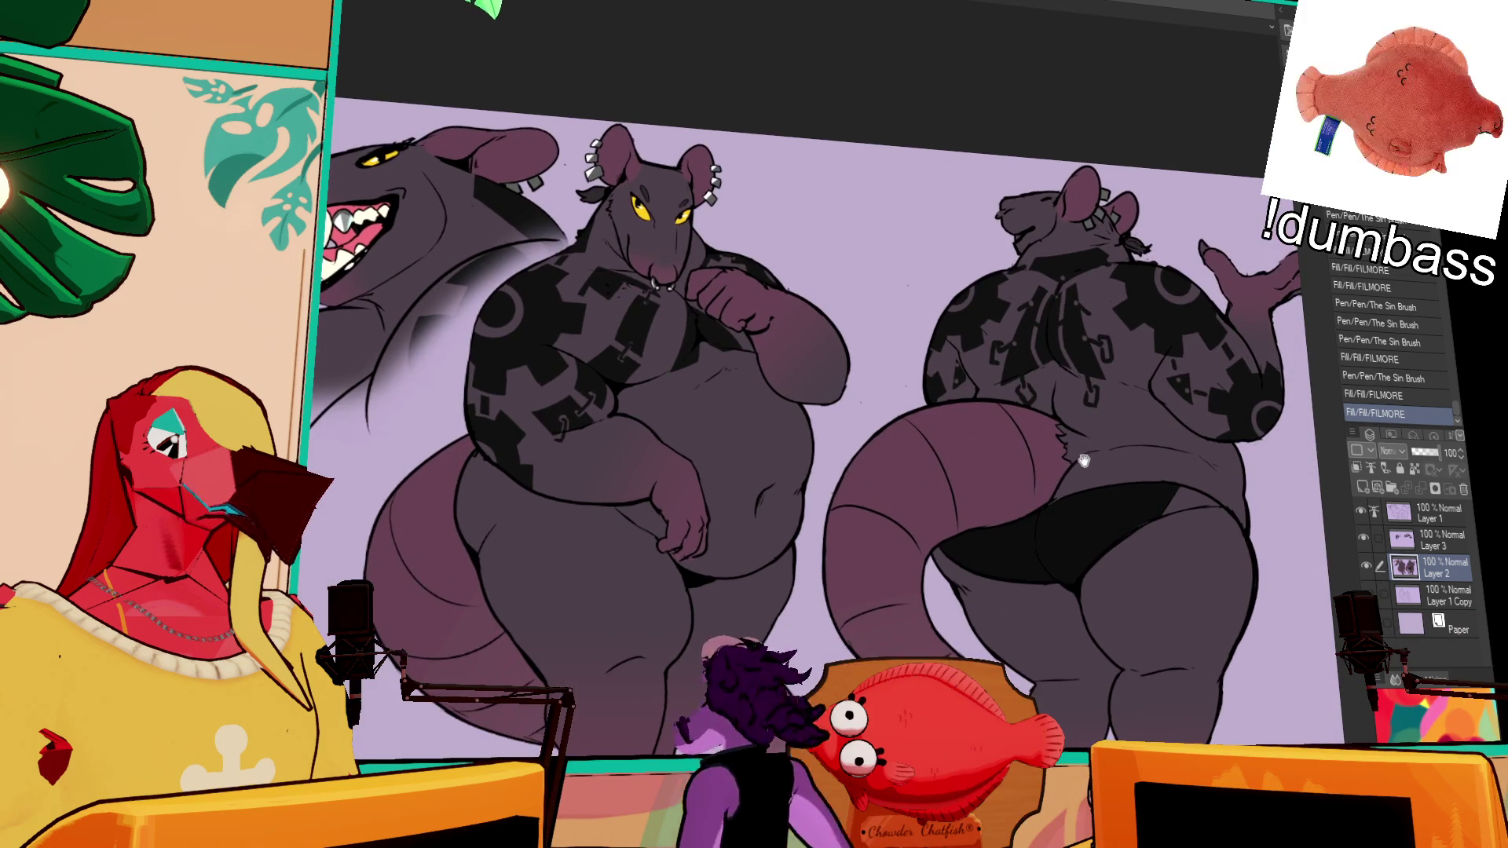
drag(1062, 450, 1035, 480)
scroll(1035, 480, up, 4)
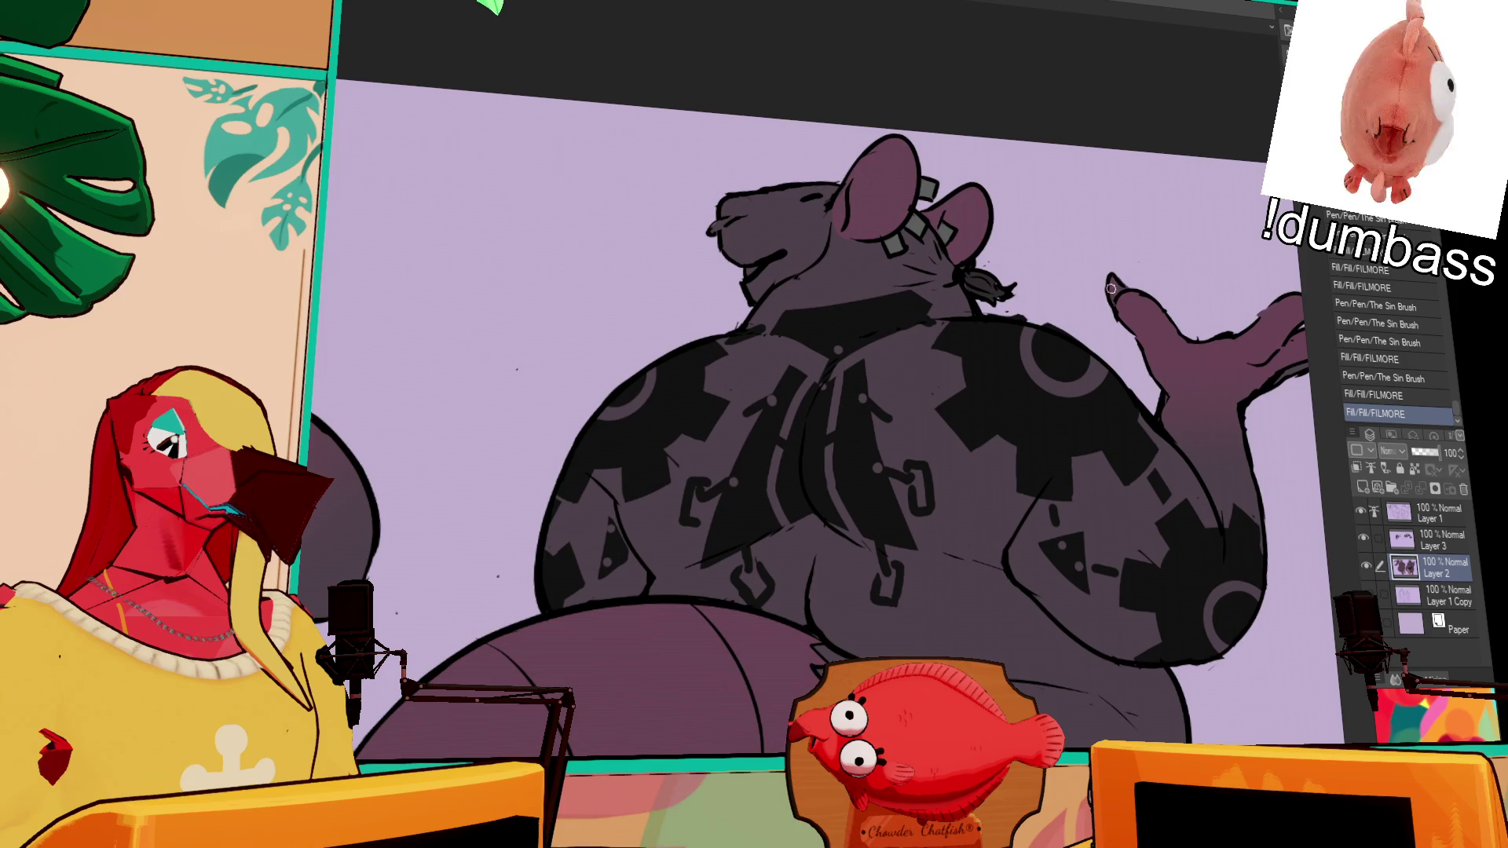
click(1112, 288)
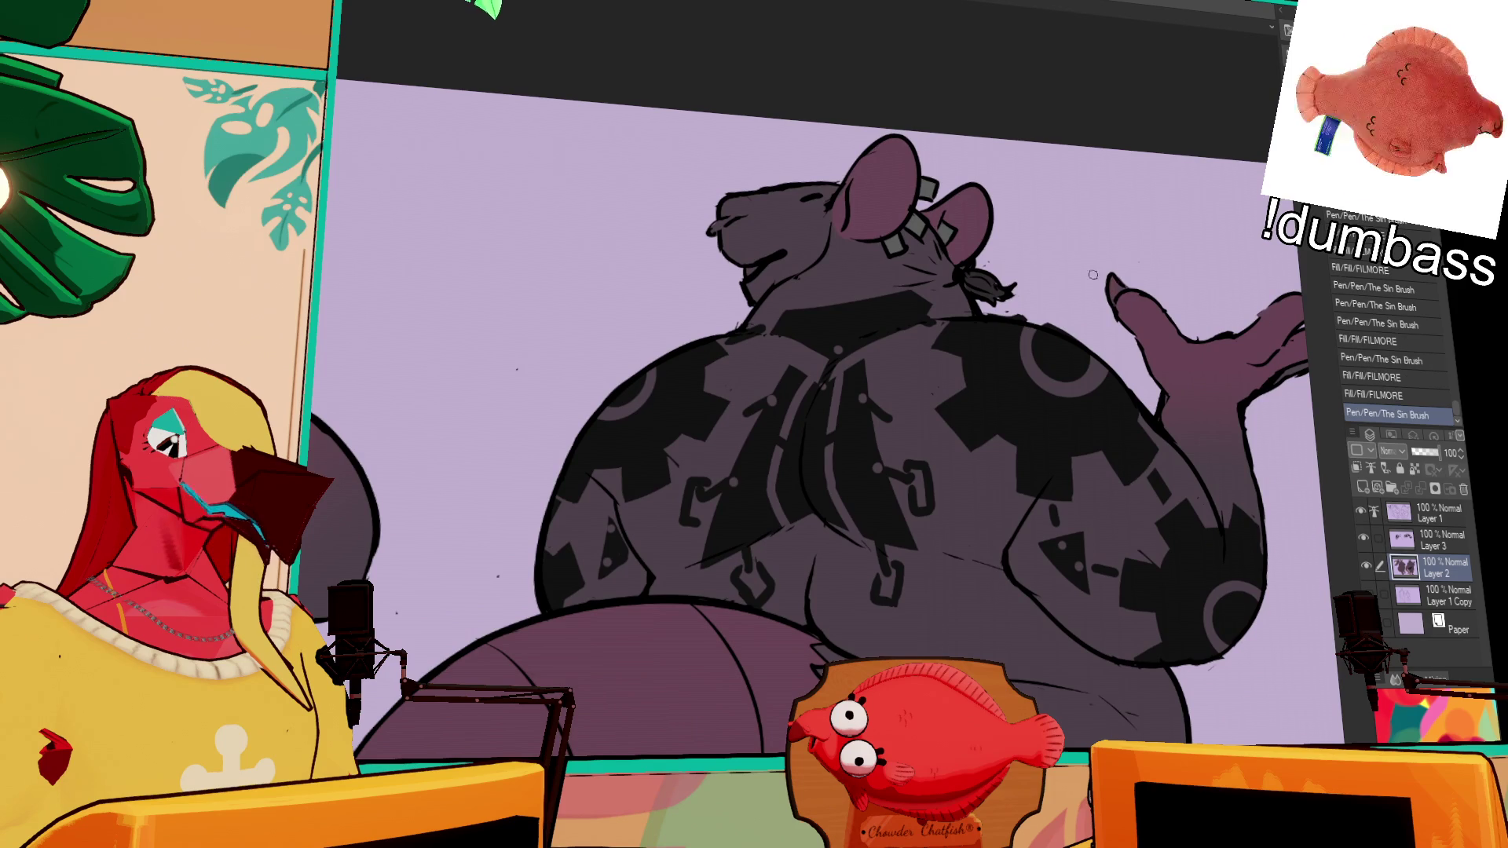
Step: Auto-select the back-view rat's head, shade it with the Ace Dragon gradient, then deselect
scroll(922, 276, down, 1)
click(894, 278)
drag(864, 304, 844, 272)
key(ctrl+d)
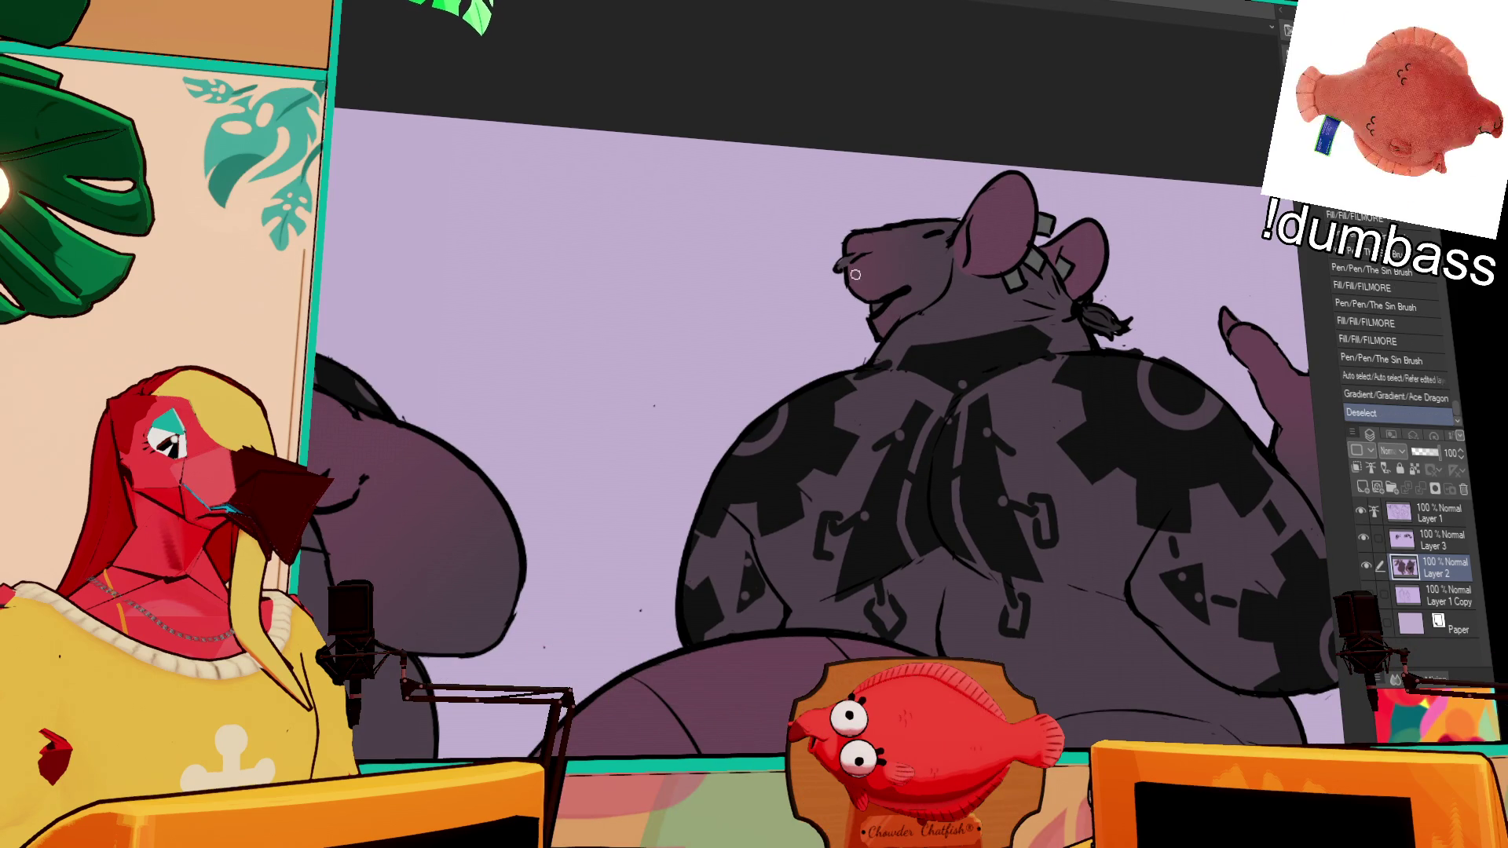
Step: Touch up the linework near the snout and mouth, then recenter the full character sheet
drag(856, 235, 868, 242)
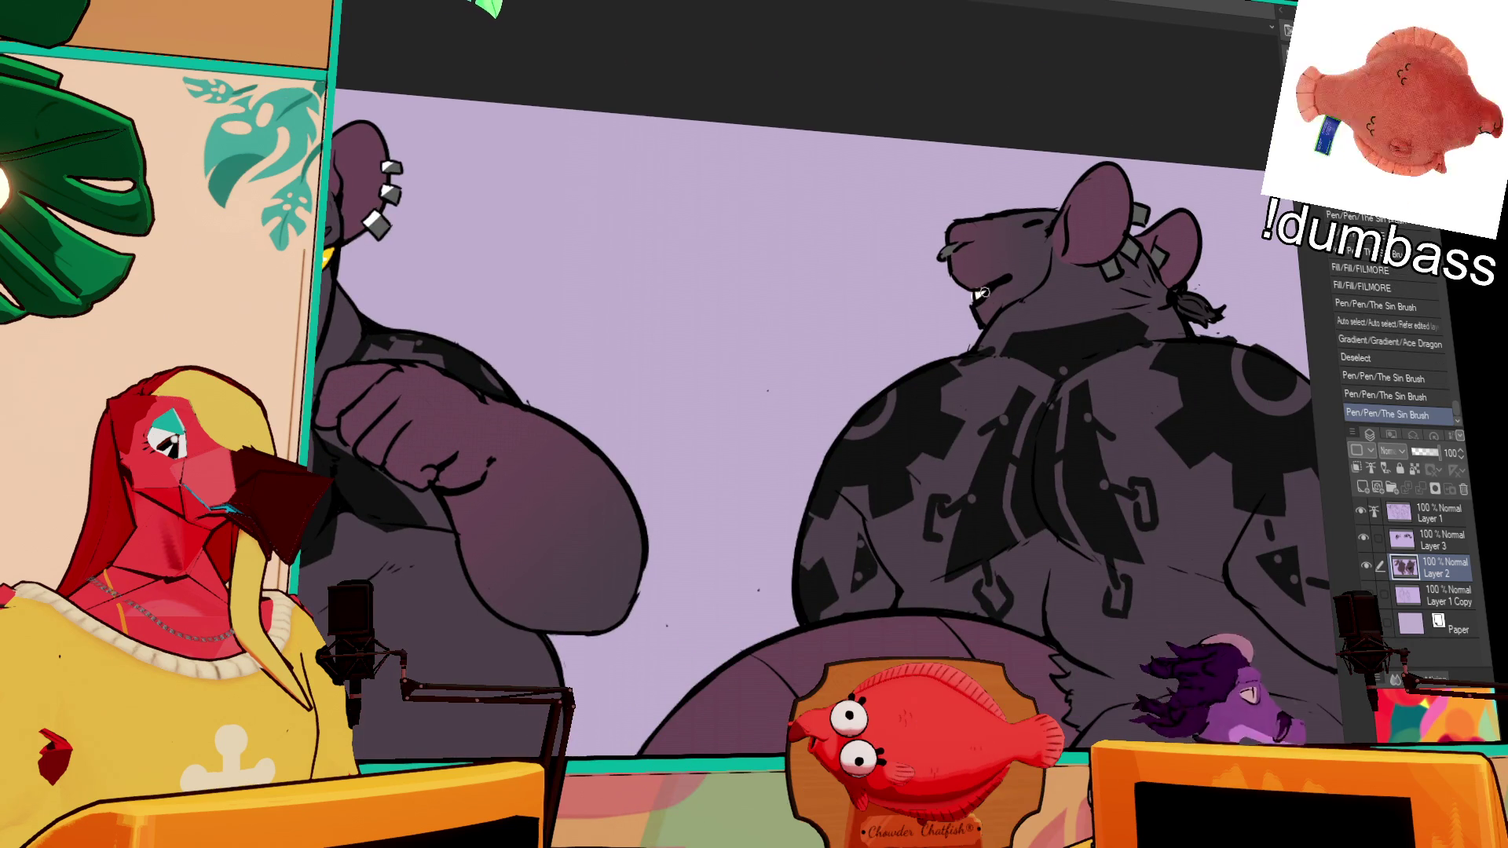
drag(980, 293, 991, 292)
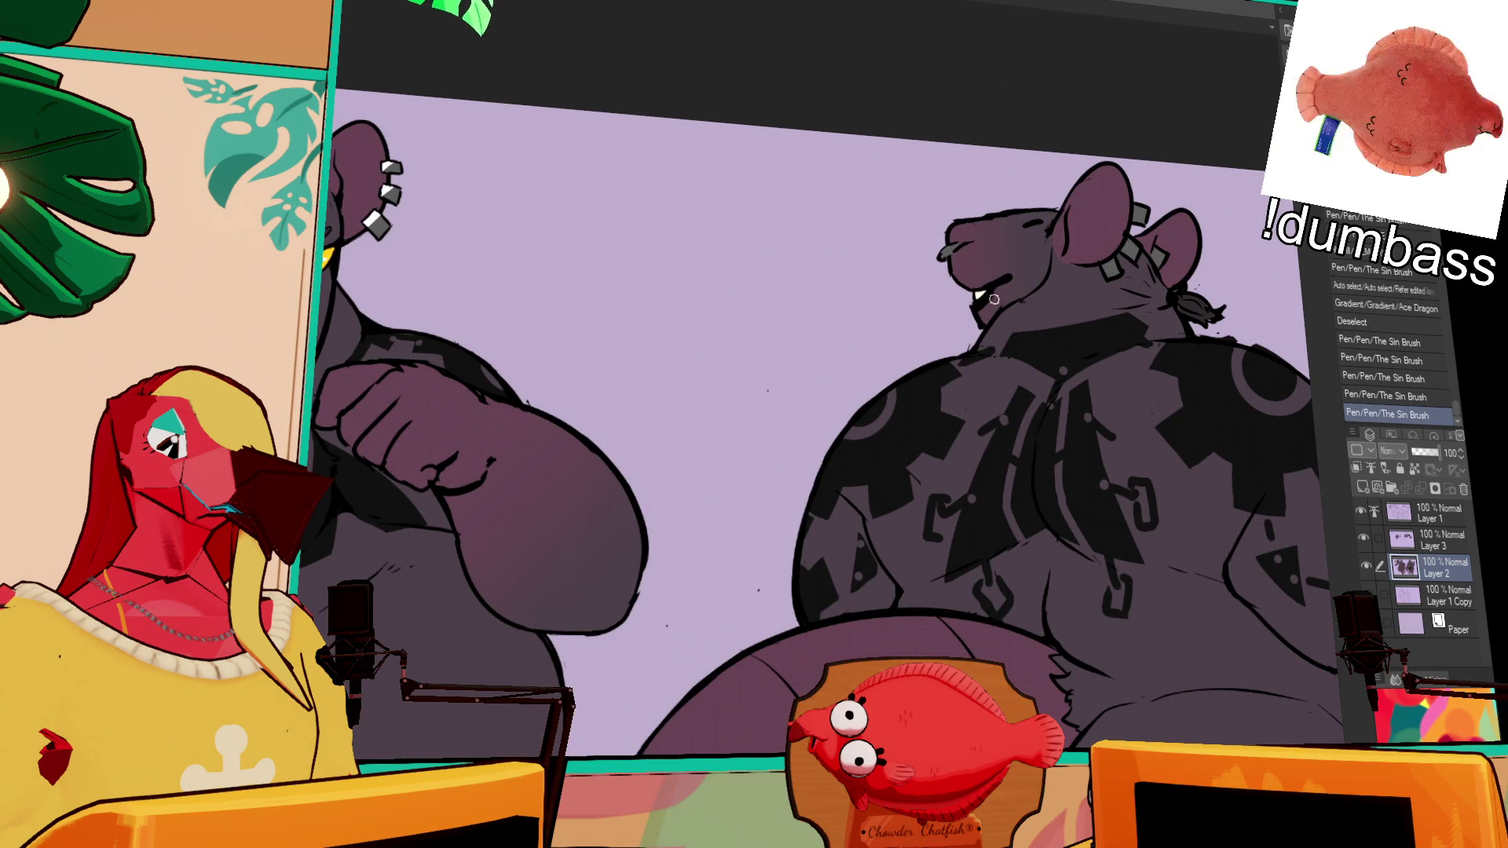
drag(1043, 550, 957, 562)
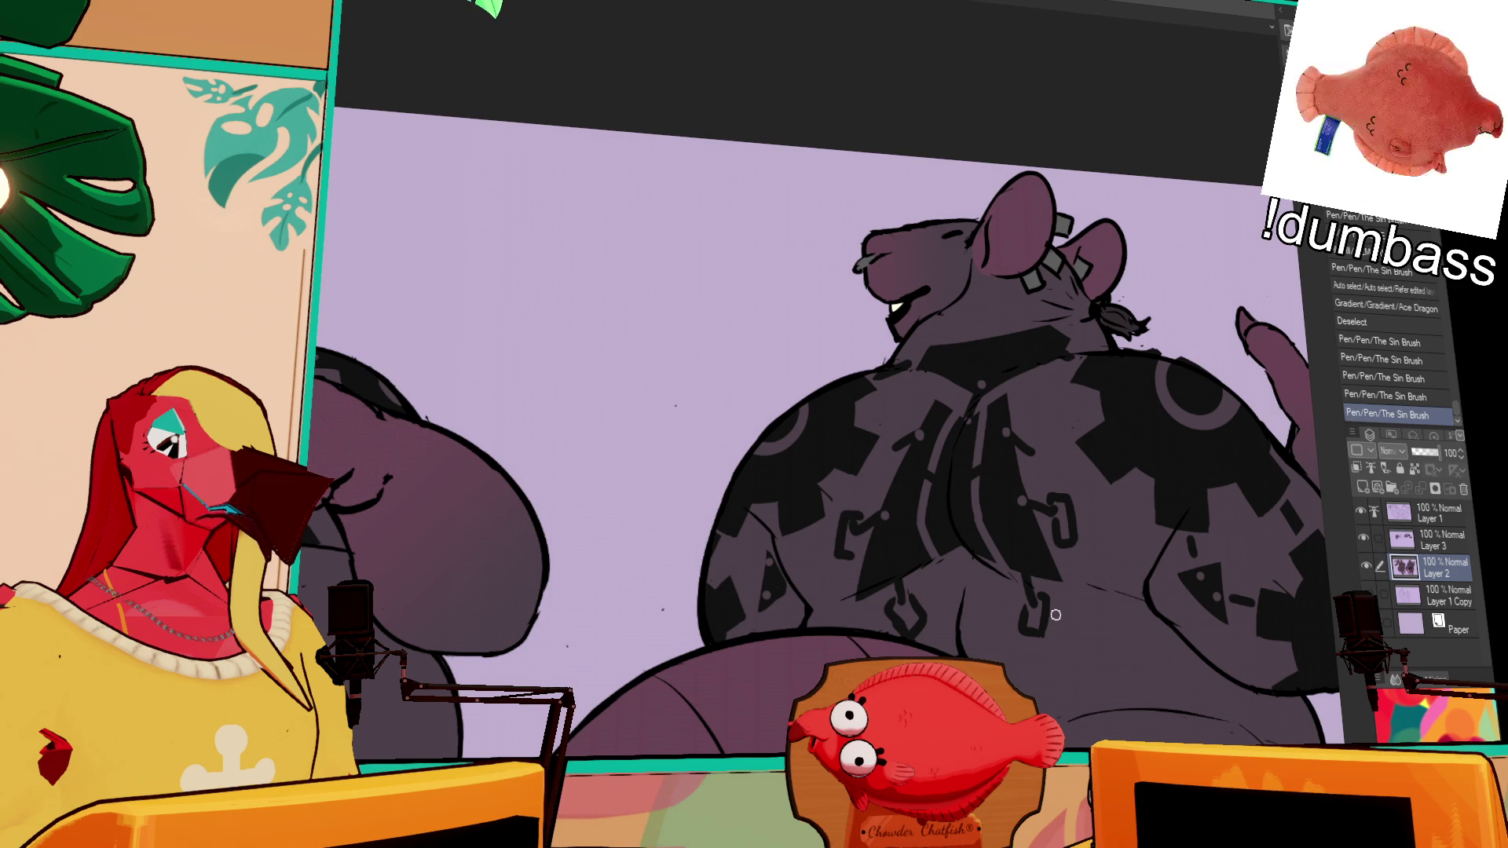
scroll(1115, 691, down, 2)
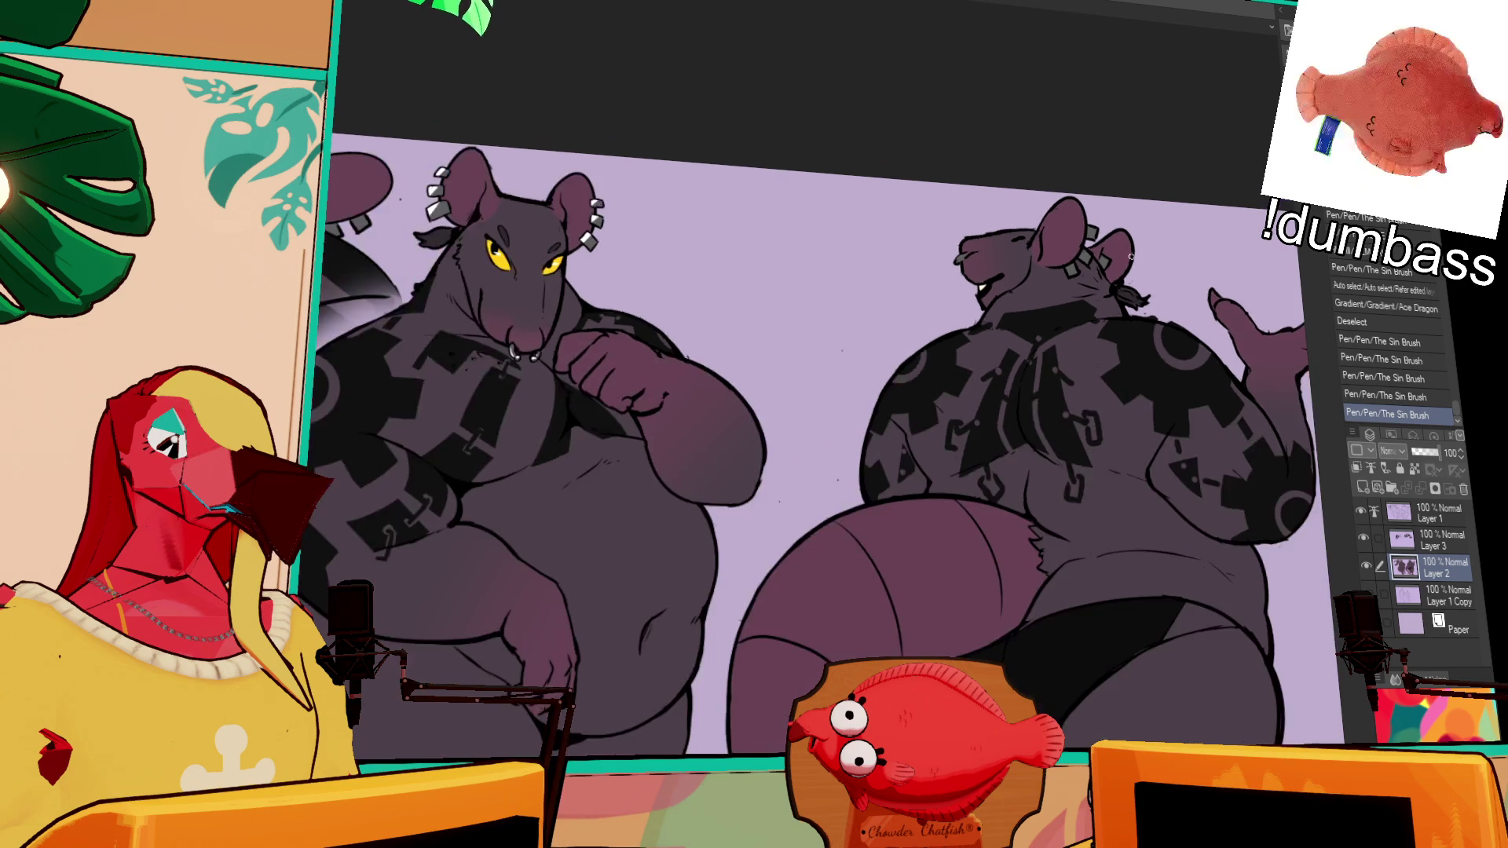
drag(1160, 548, 1125, 523)
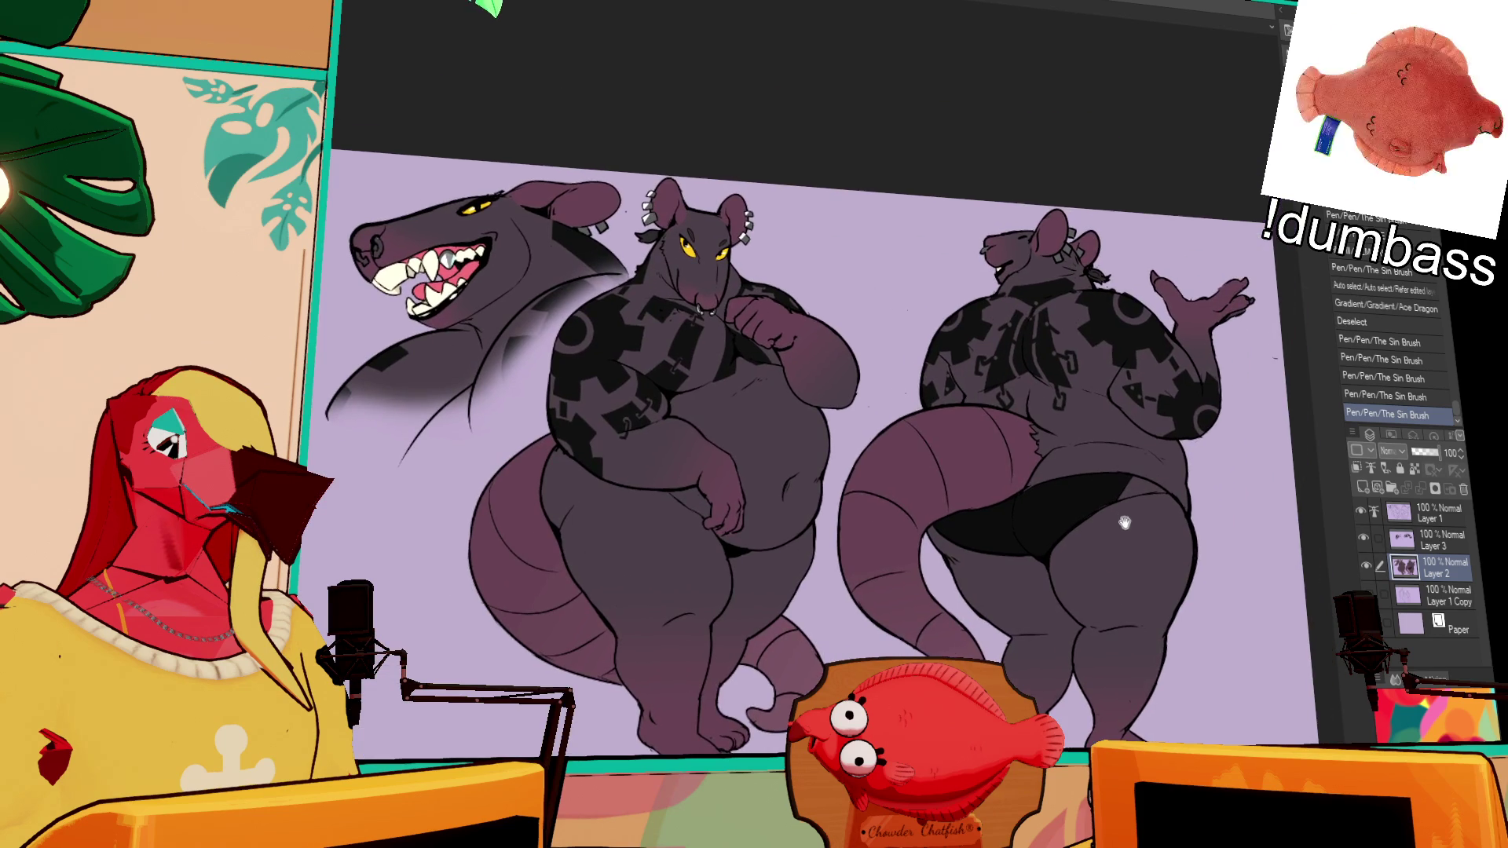
Step: Zoom into the shark headshot and refine the nostril linework with The Sin Brush
scroll(475, 213, up, 5)
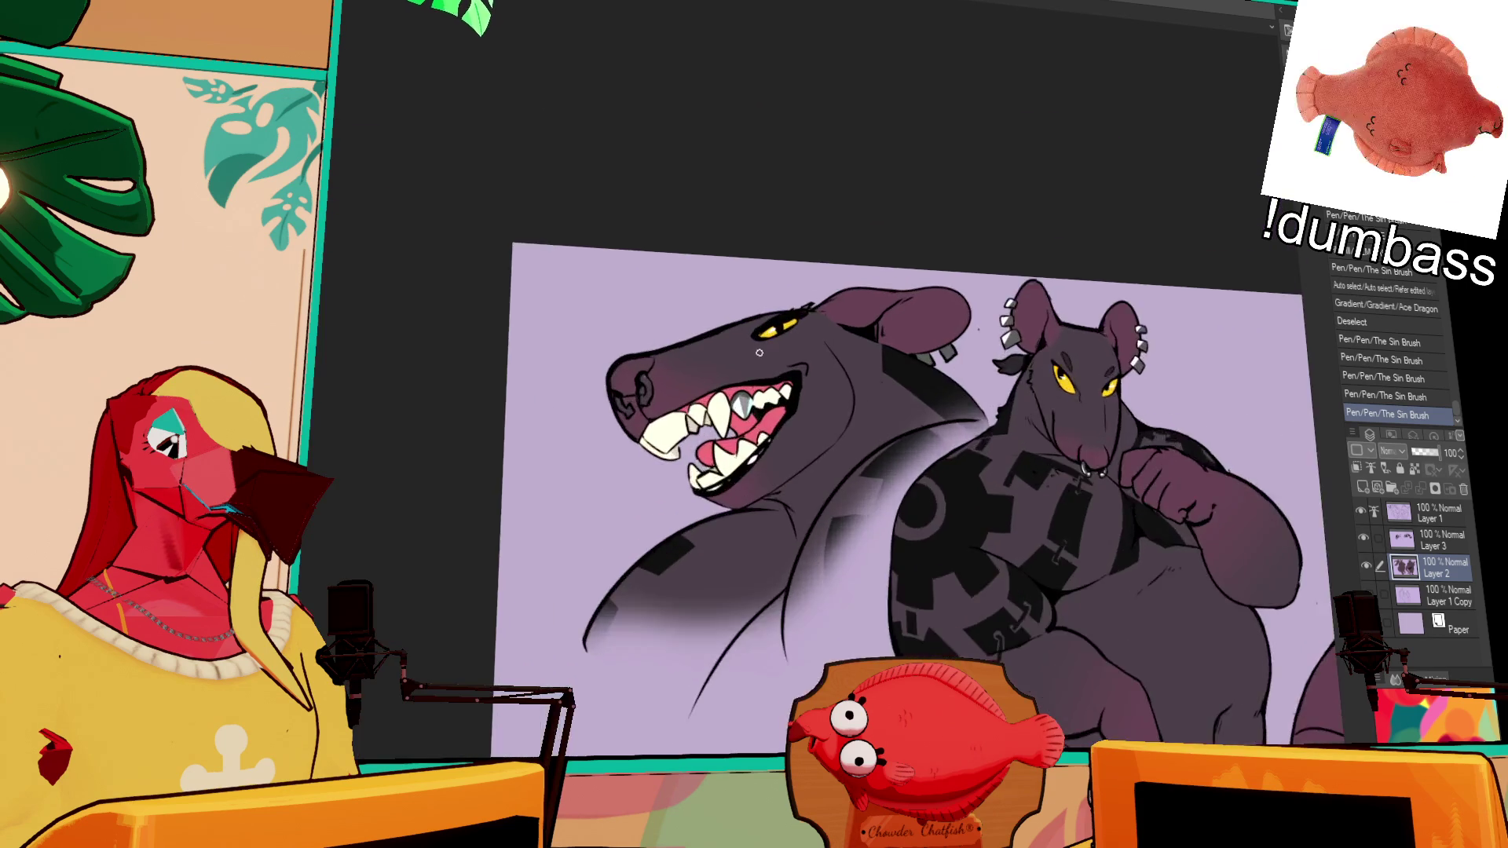
drag(510, 468, 813, 458)
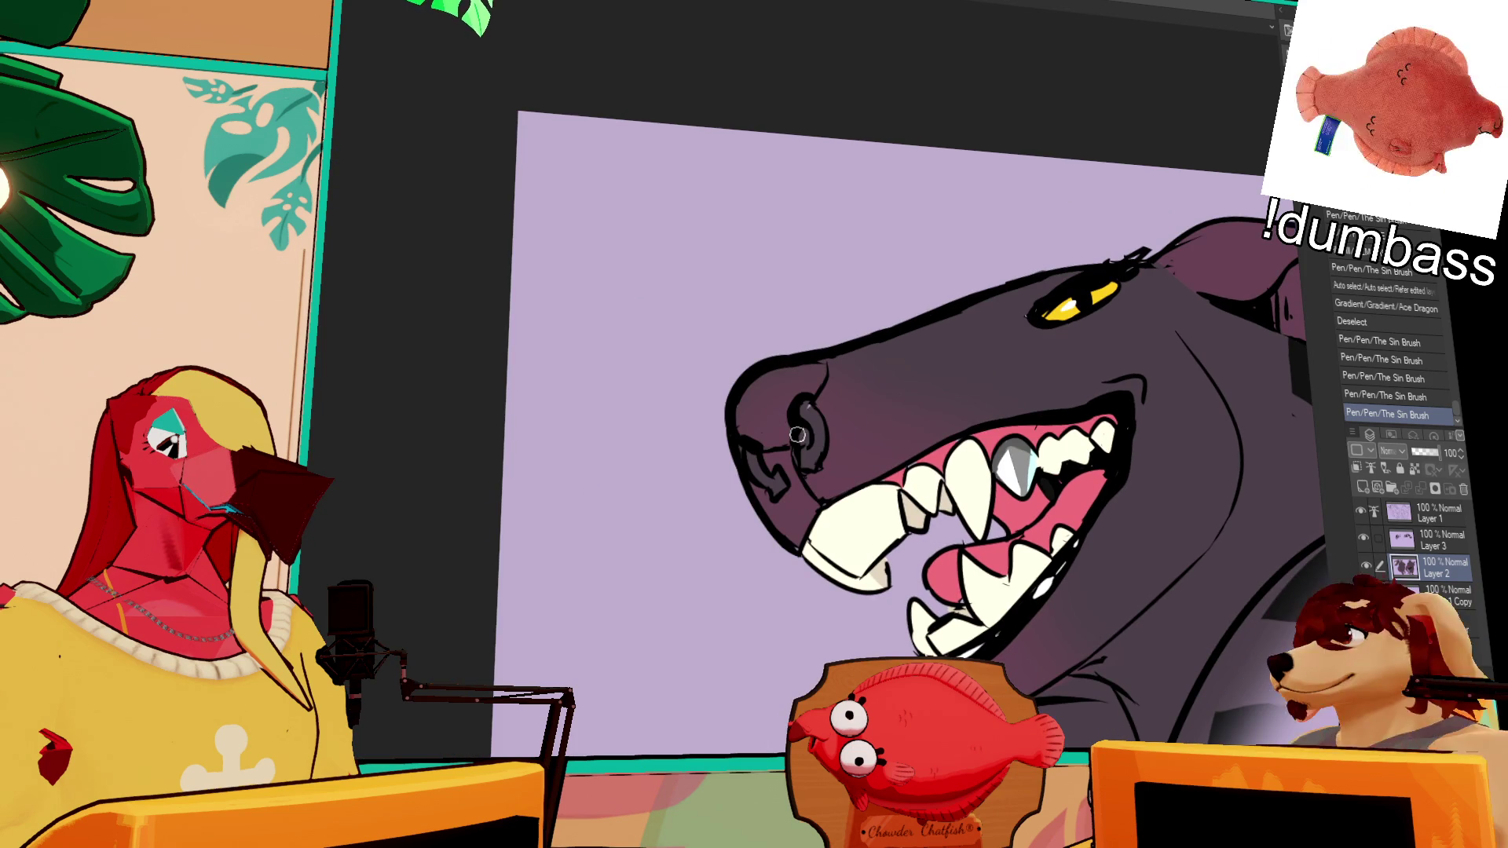
click(781, 351)
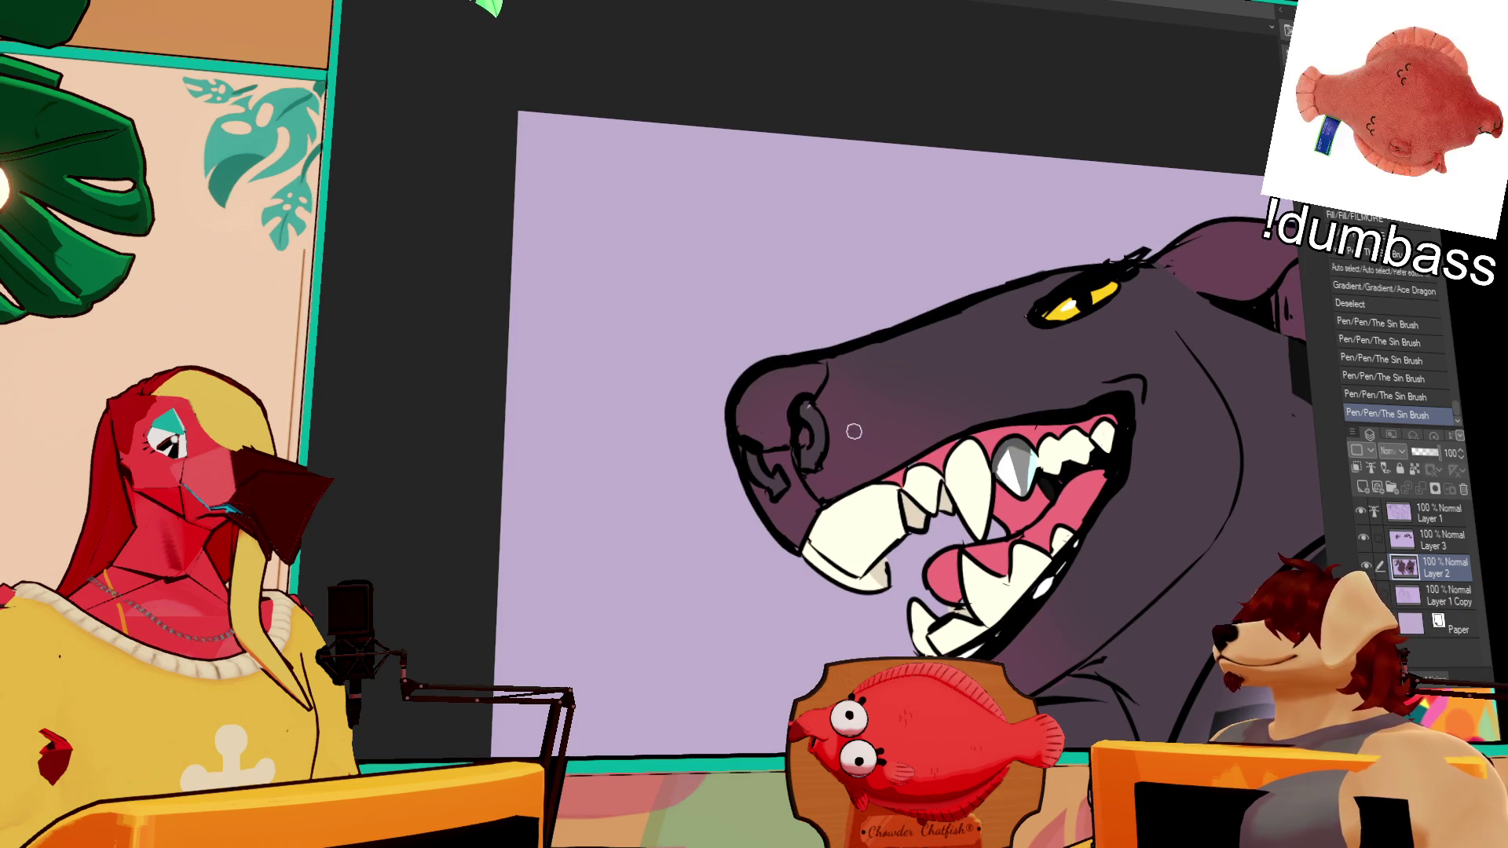
click(813, 415)
click(816, 424)
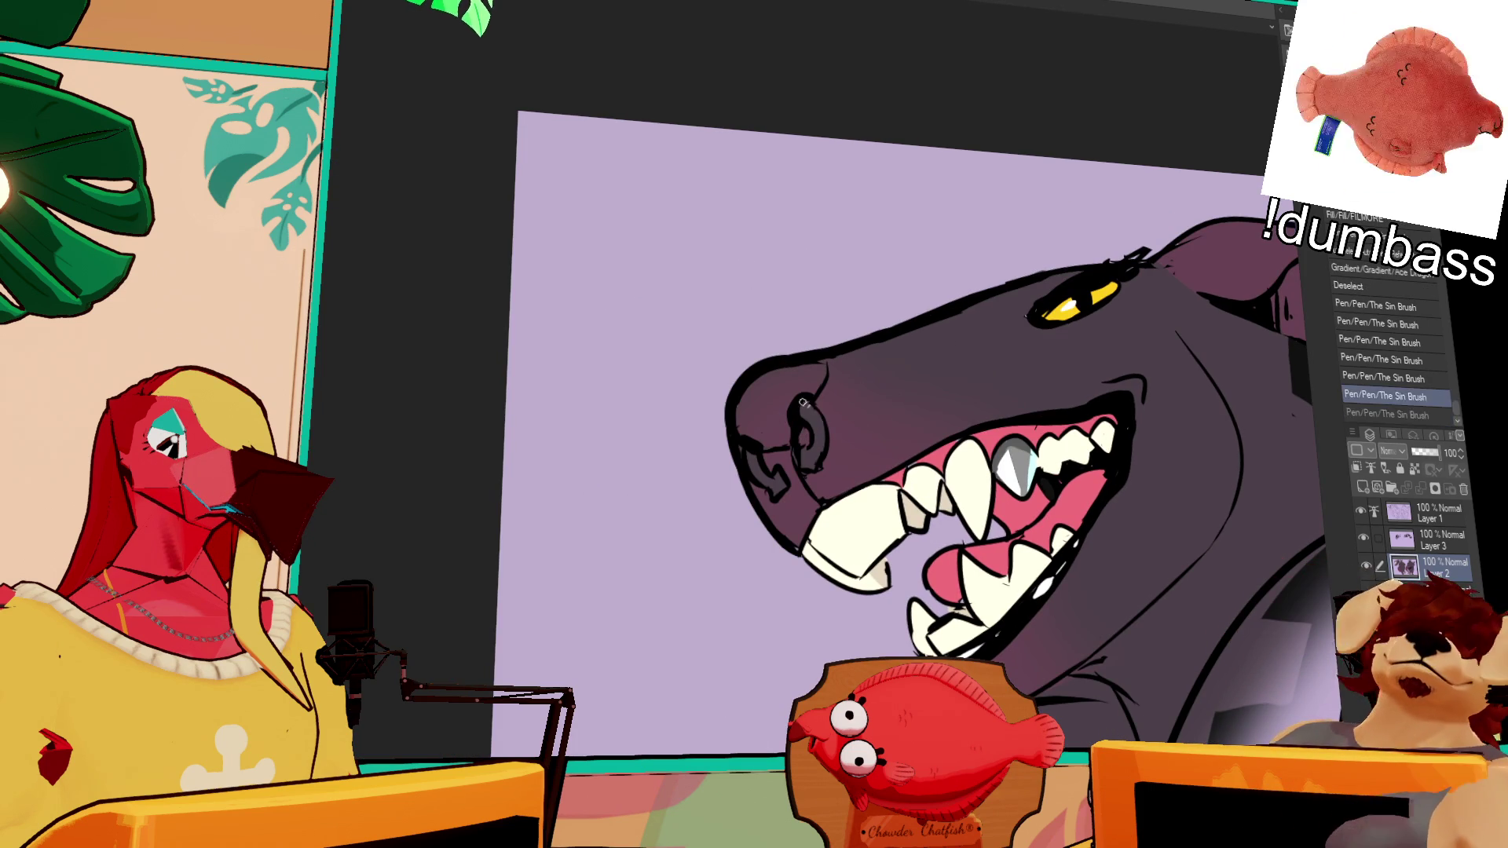
key(ctrl+z)
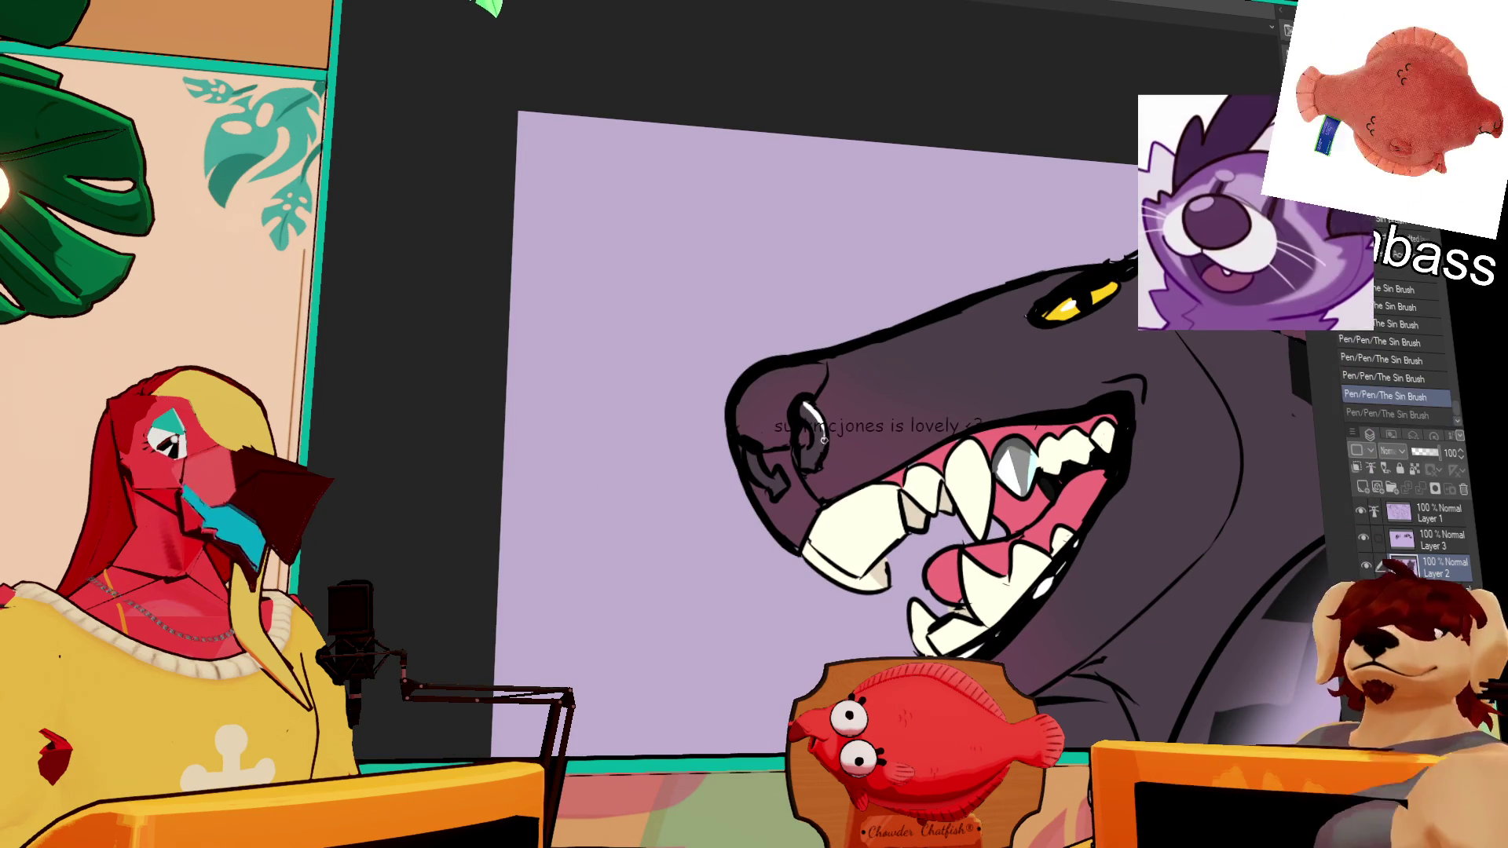
key(ctrl+y)
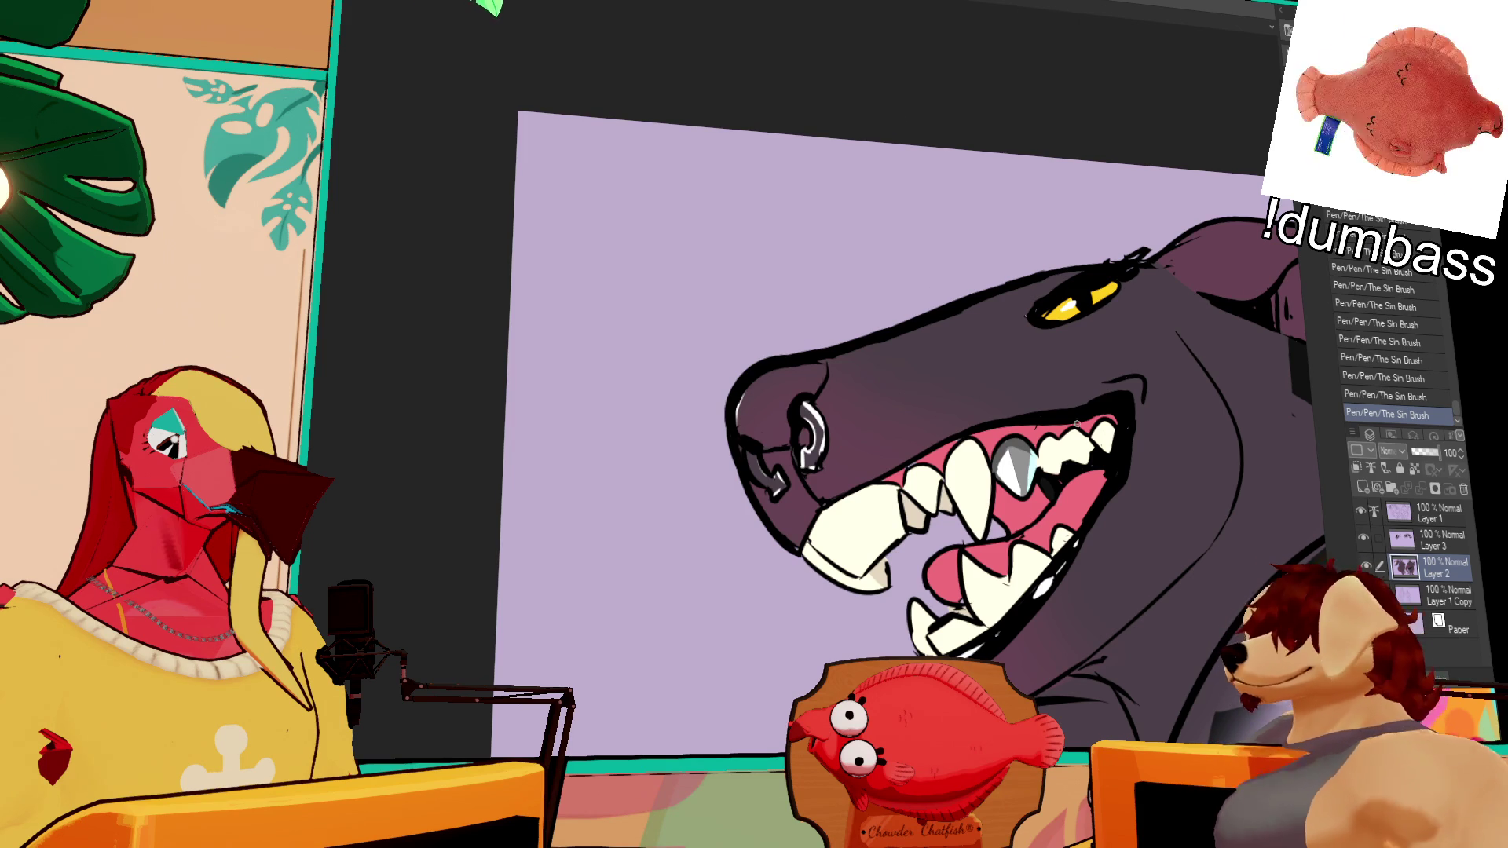
Step: Paint a light pink highlight on the shark's tongue, then zoom out to the rat drawings
drag(939, 574, 953, 549)
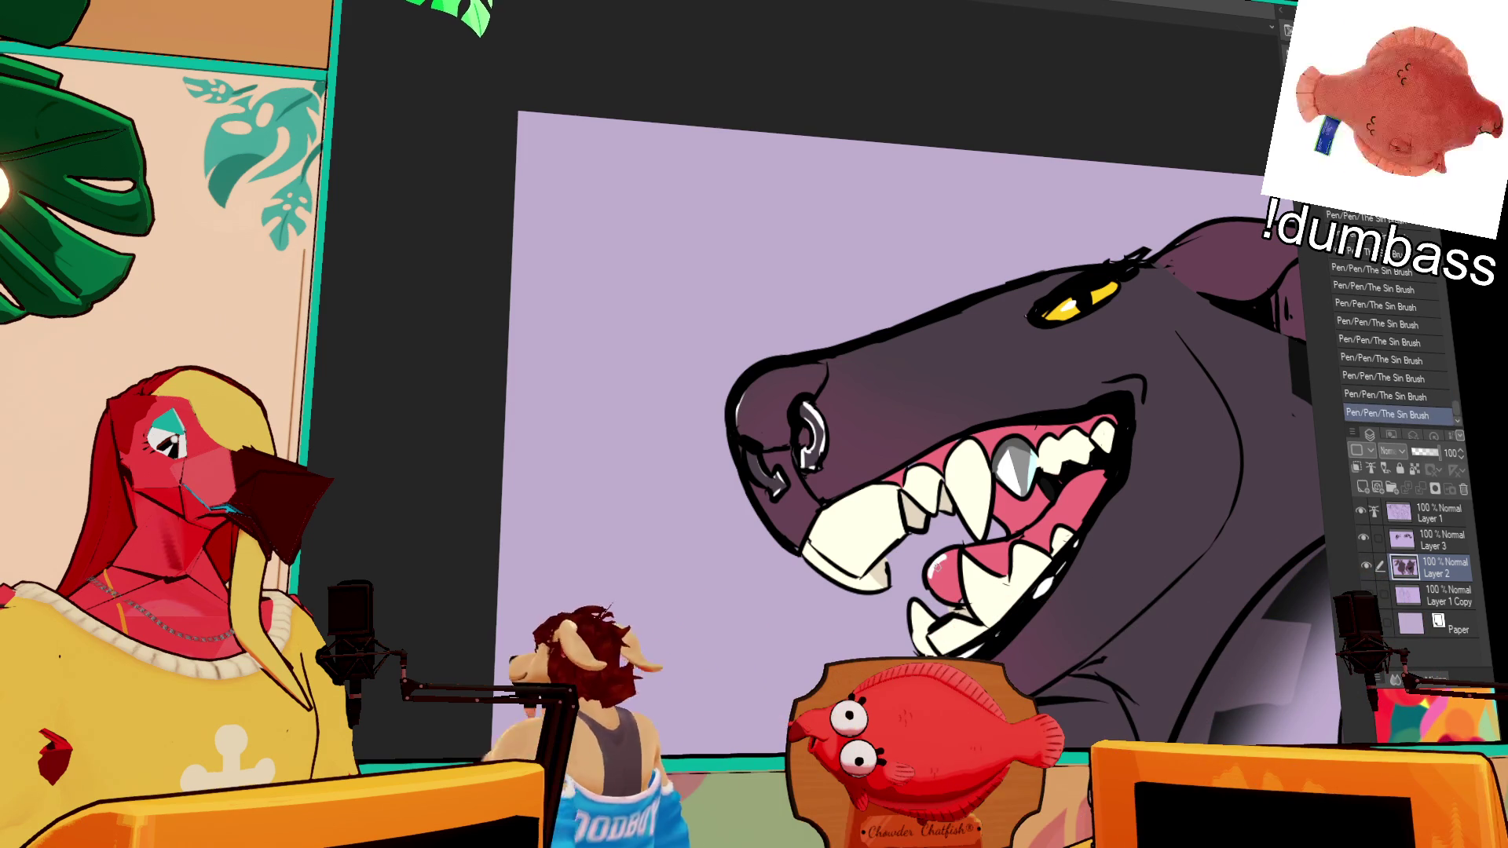
drag(1182, 382, 1160, 390)
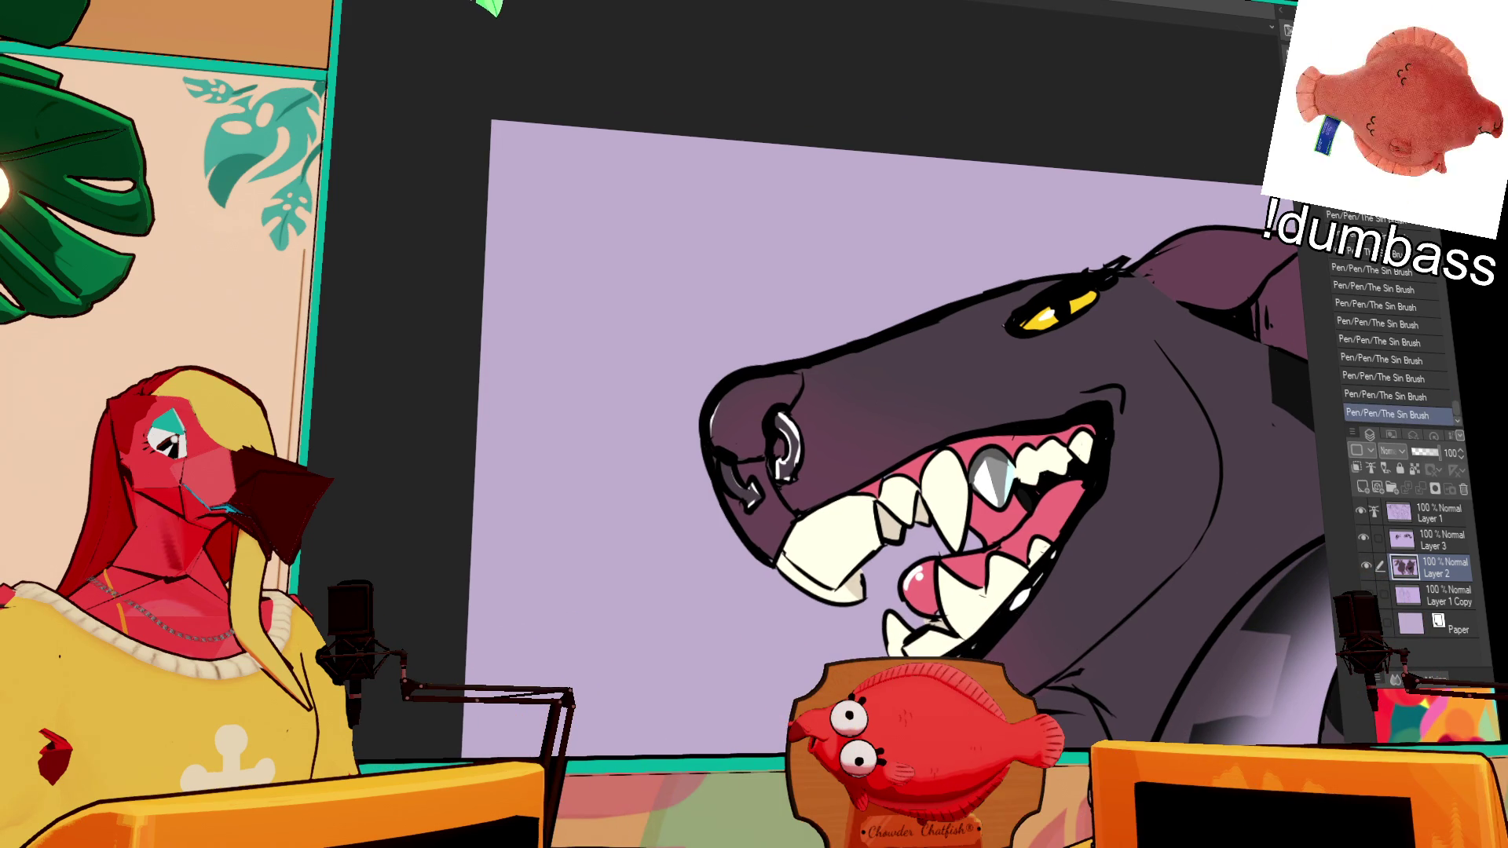
scroll(1099, 326, down, 4)
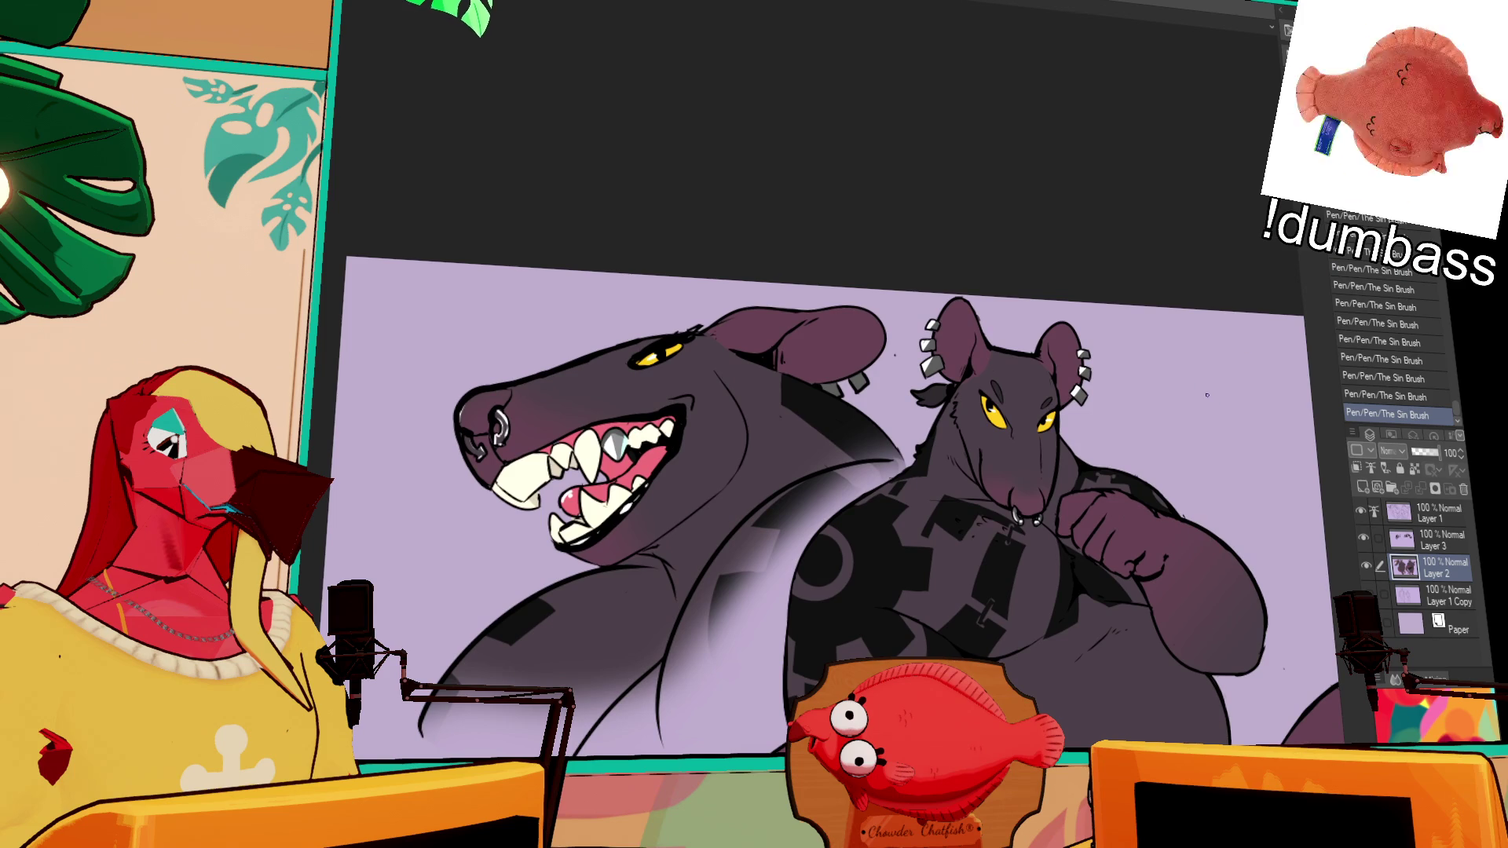
scroll(1089, 435, down, 2)
drag(1154, 336, 786, 253)
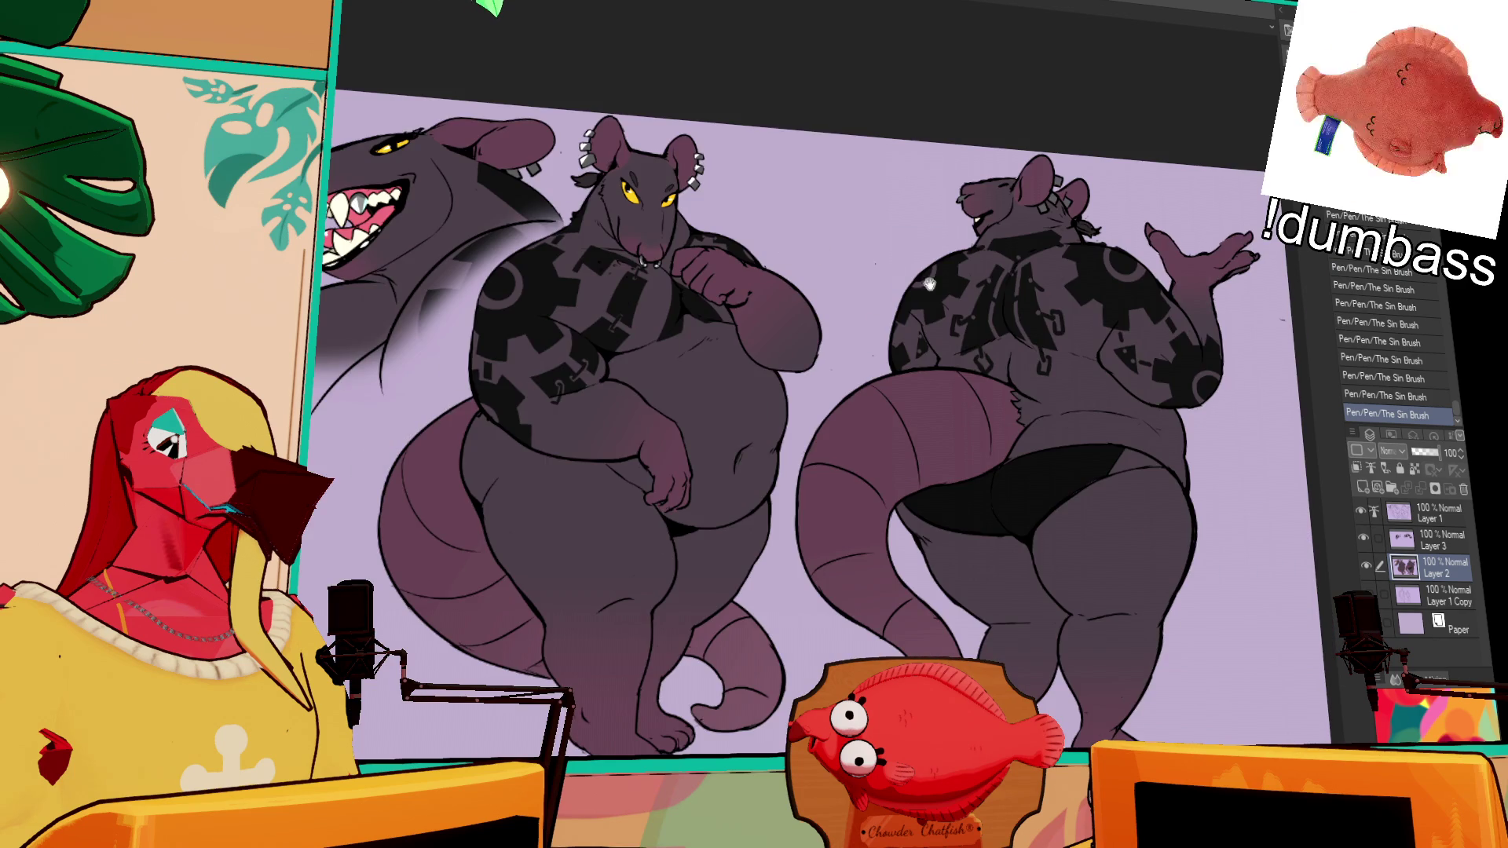
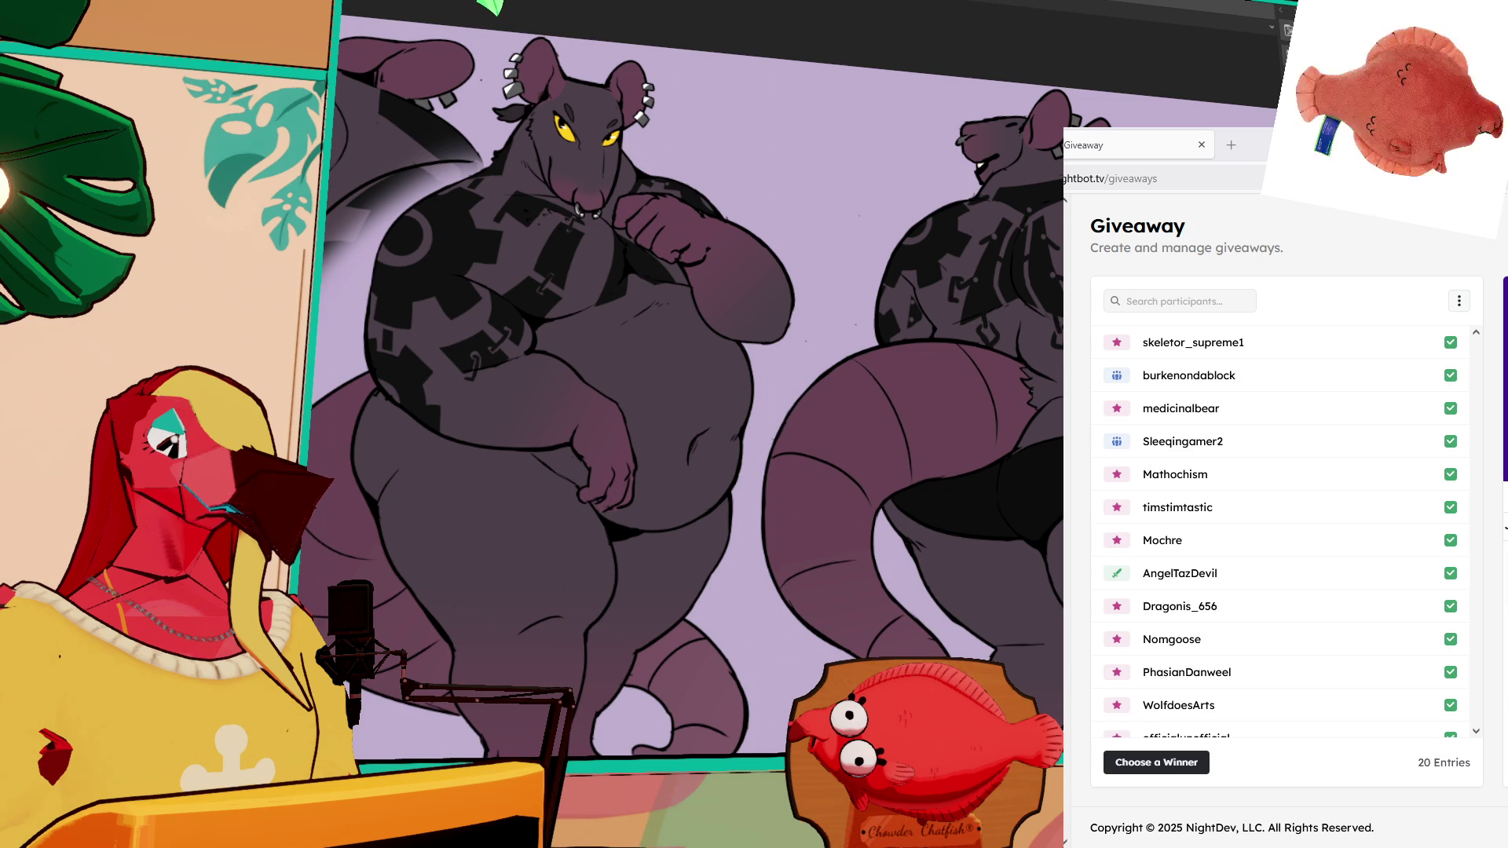
Step: Pan the canvas left with the Hand tool so the front and back rat views sit centred
scroll(1303, 624, down, 3)
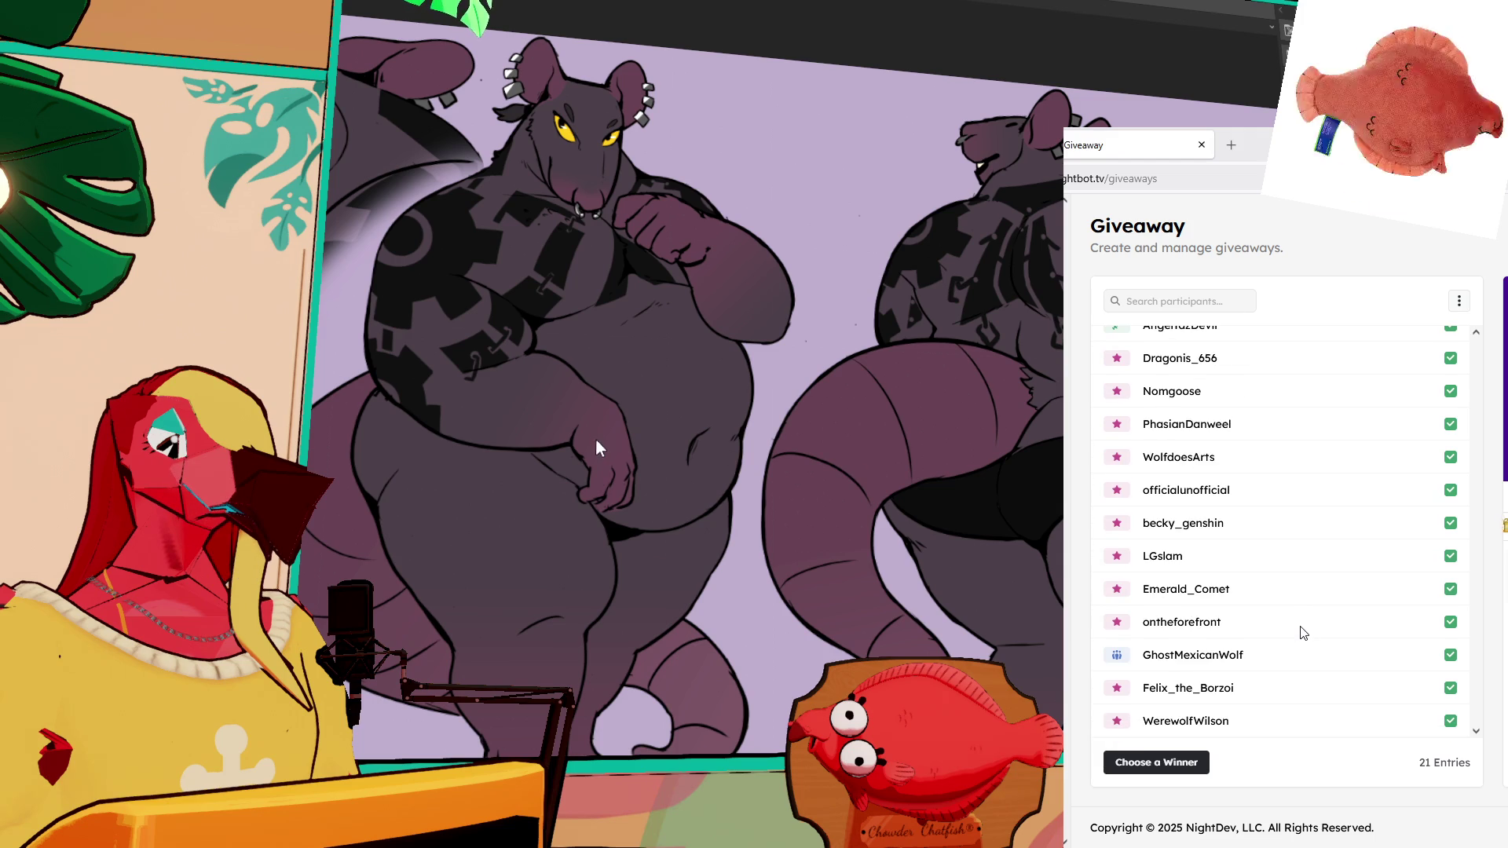
scroll(1303, 632, up, 4)
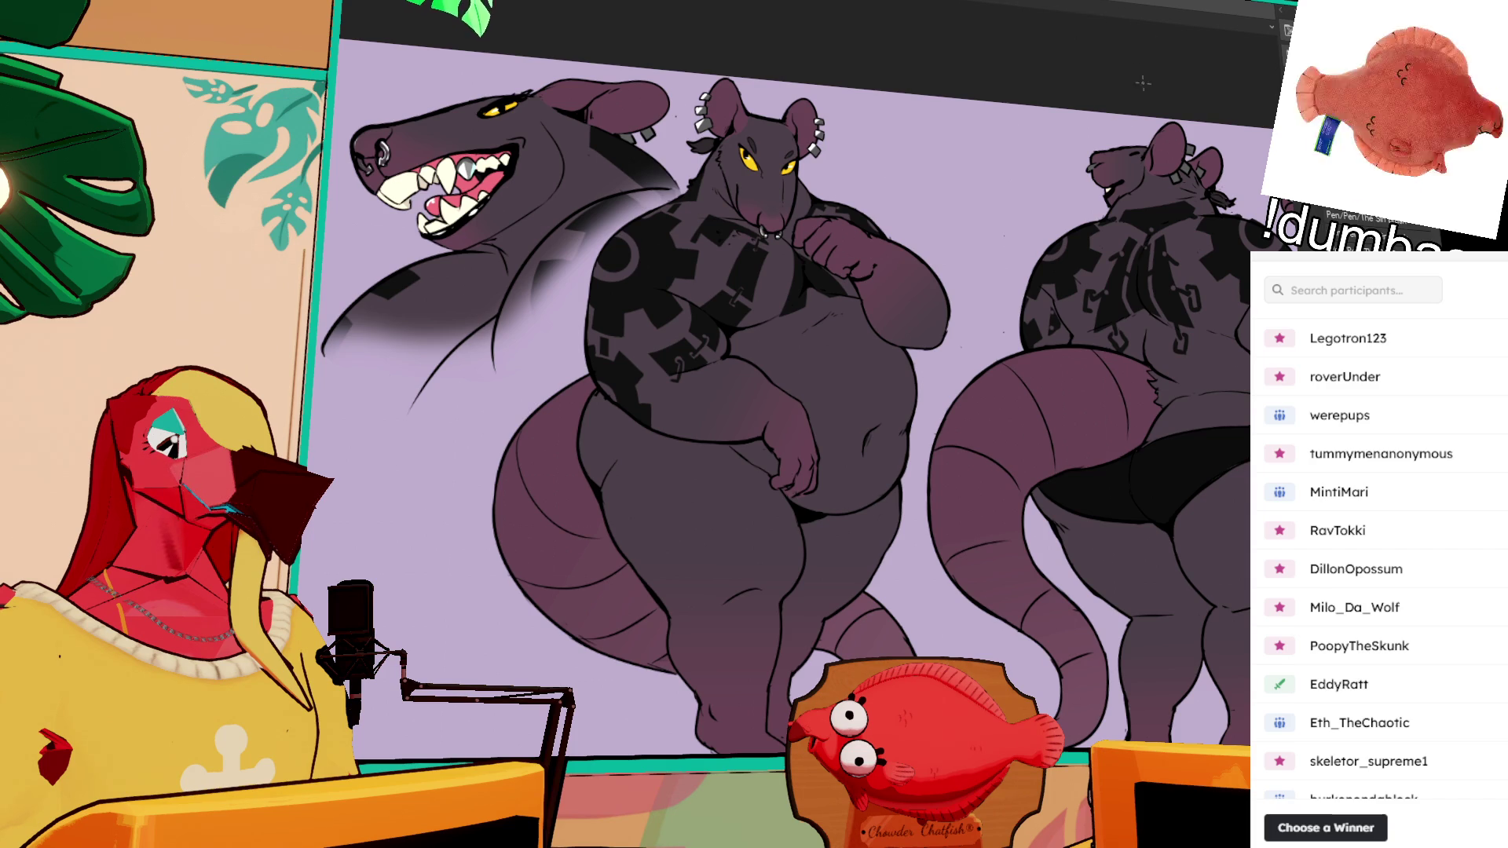
drag(1163, 236, 1024, 231)
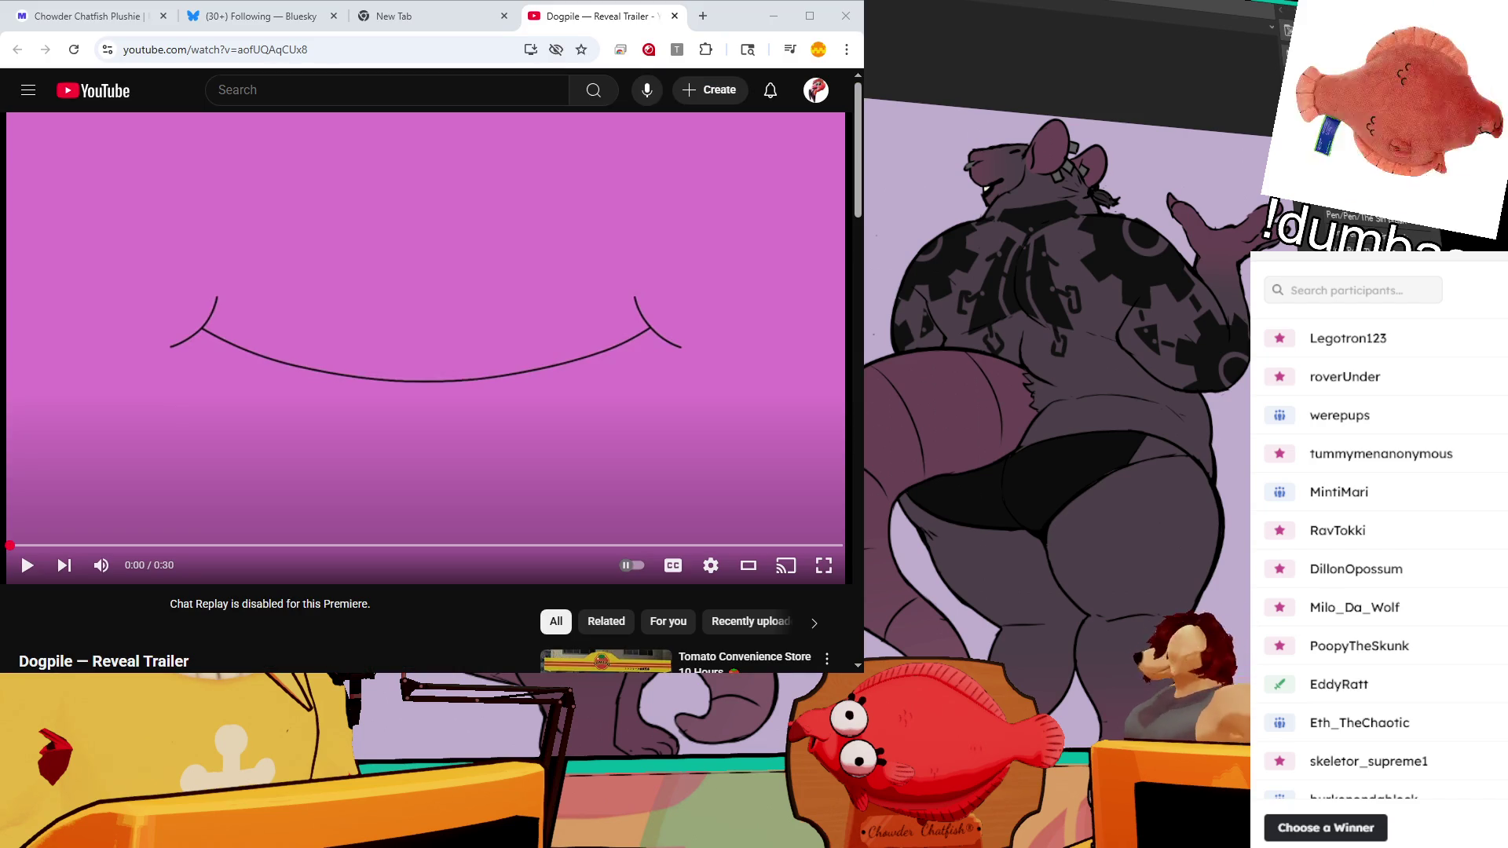
key(space)
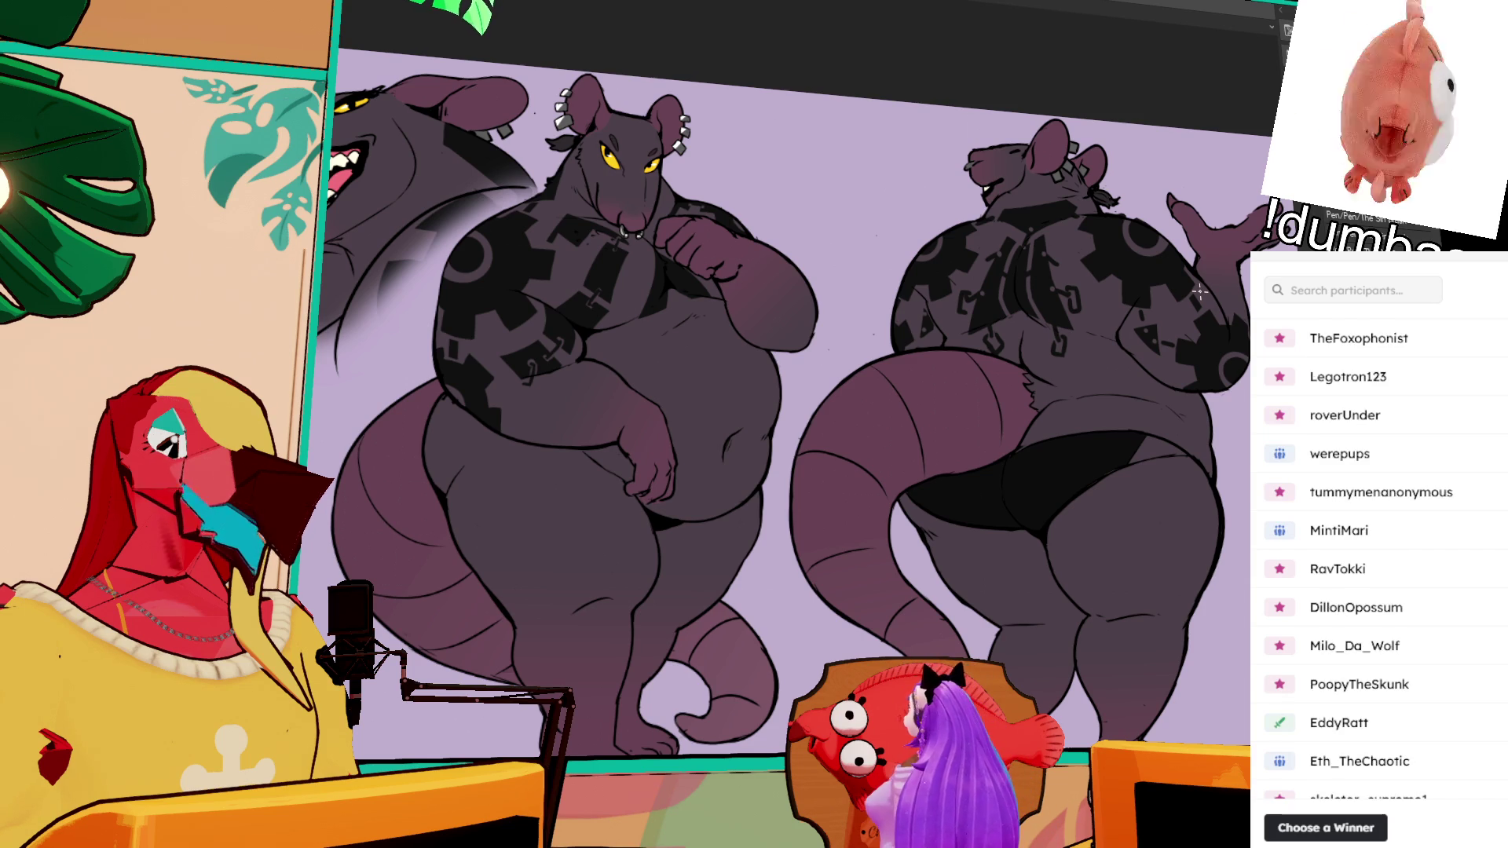
scroll(1039, 210, up, 1)
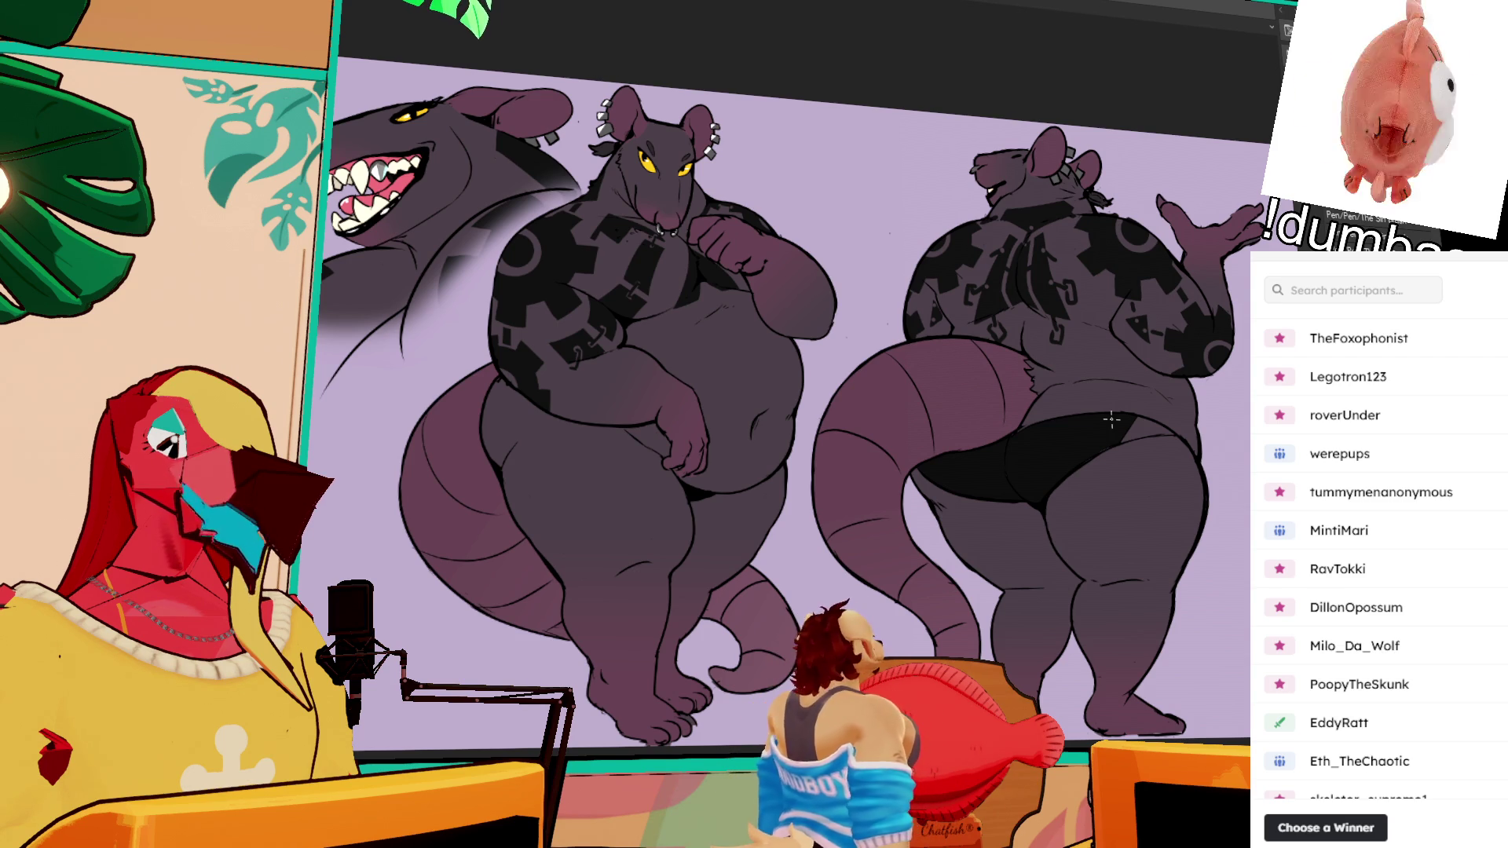
Step: Zoom in on the front-view rat and scroll around it for a close look
drag(1111, 420, 1165, 536)
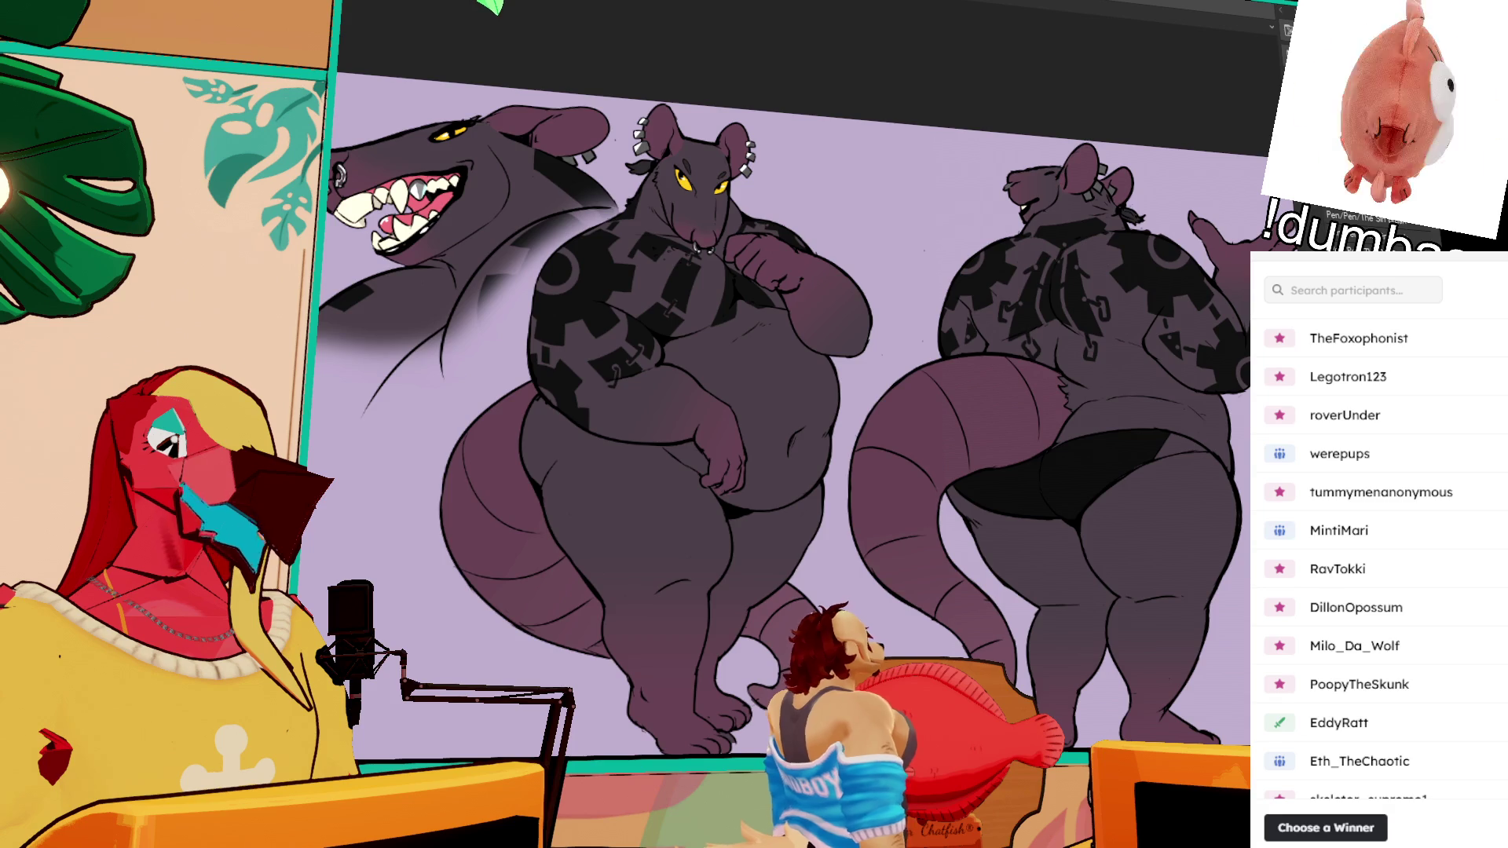
key(ctrl+plus)
scroll(1227, 364, down, 3)
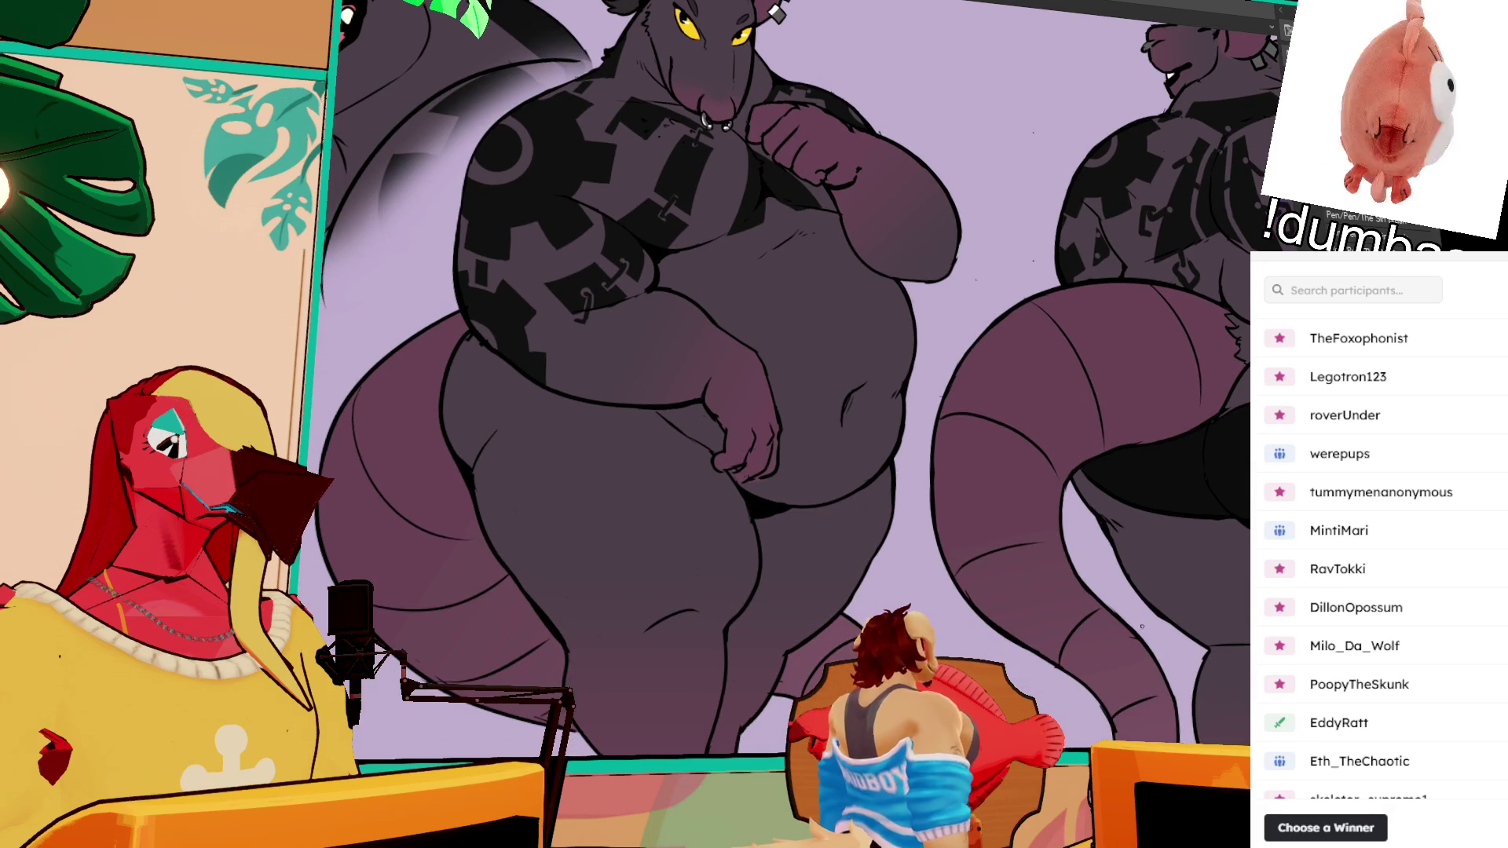
scroll(1178, 700, right, 4)
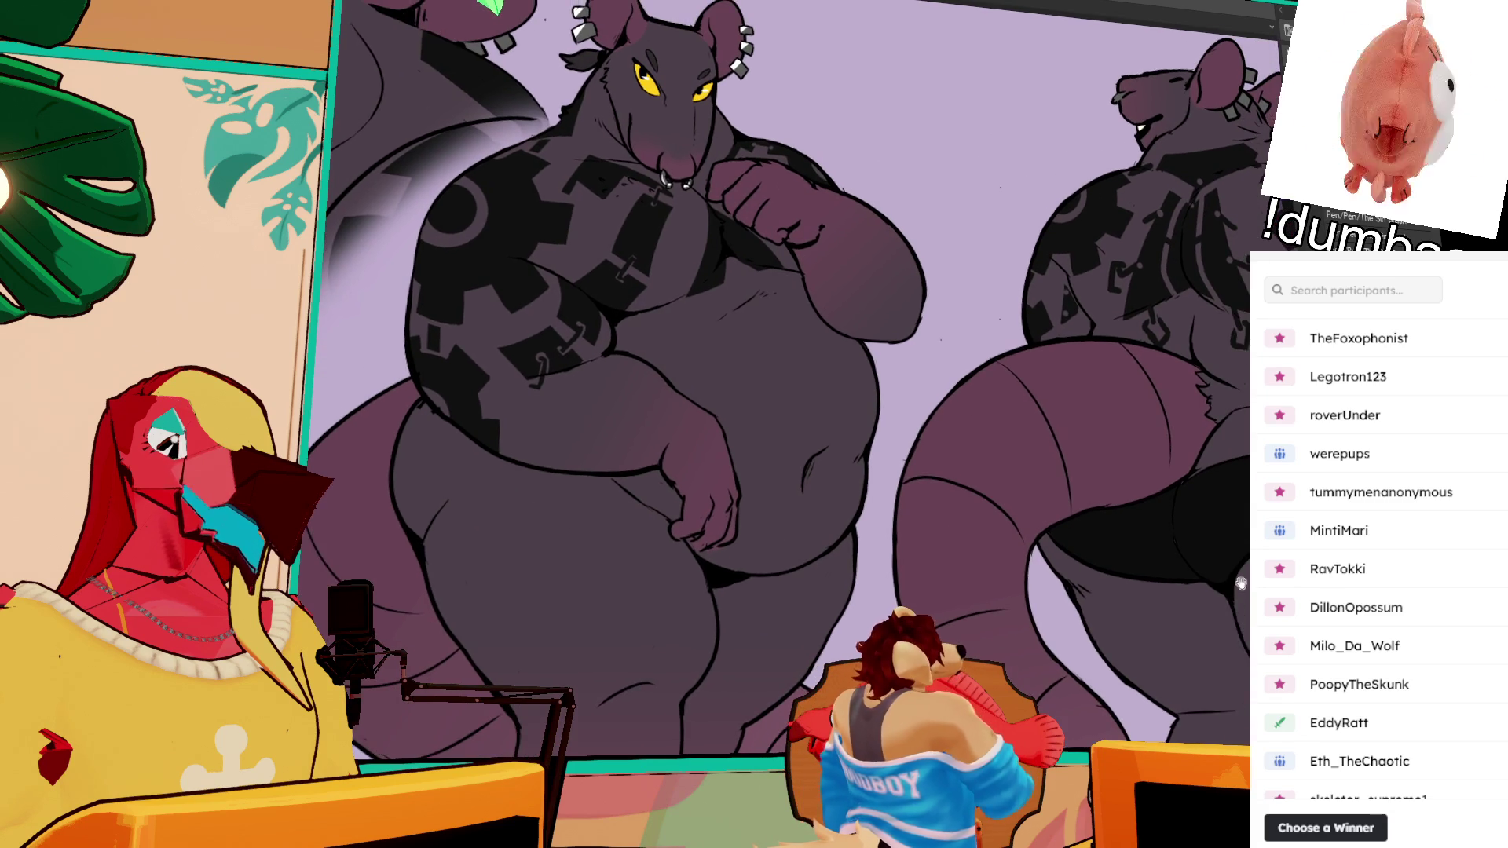
scroll(1183, 594, up, 1)
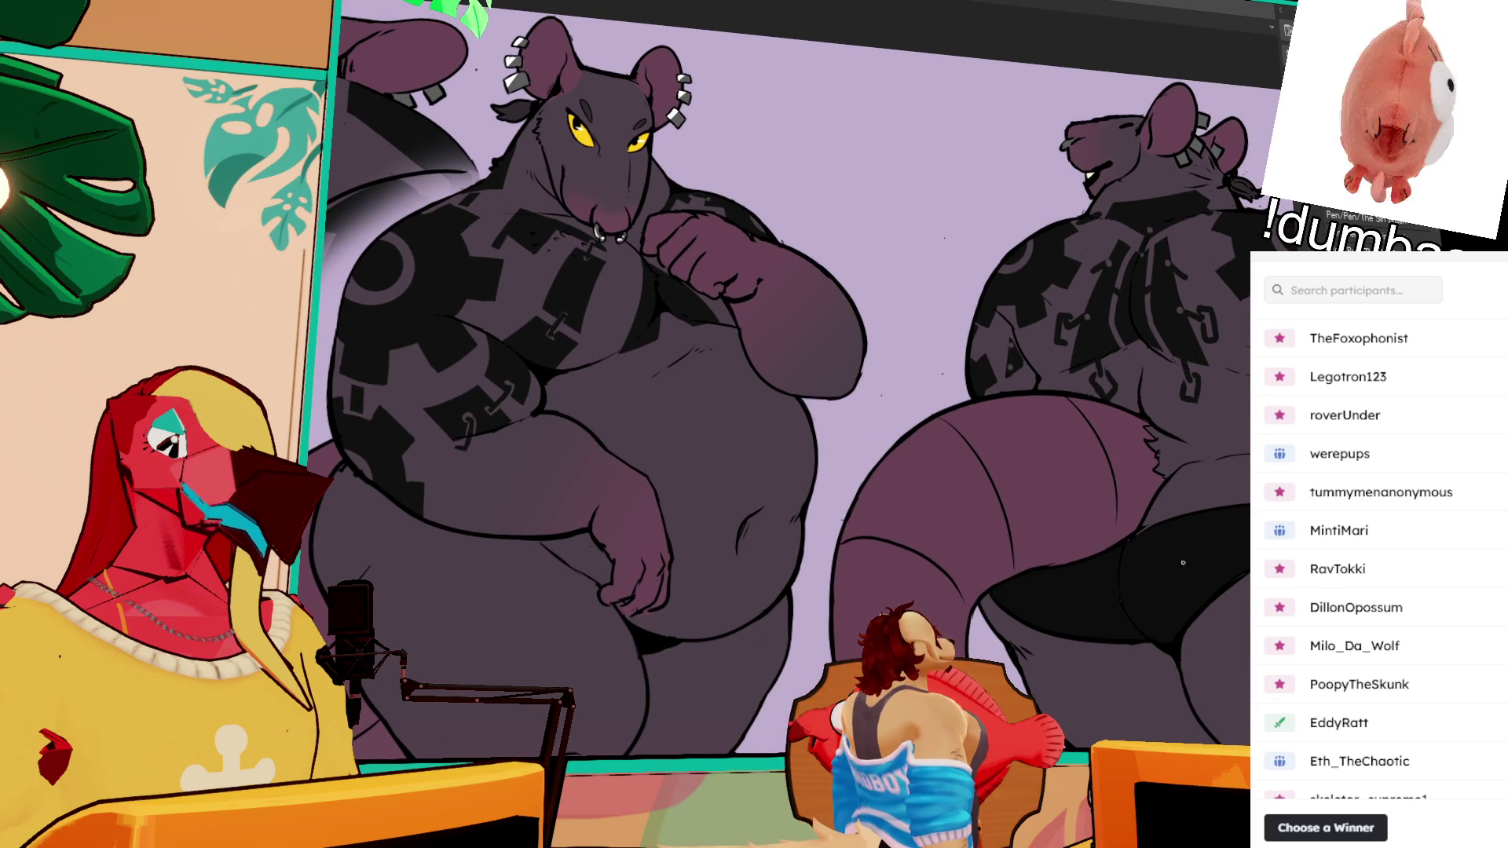
scroll(1197, 681, up, 1)
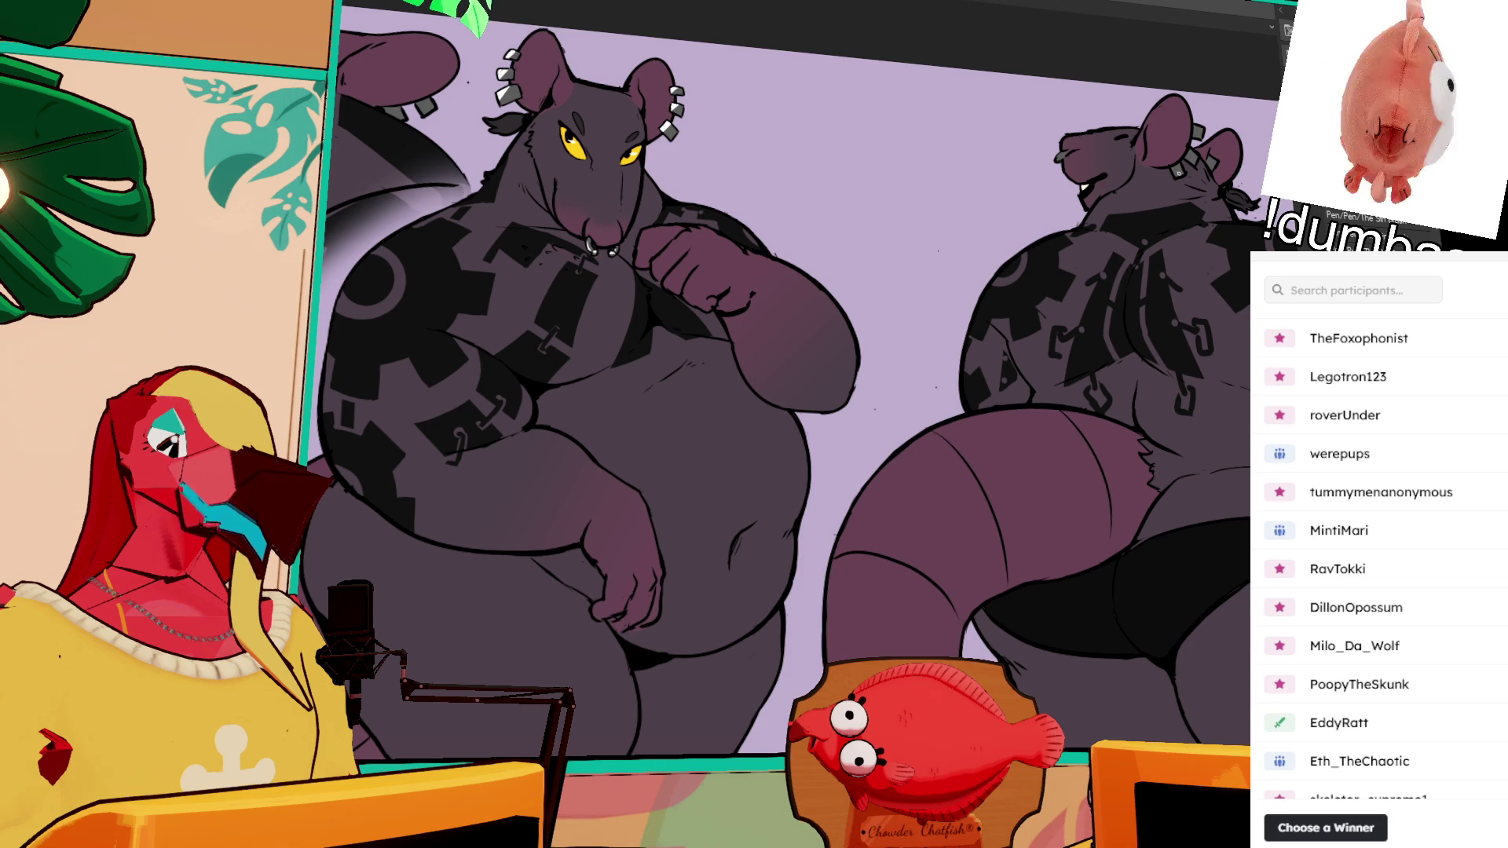
Step: Pan across the drawings and centre the view on the back-view rat's body
key(ctrl+a)
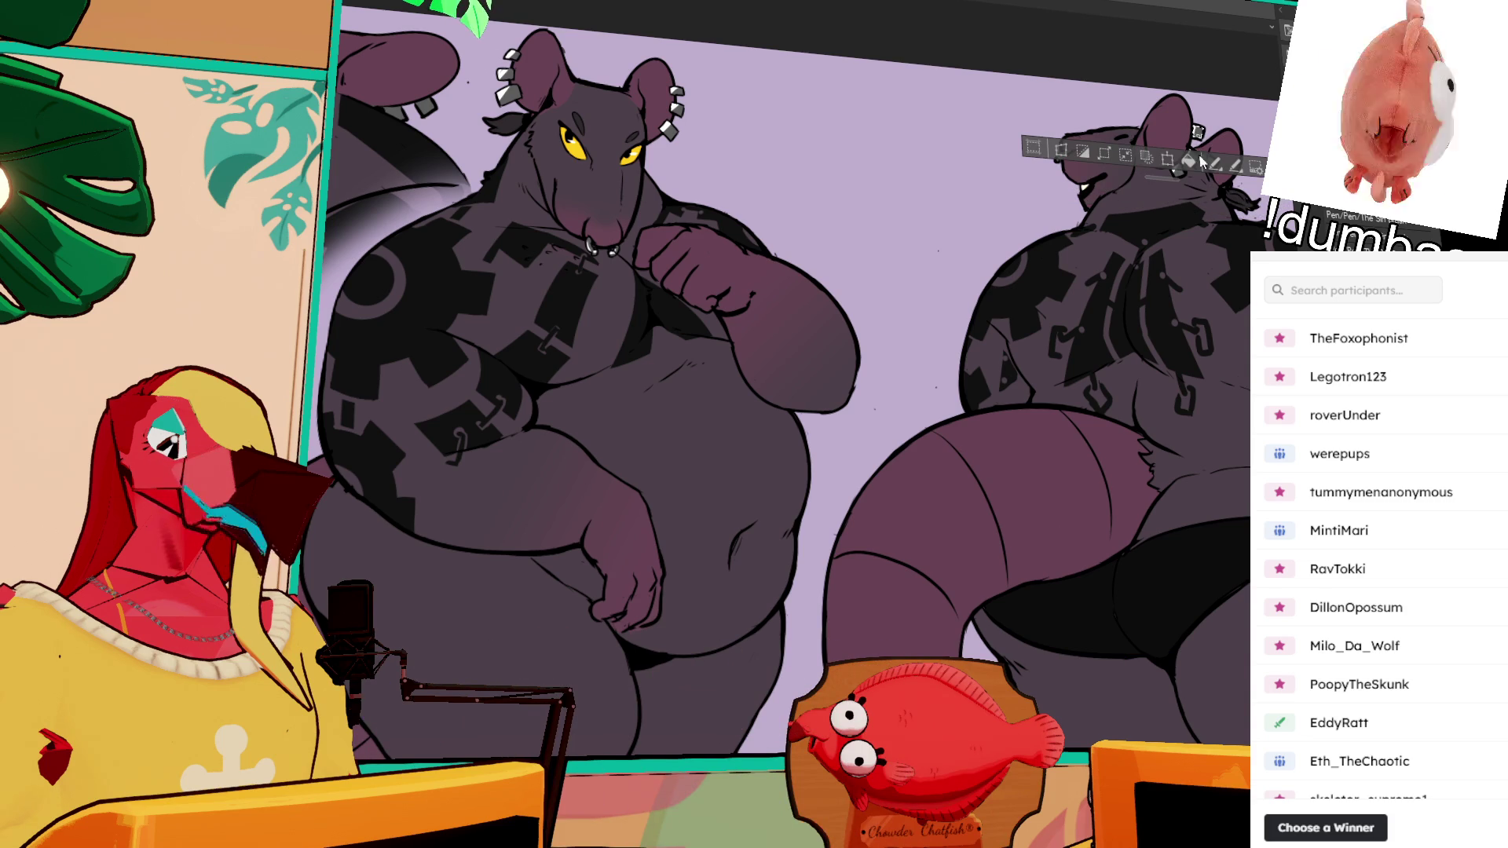
scroll(1106, 599, down, 1)
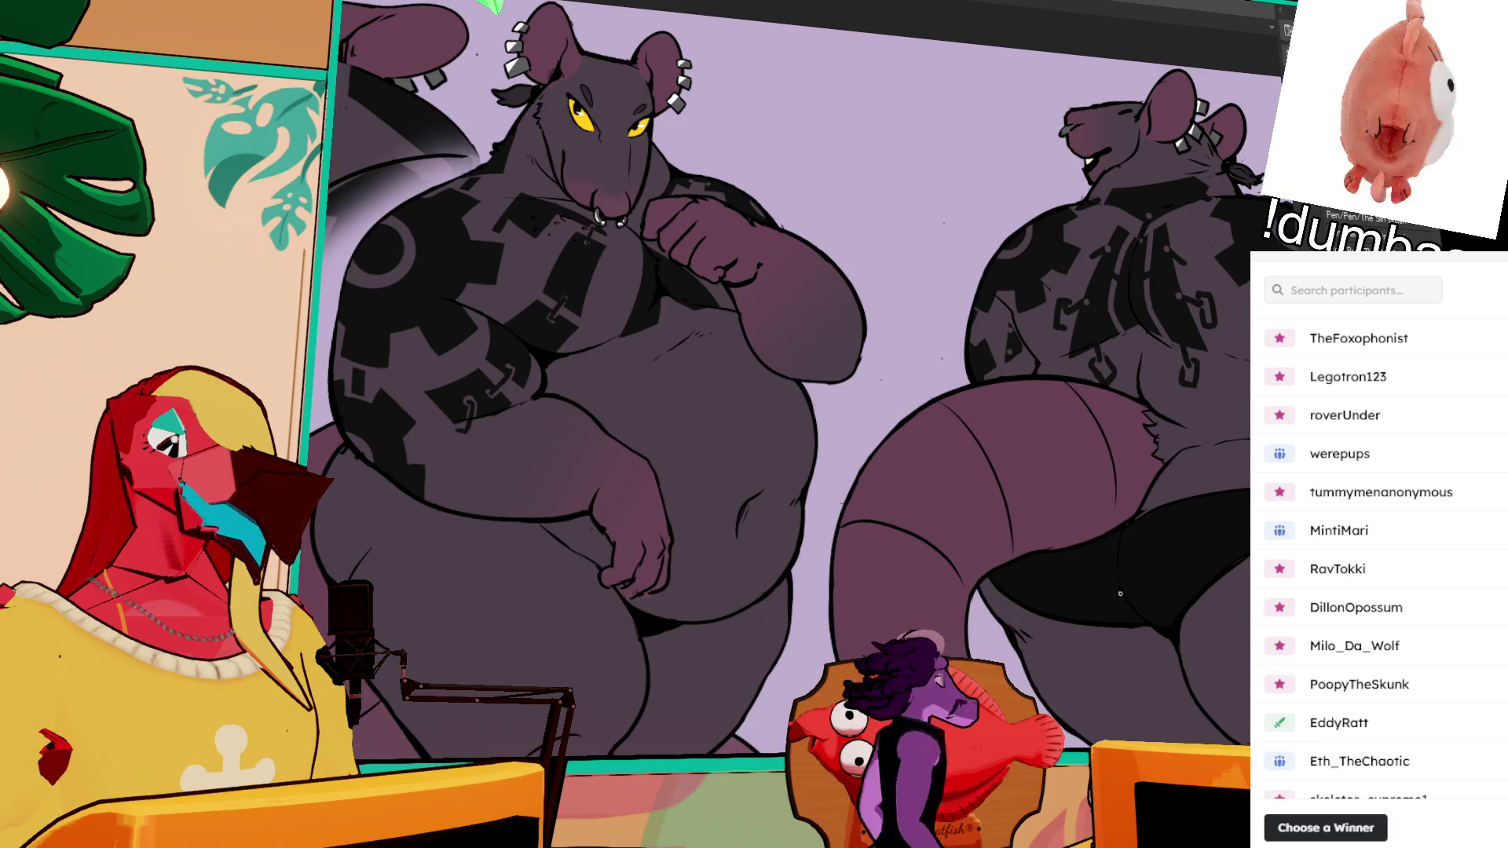
drag(1124, 593, 1195, 548)
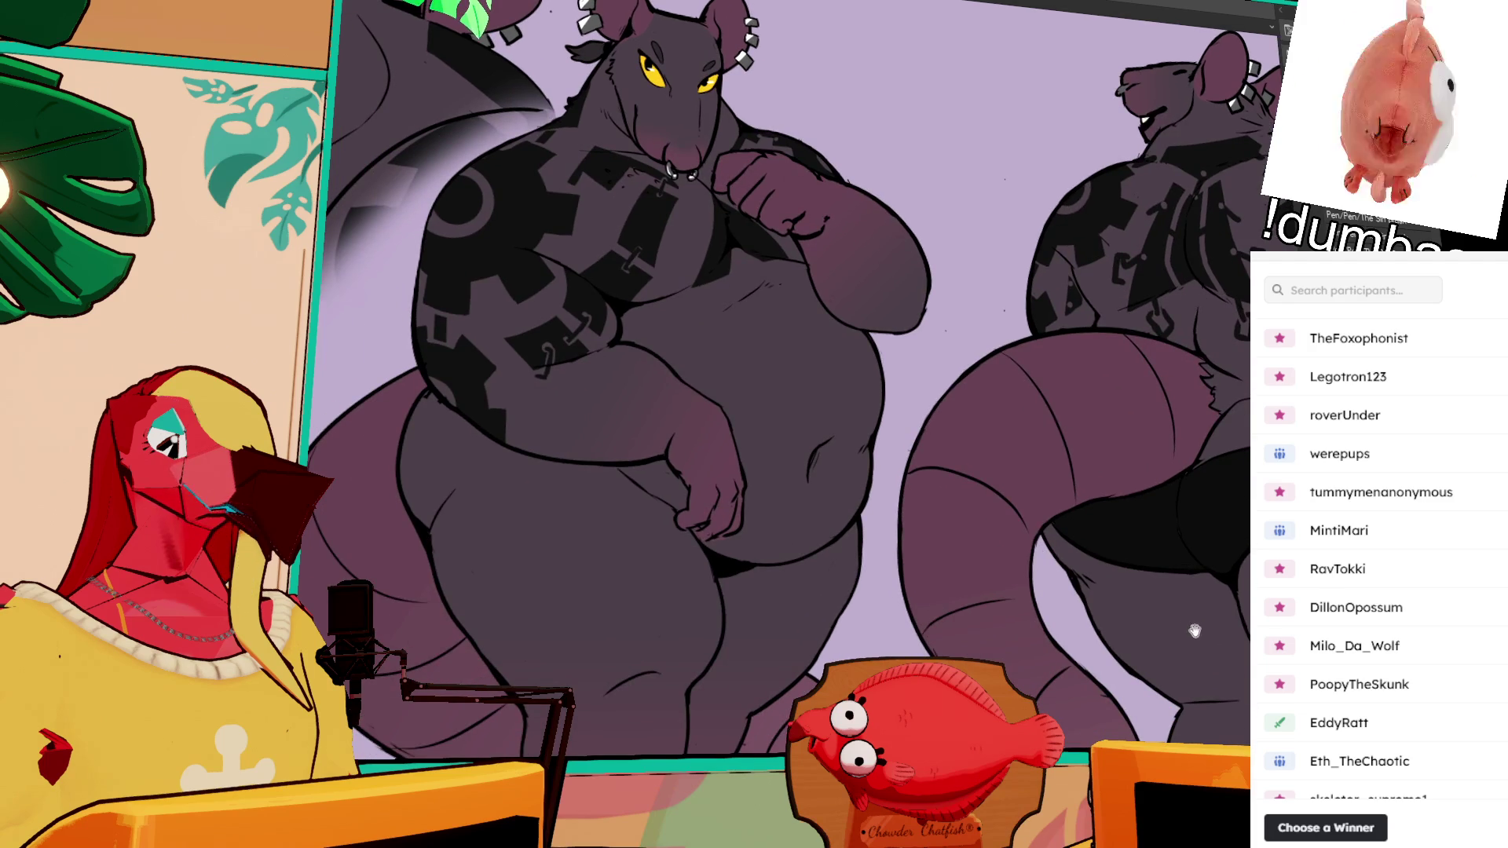
drag(1194, 631, 1190, 627)
drag(1145, 534, 1015, 552)
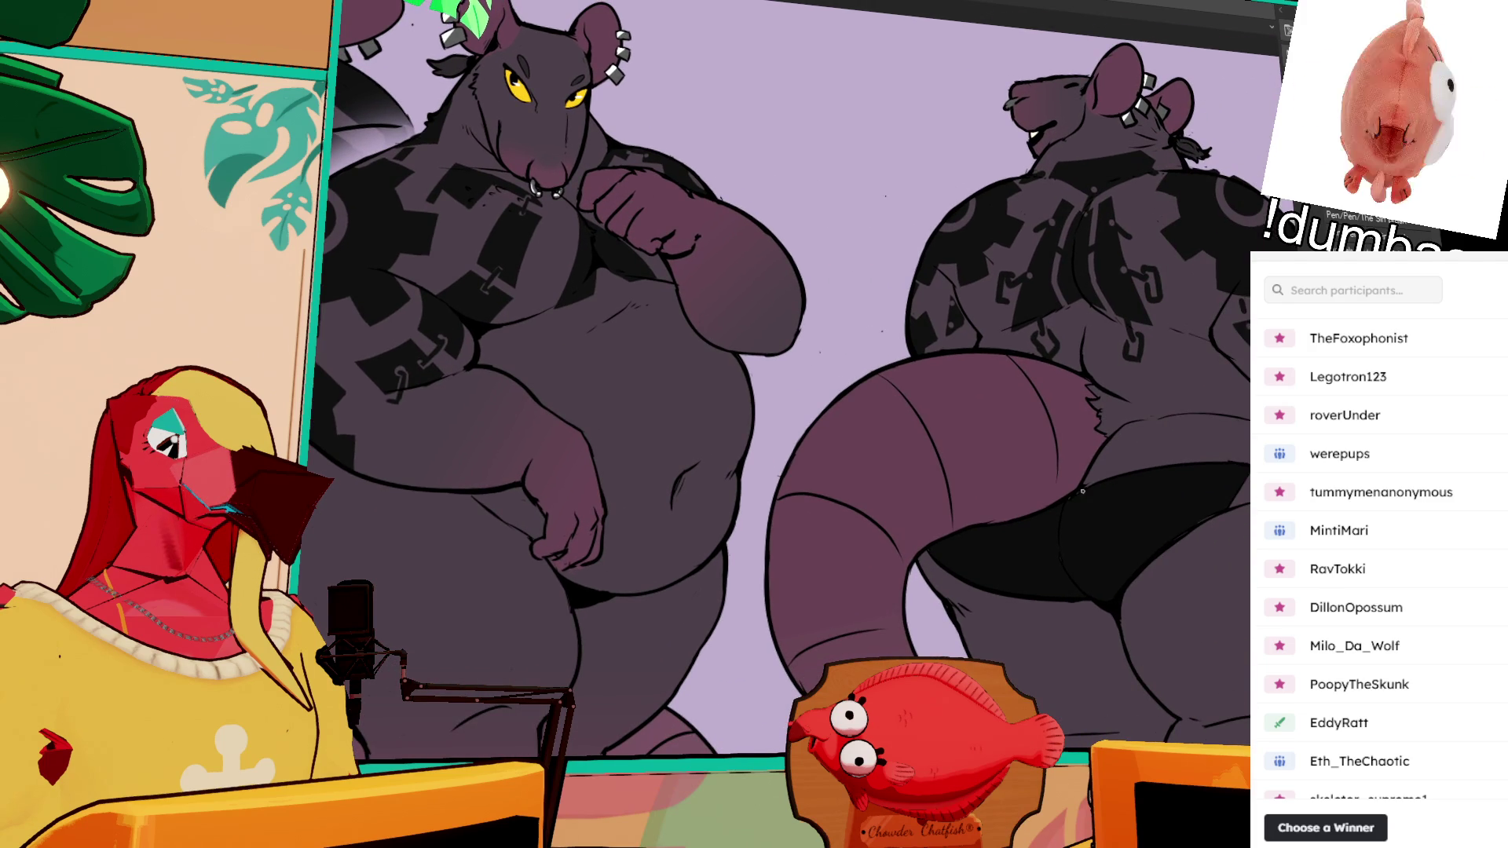
mouse_move(1081, 495)
mouse_down()
mouse_move(1155, 609)
mouse_move(1099, 643)
mouse_up()
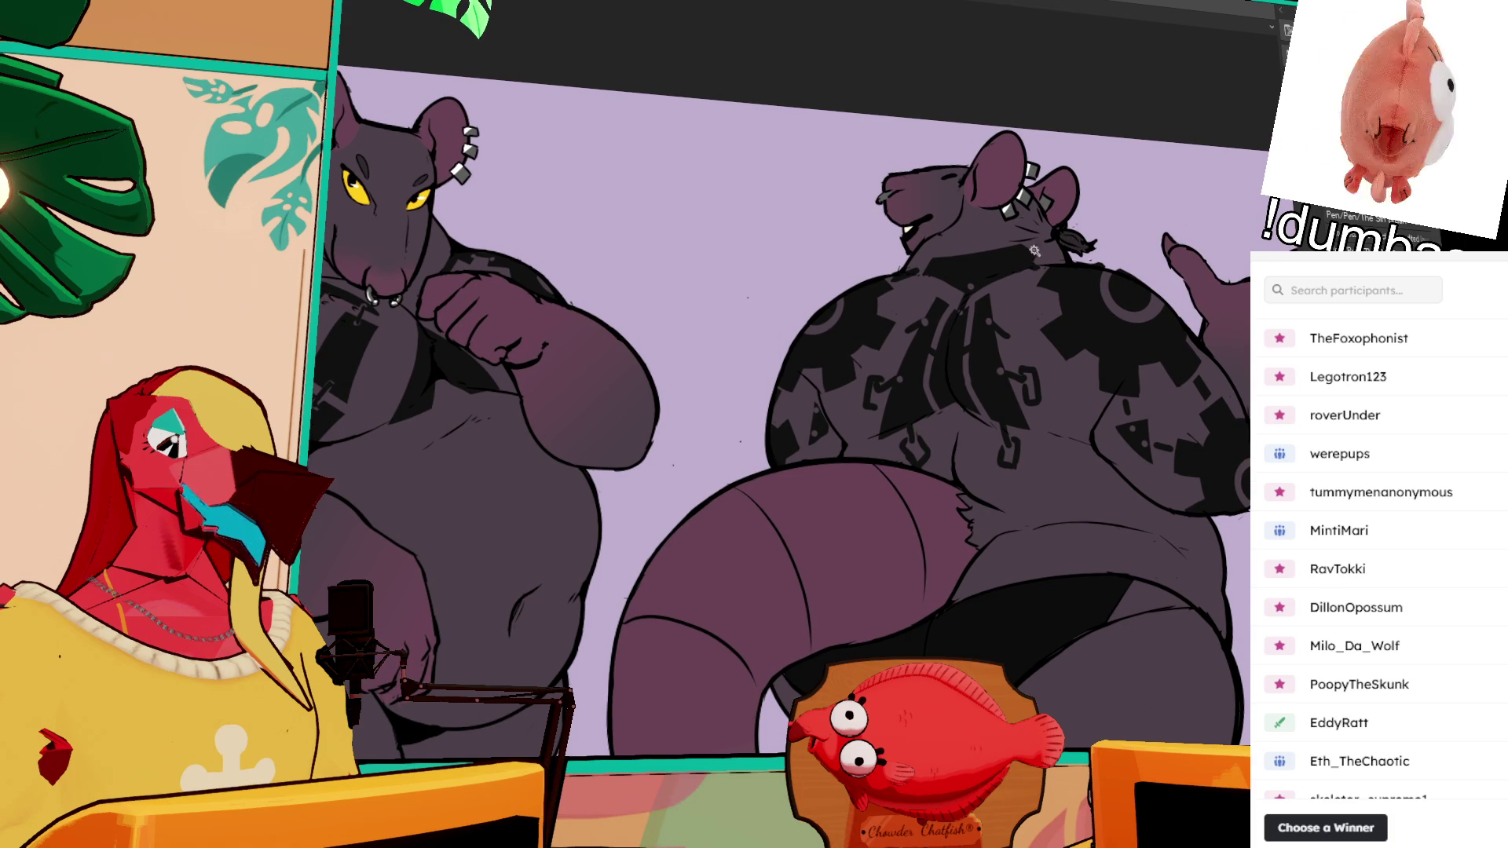
key(w)
click(996, 298)
key(p)
key(bracketleft)
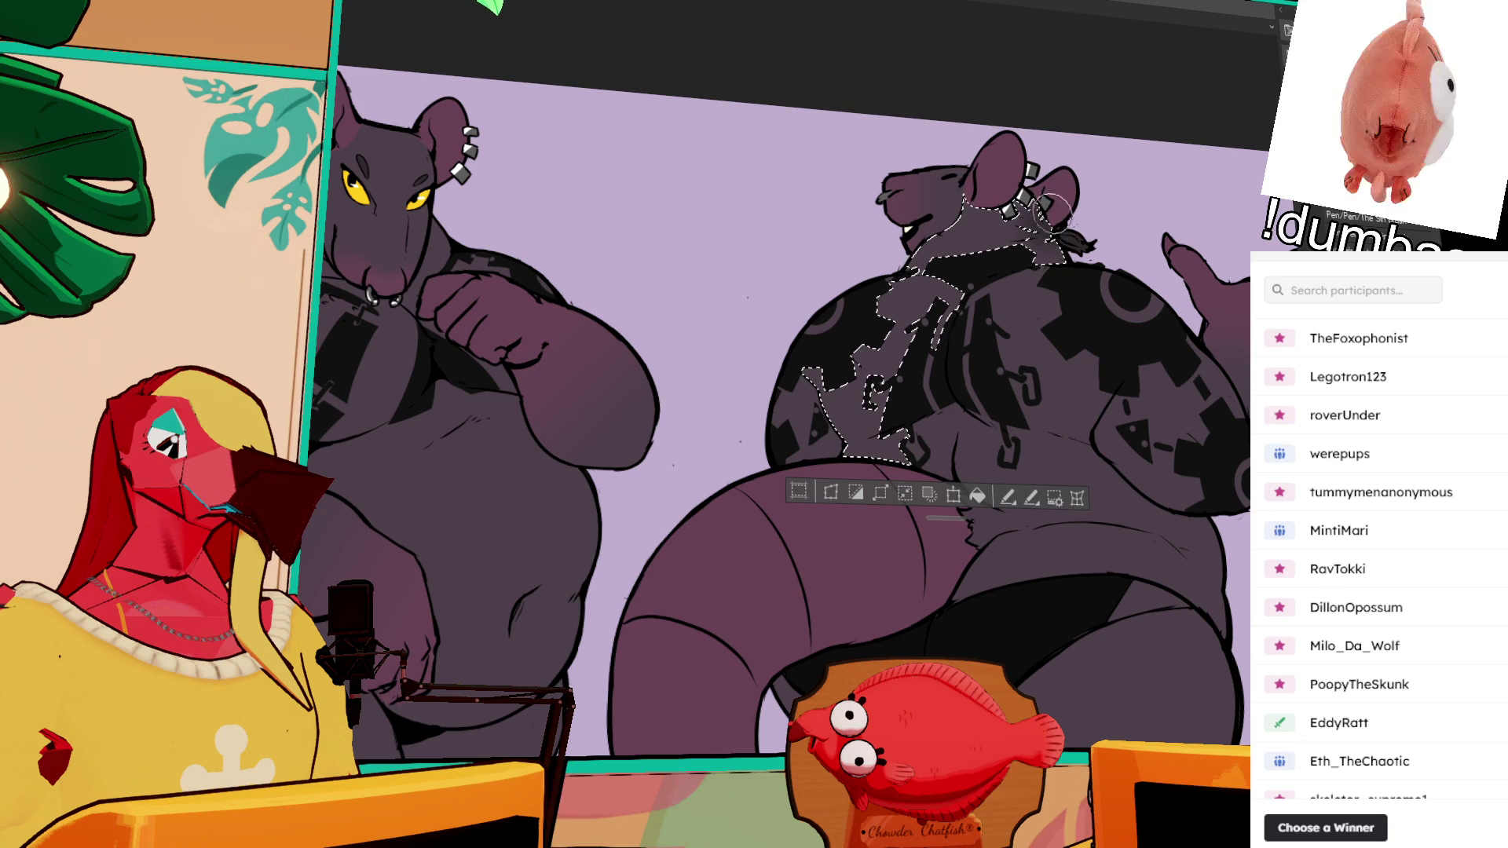
key(ctrl+d)
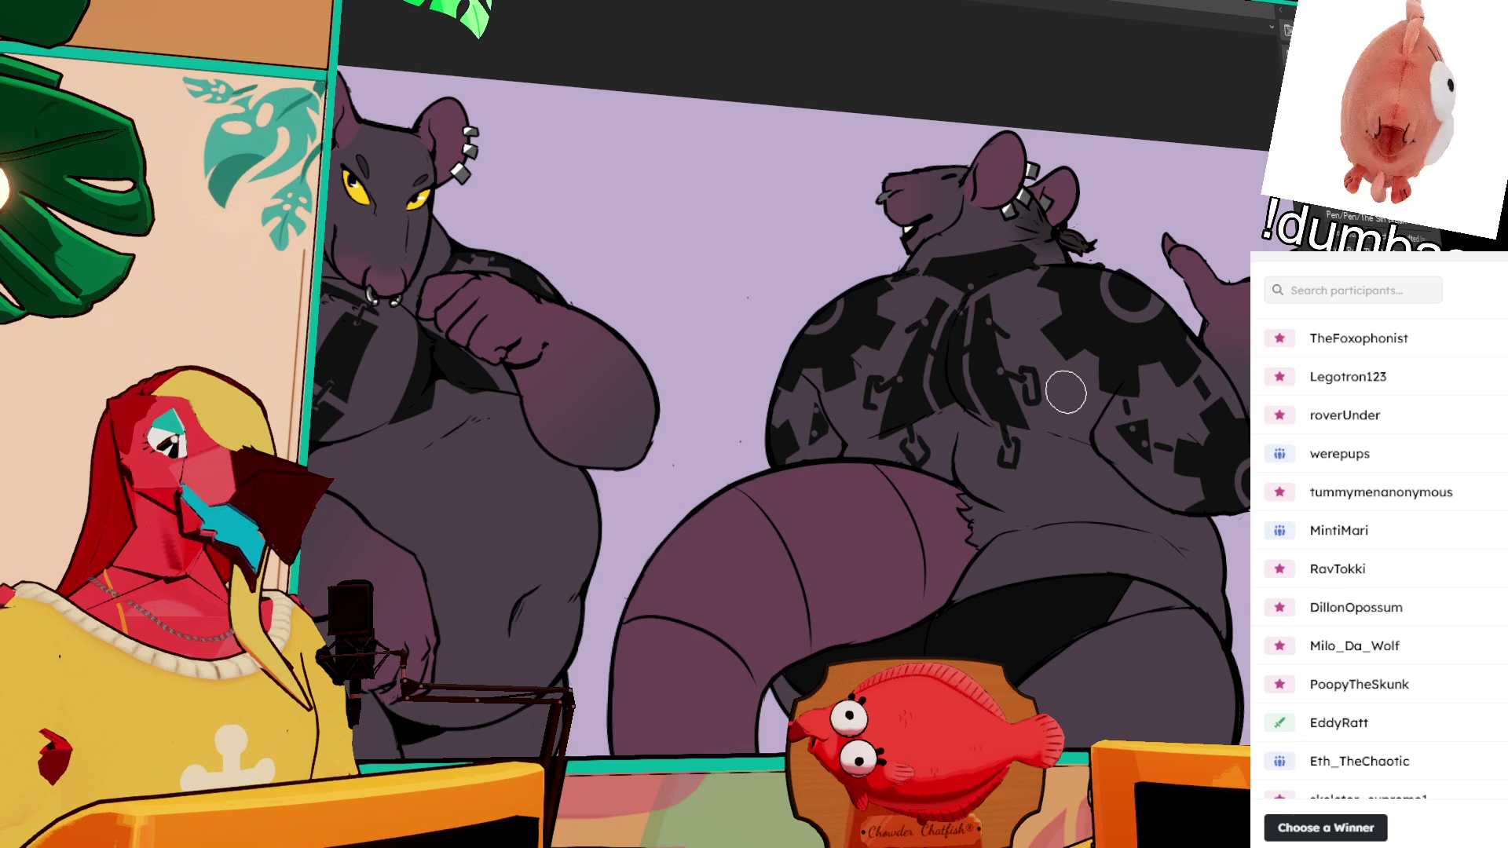
drag(1207, 509, 1205, 469)
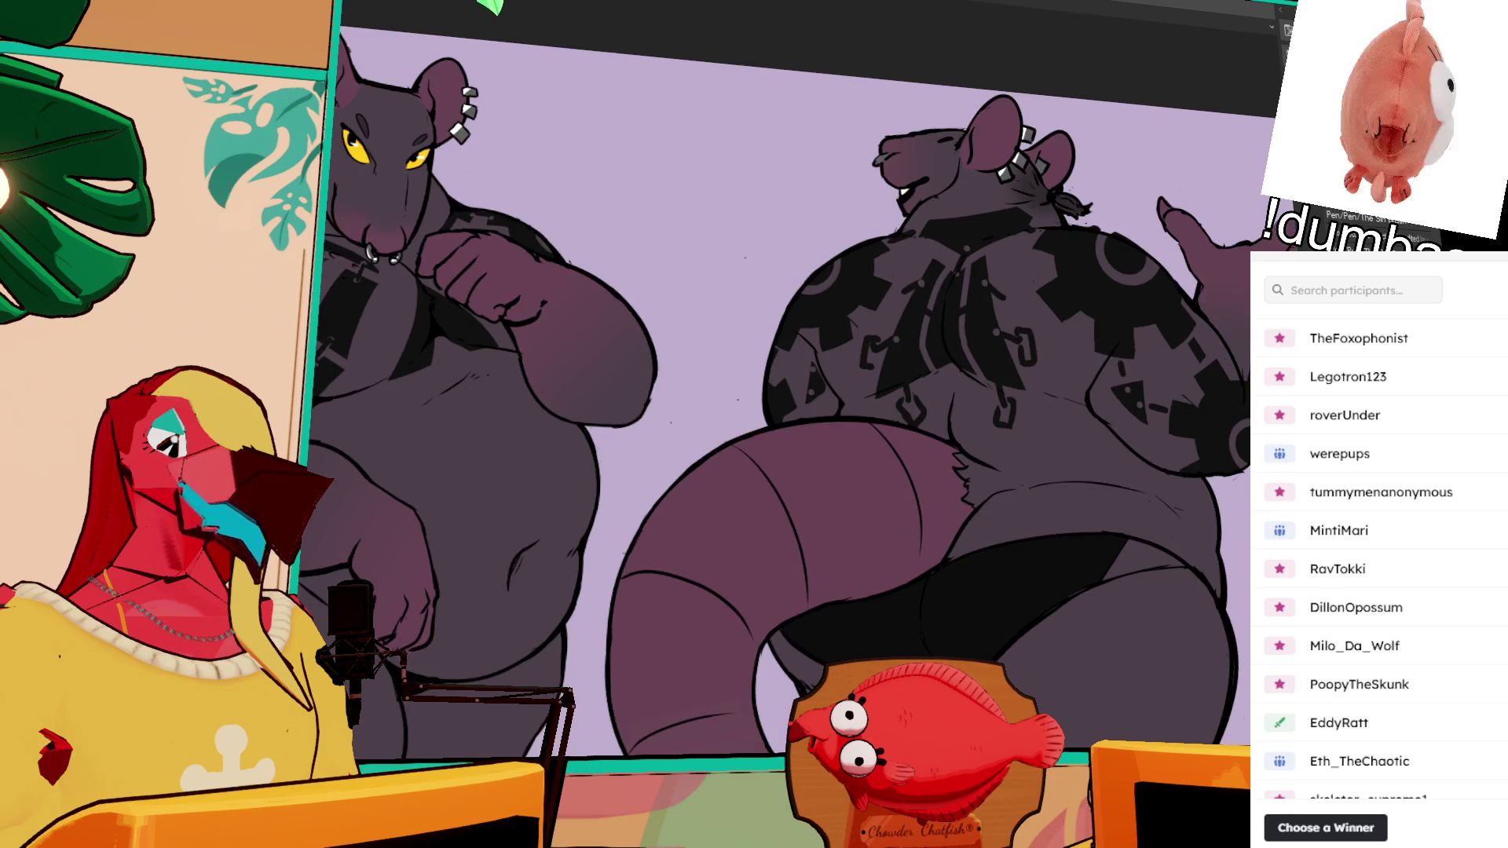
scroll(1205, 469, down, 5)
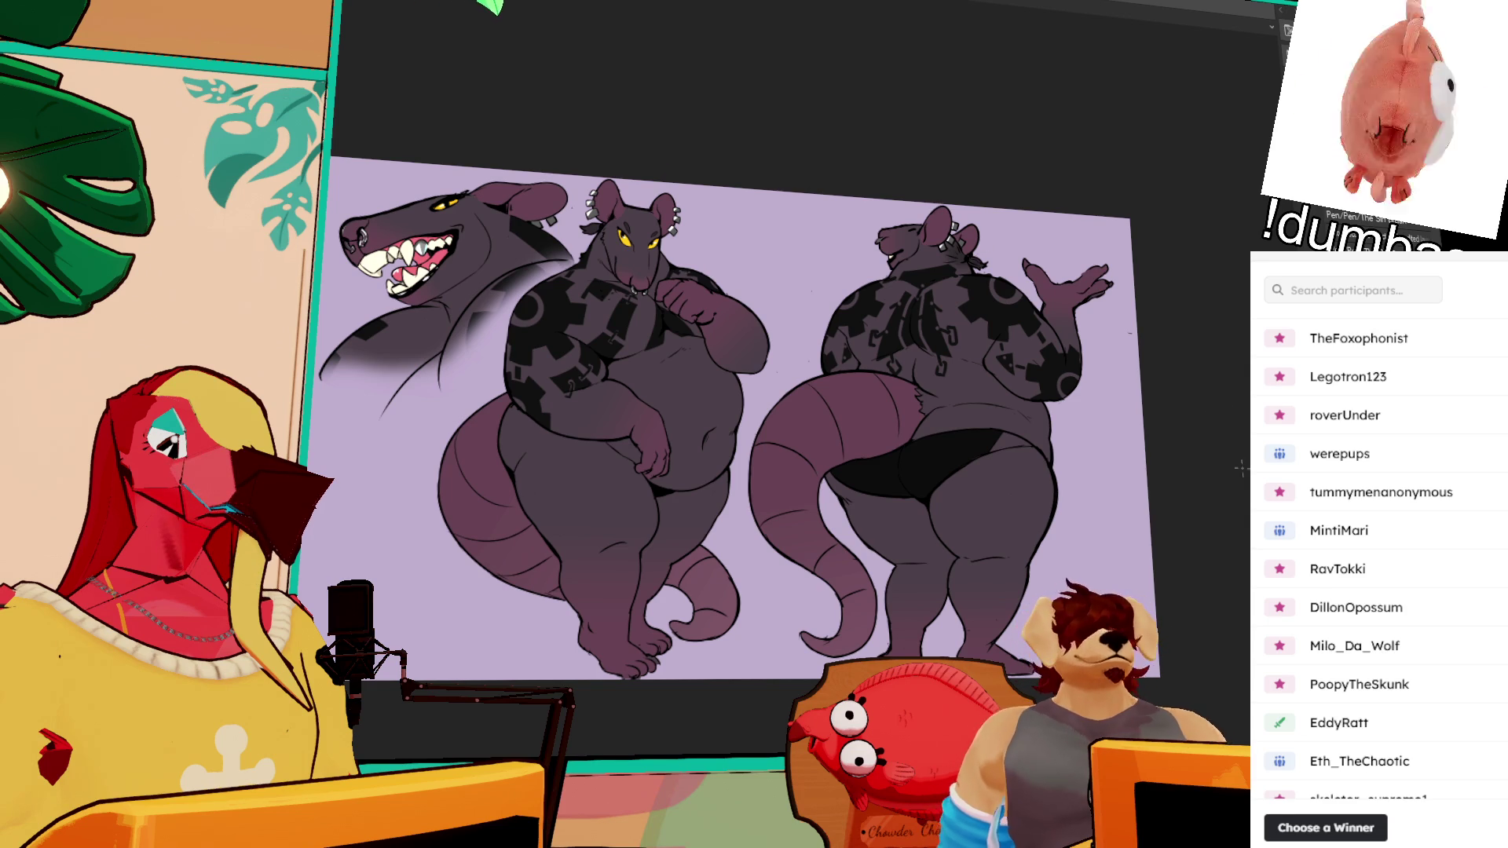
scroll(933, 439, up, 3)
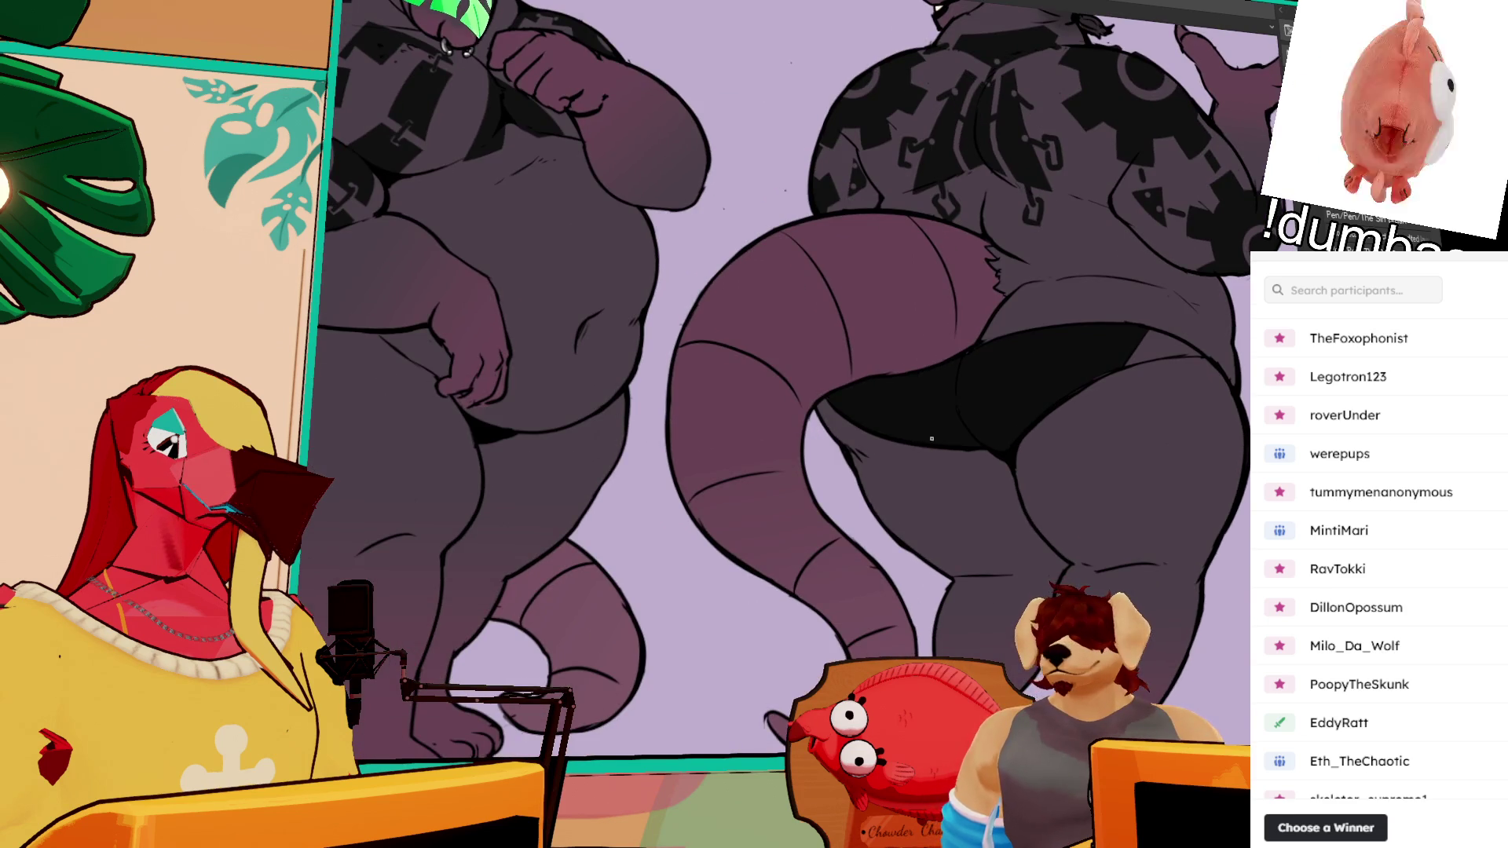
scroll(933, 440, down, 4)
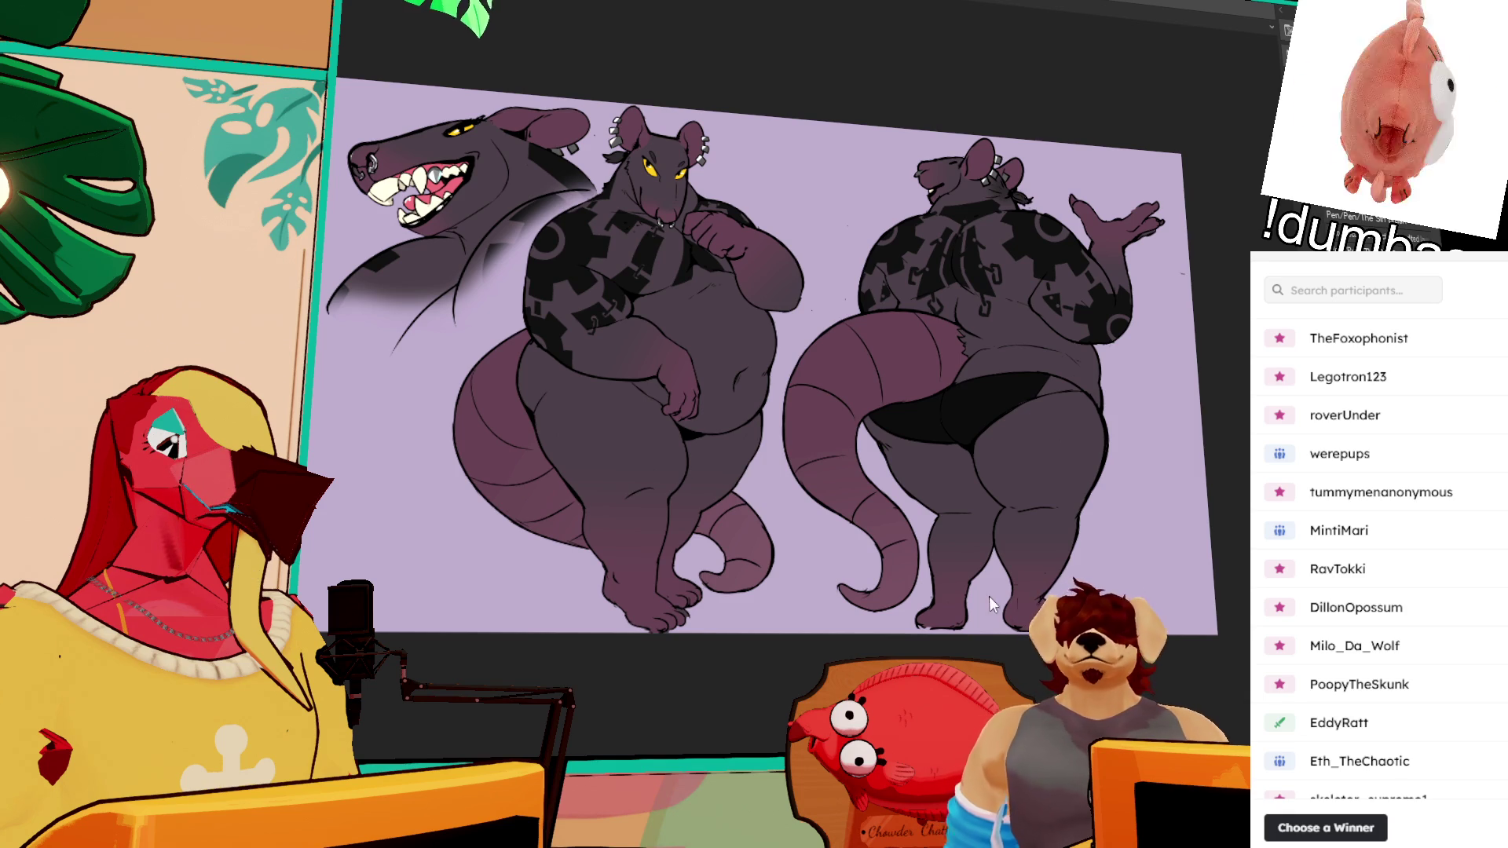
scroll(985, 592, down, 1)
scroll(934, 534, up, 2)
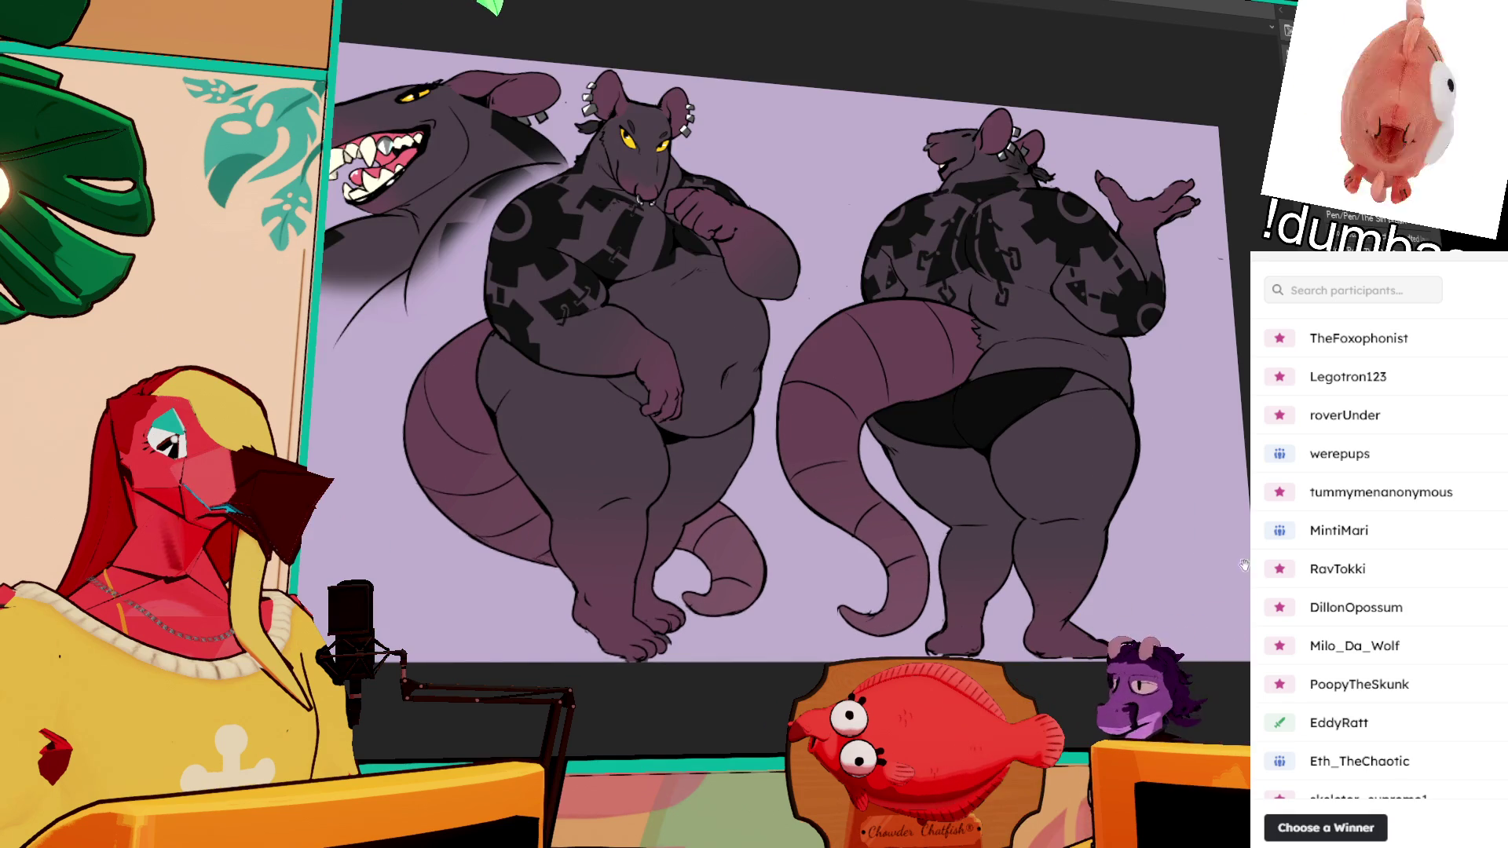
scroll(924, 536, up, 2)
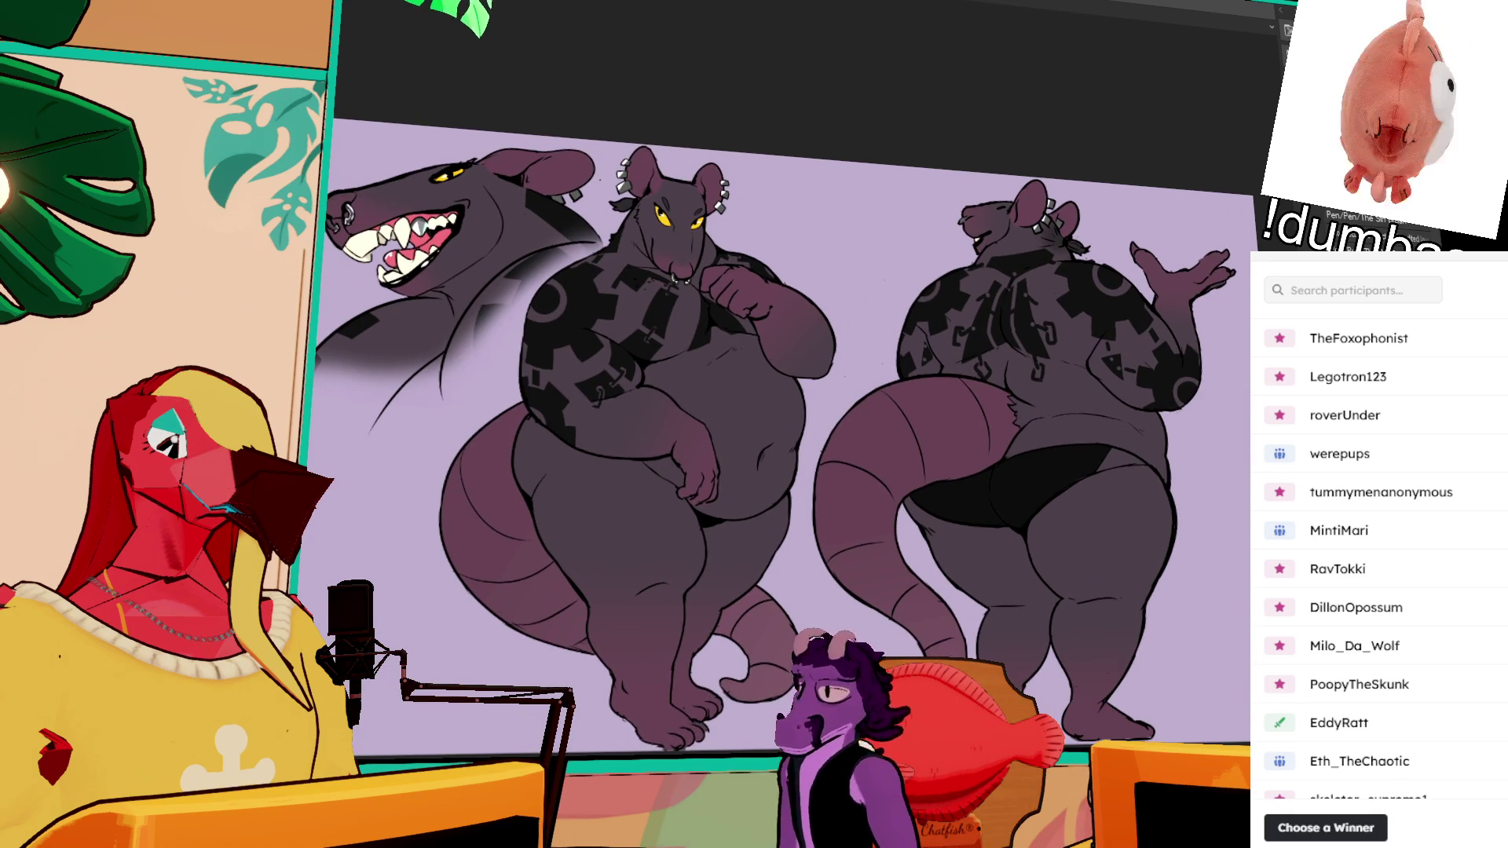
scroll(785, 471, right, 1)
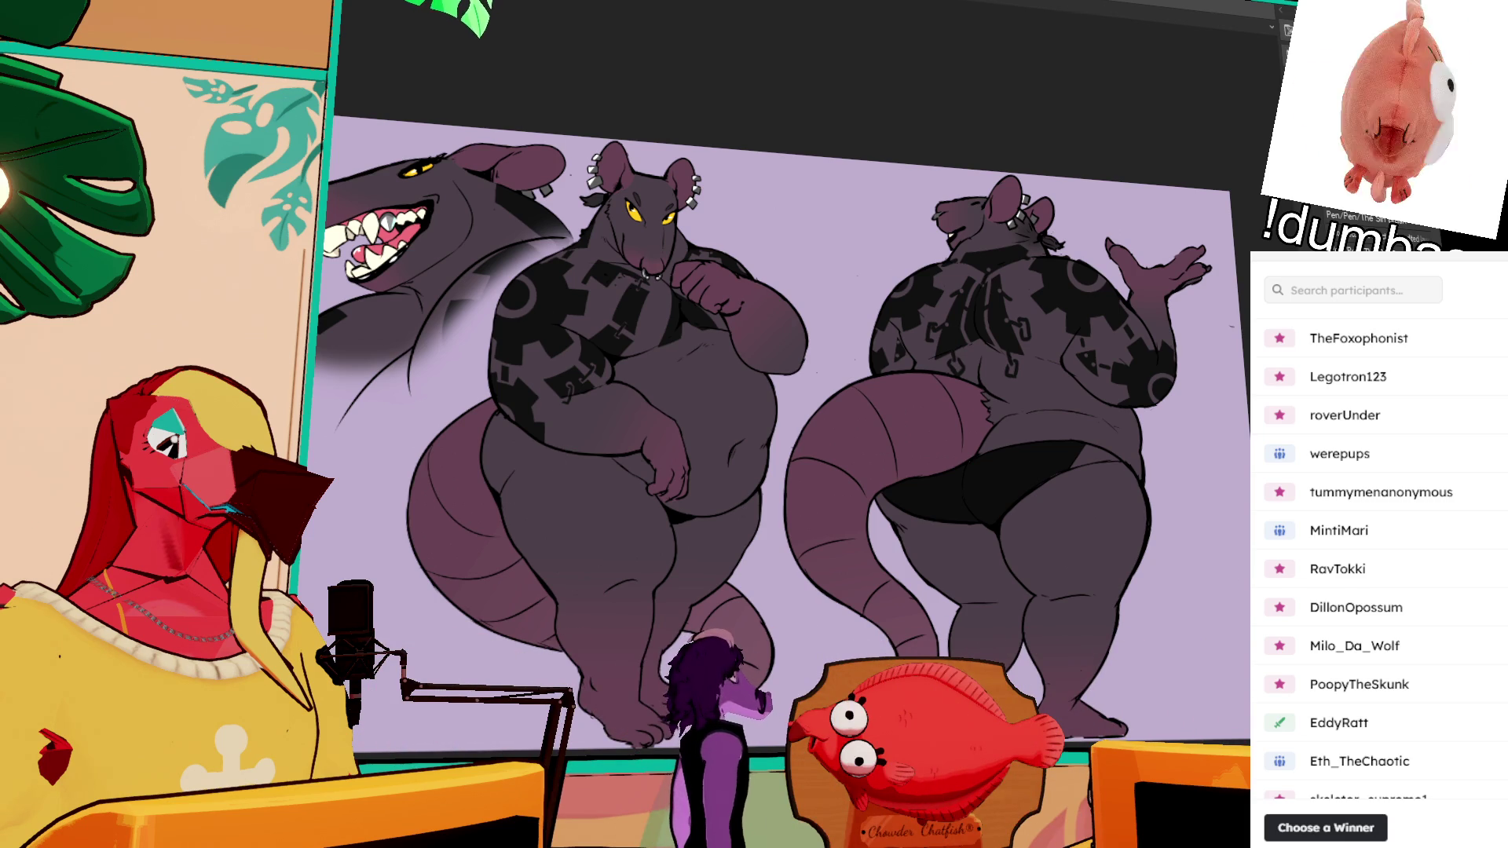
key(ctrl+a)
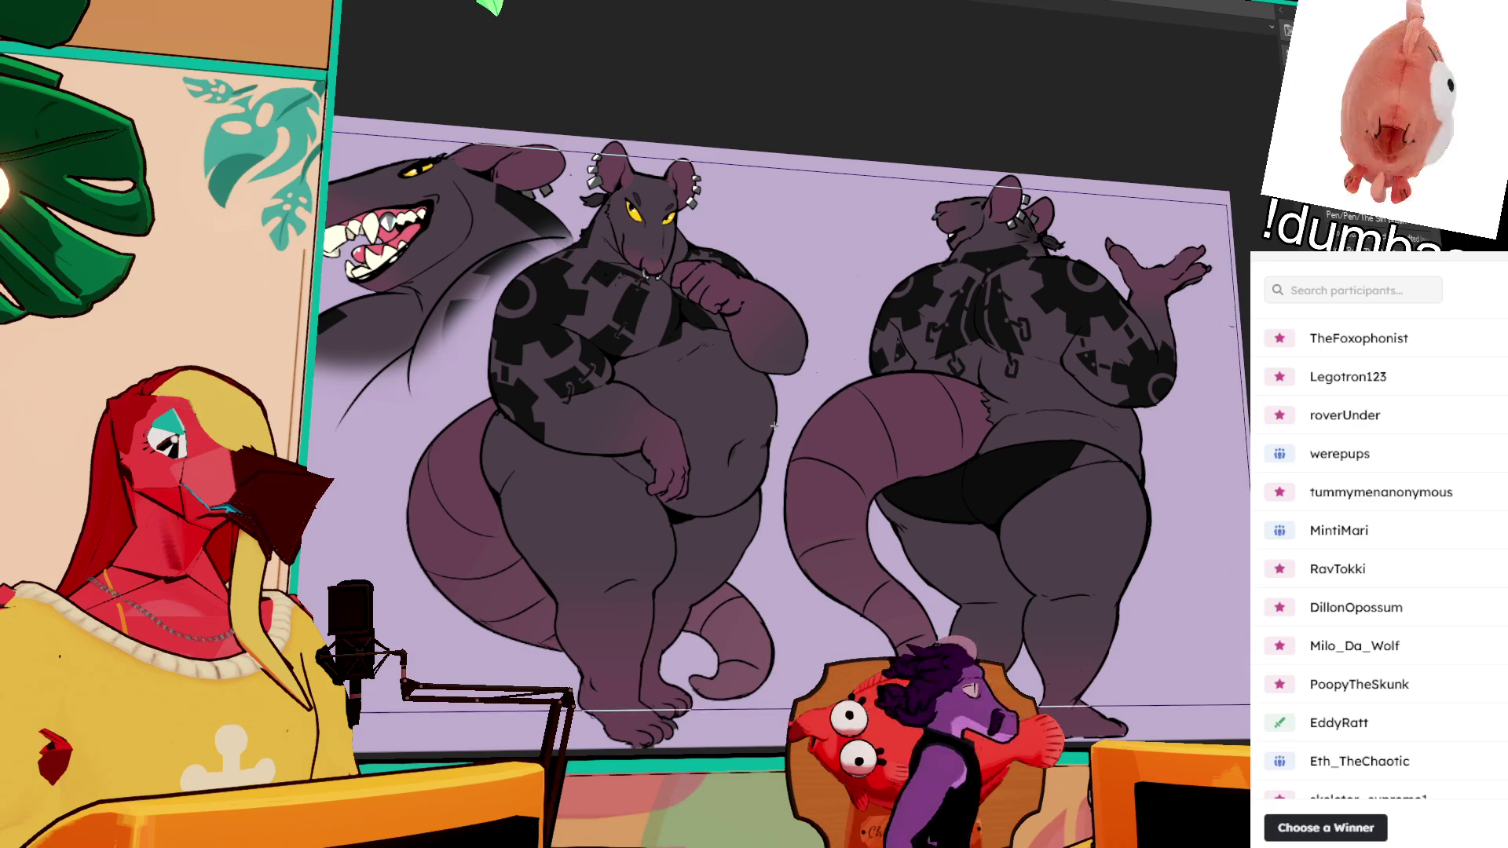
Step: Select the canvas edge strip by colour and fill it dark purple
key(w)
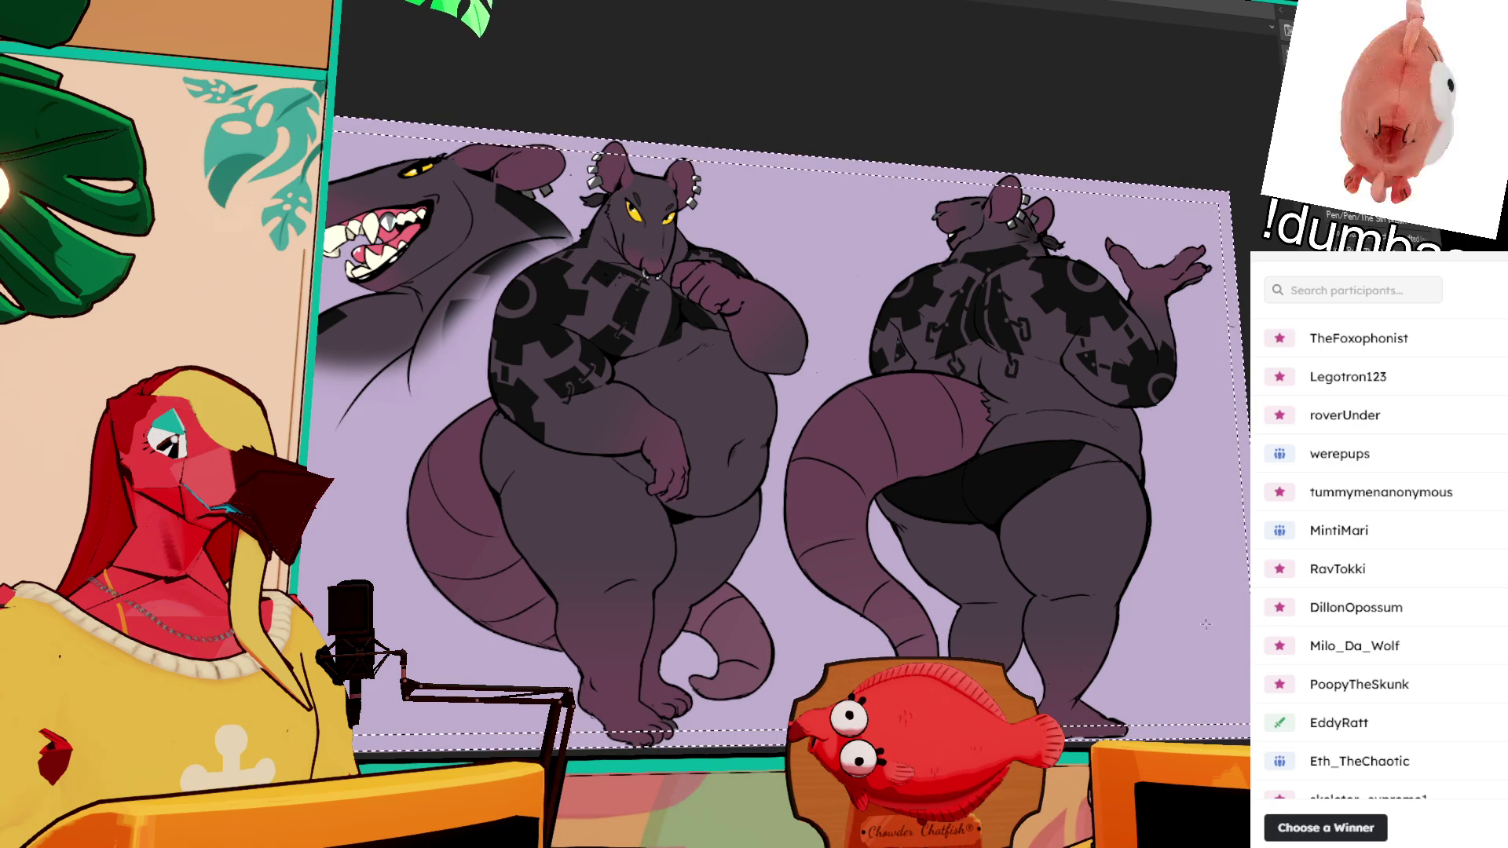
key(alt+BackSpace)
key(ctrl+d)
key(p)
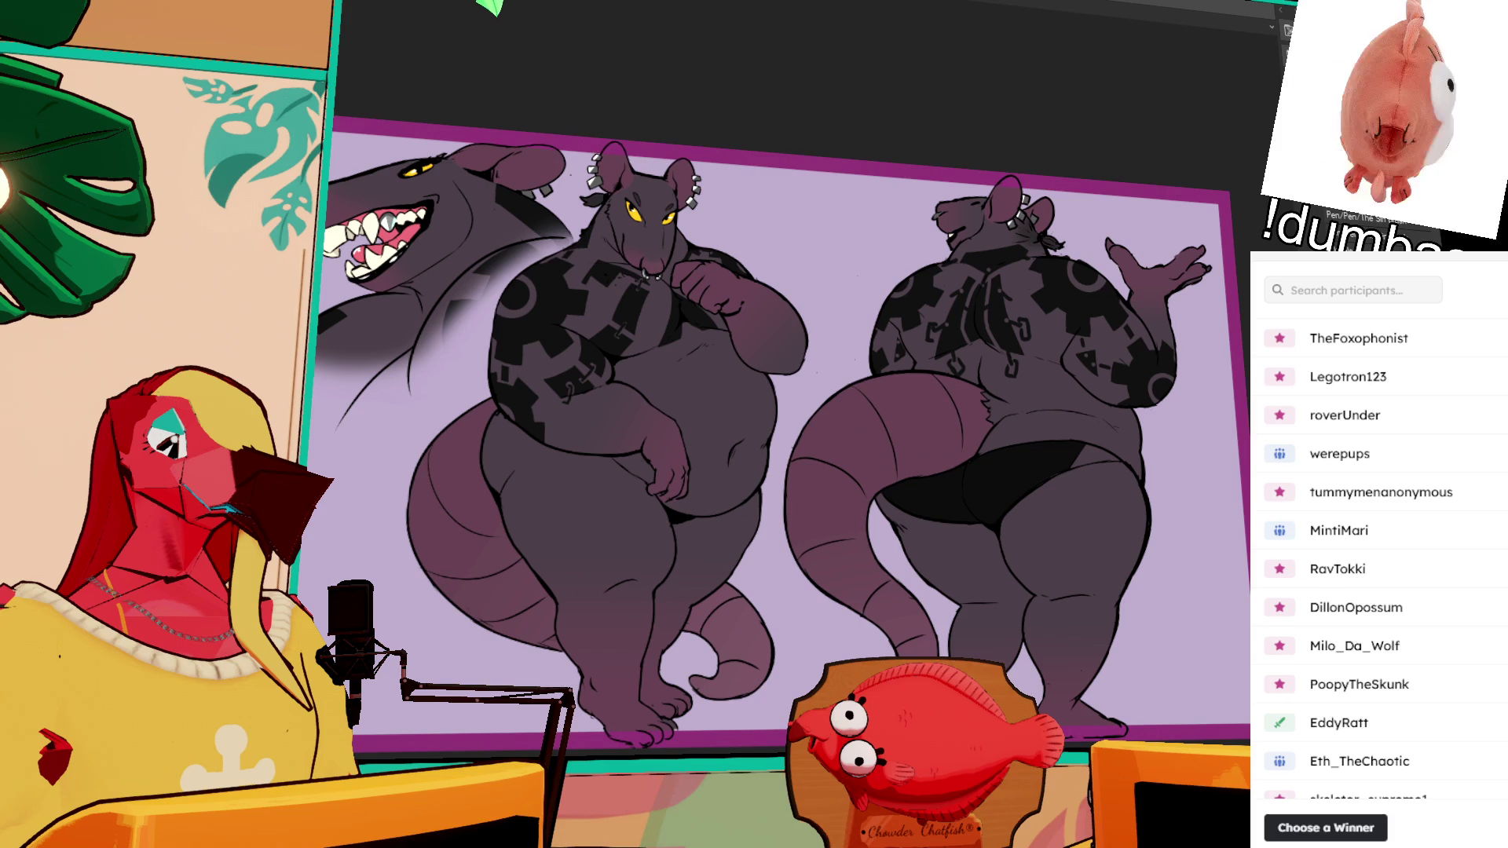
Step: Replace the dark purple border with a magenta-purple fill and deselect
key(ctrl+z)
key(ctrl+z)
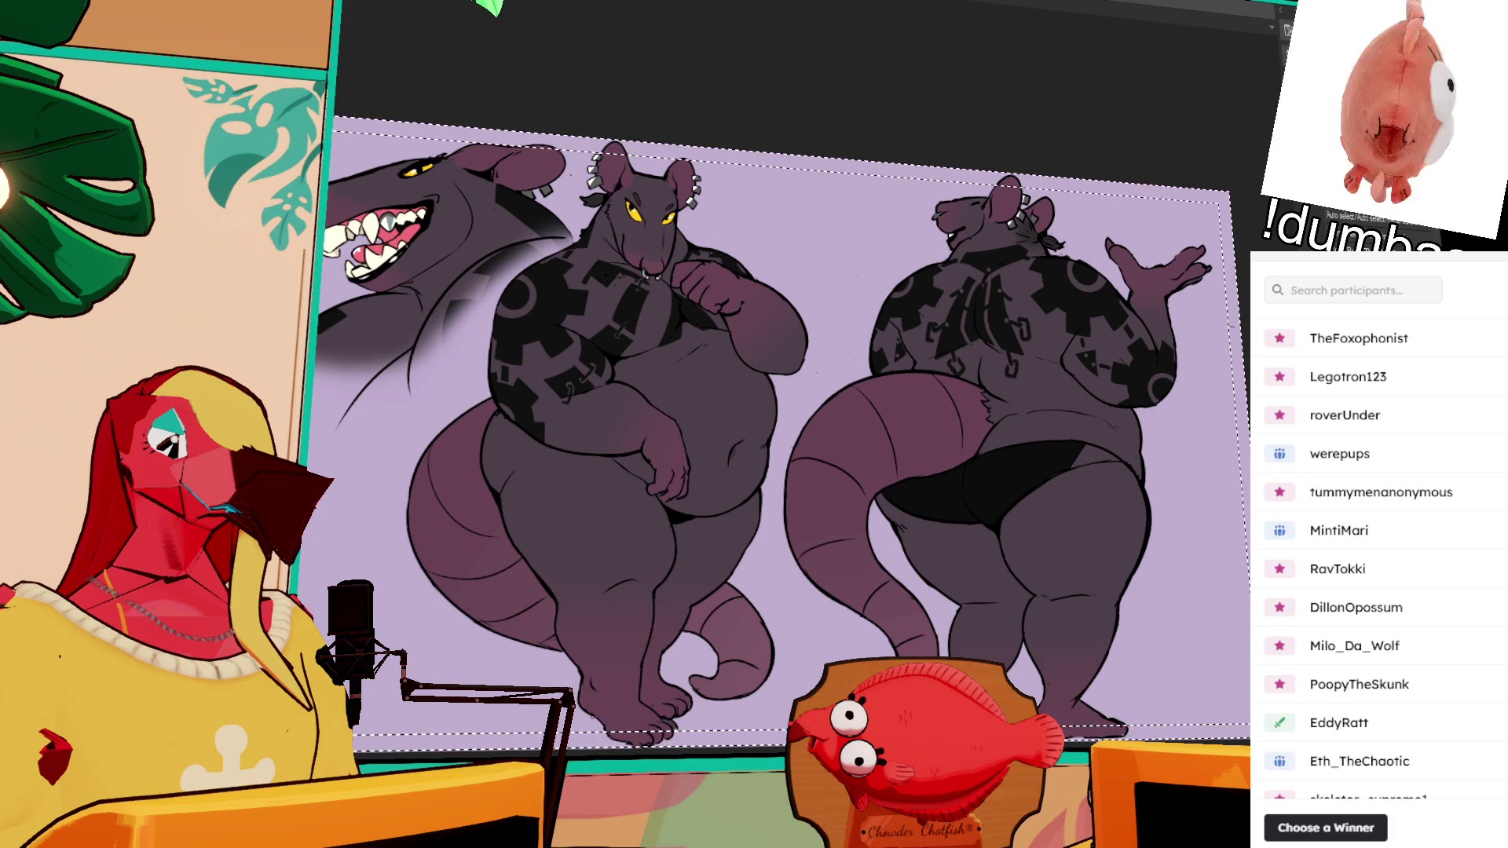
key(alt+BackSpace)
key(ctrl+d)
drag(1100, 566, 1147, 565)
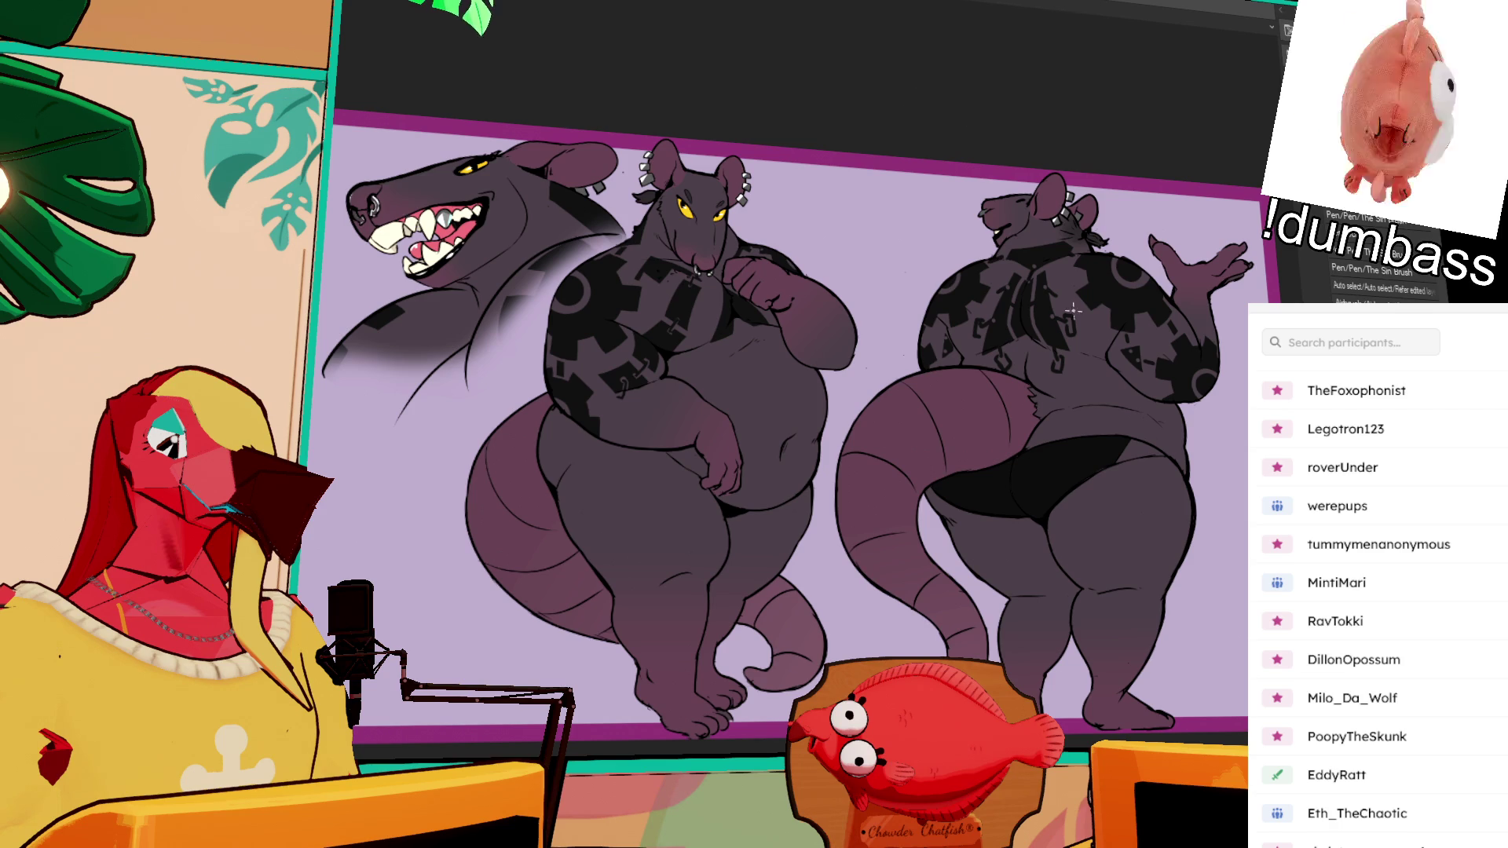
Step: Fill the background layer with magenta, then undo back to the pale lavender
scroll(1073, 311, down, 2)
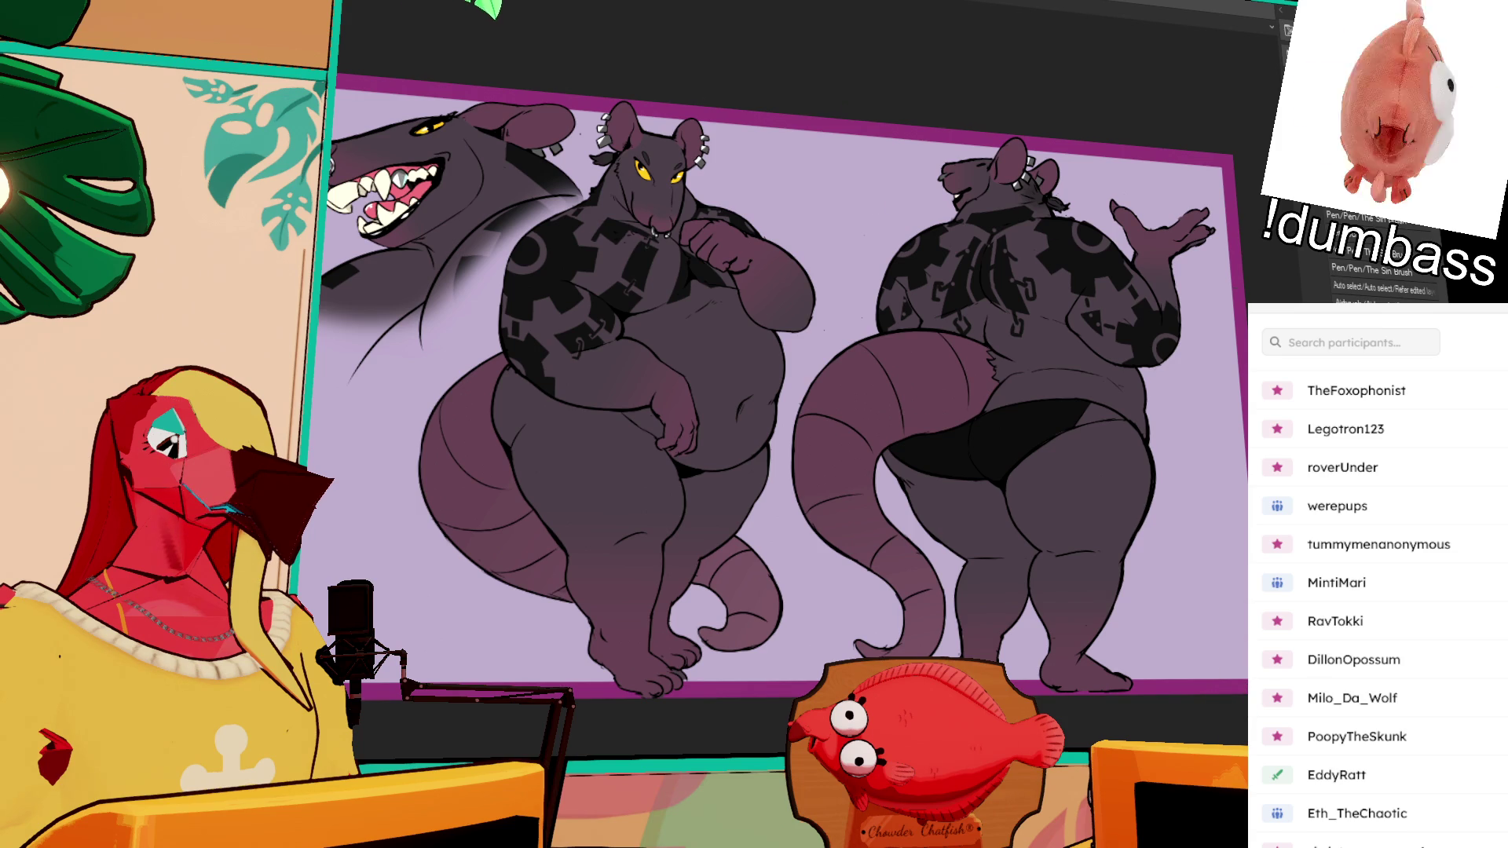
key(ctrl+d)
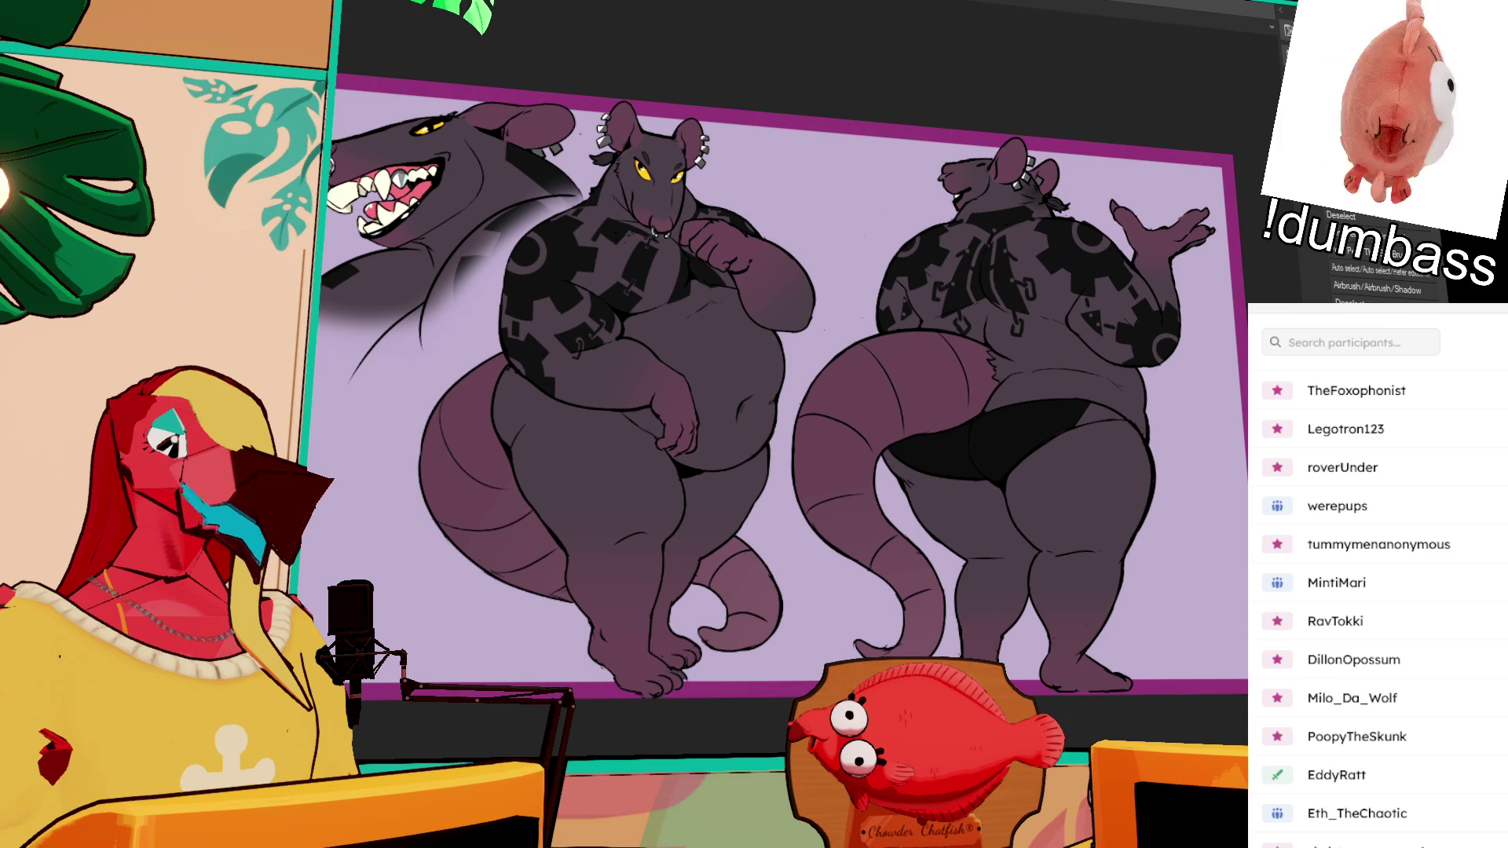
key(alt+BackSpace)
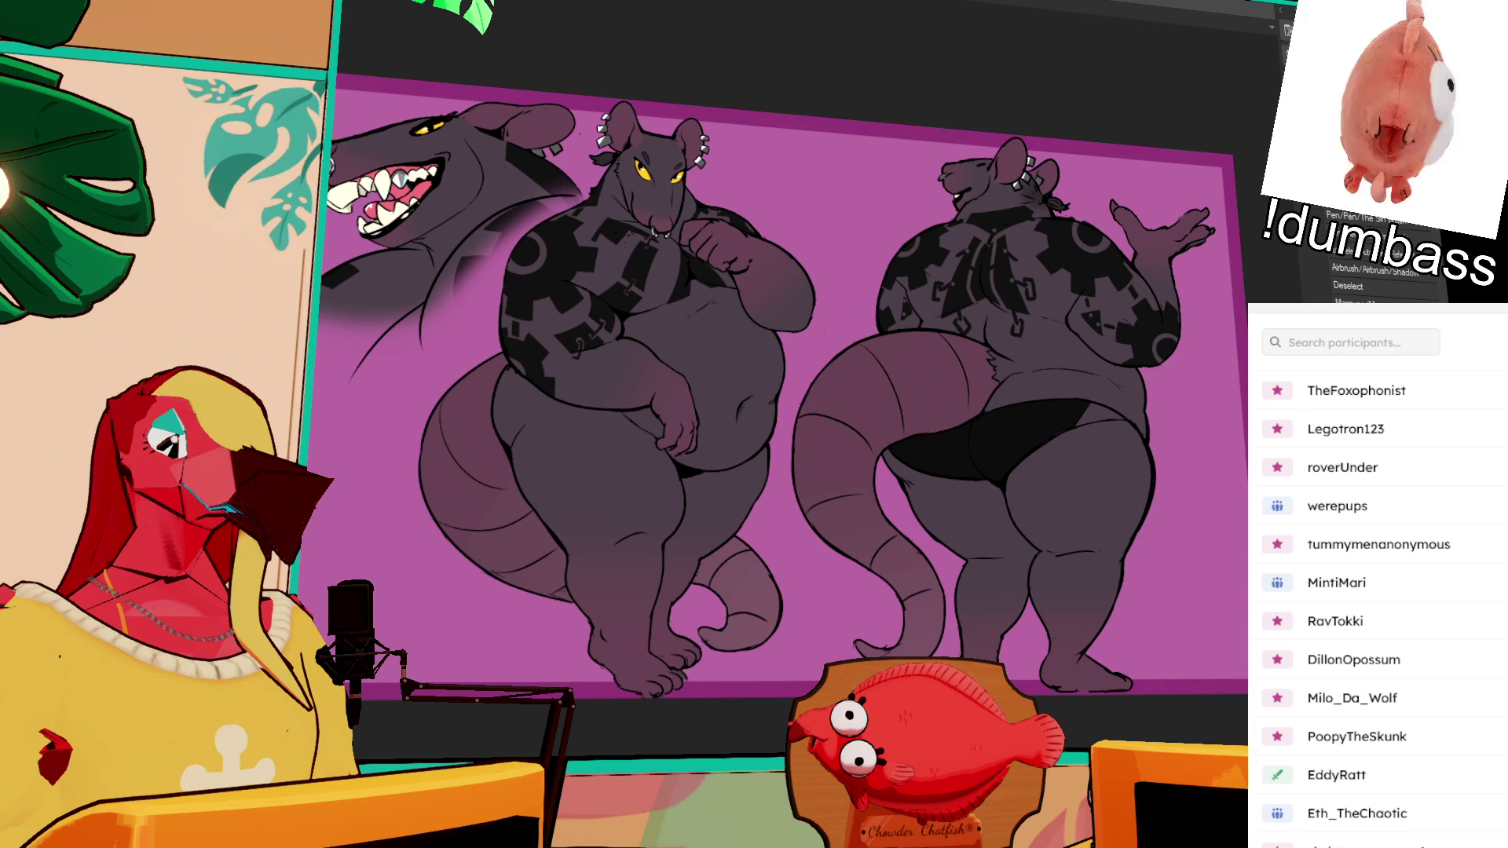
key(ctrl+z)
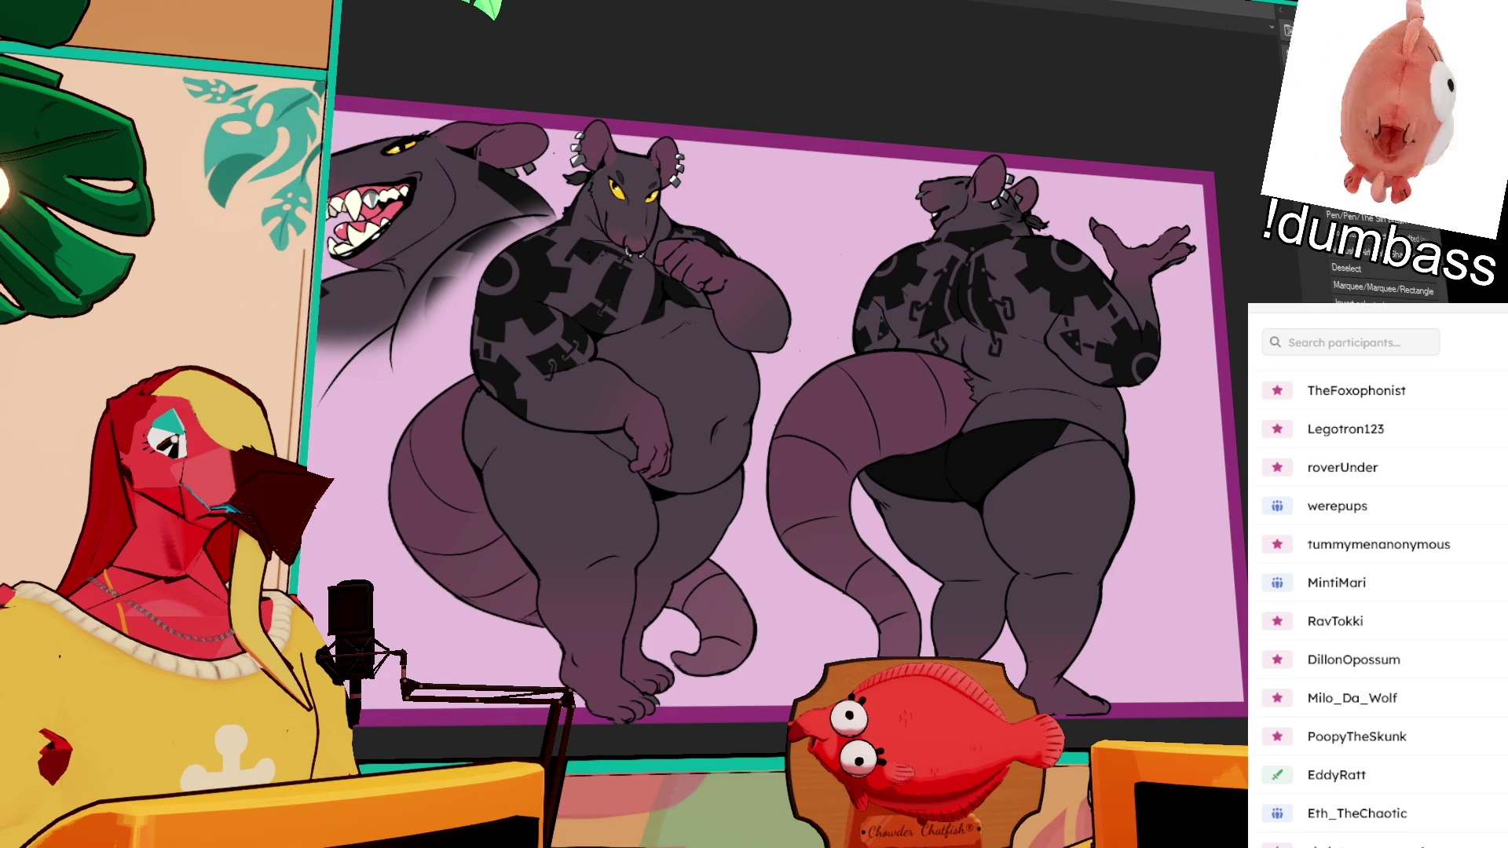
Step: Airbrush a darker pink rectangle behind the snarling head study in the top-left corner
scroll(1382, 279, down, 1)
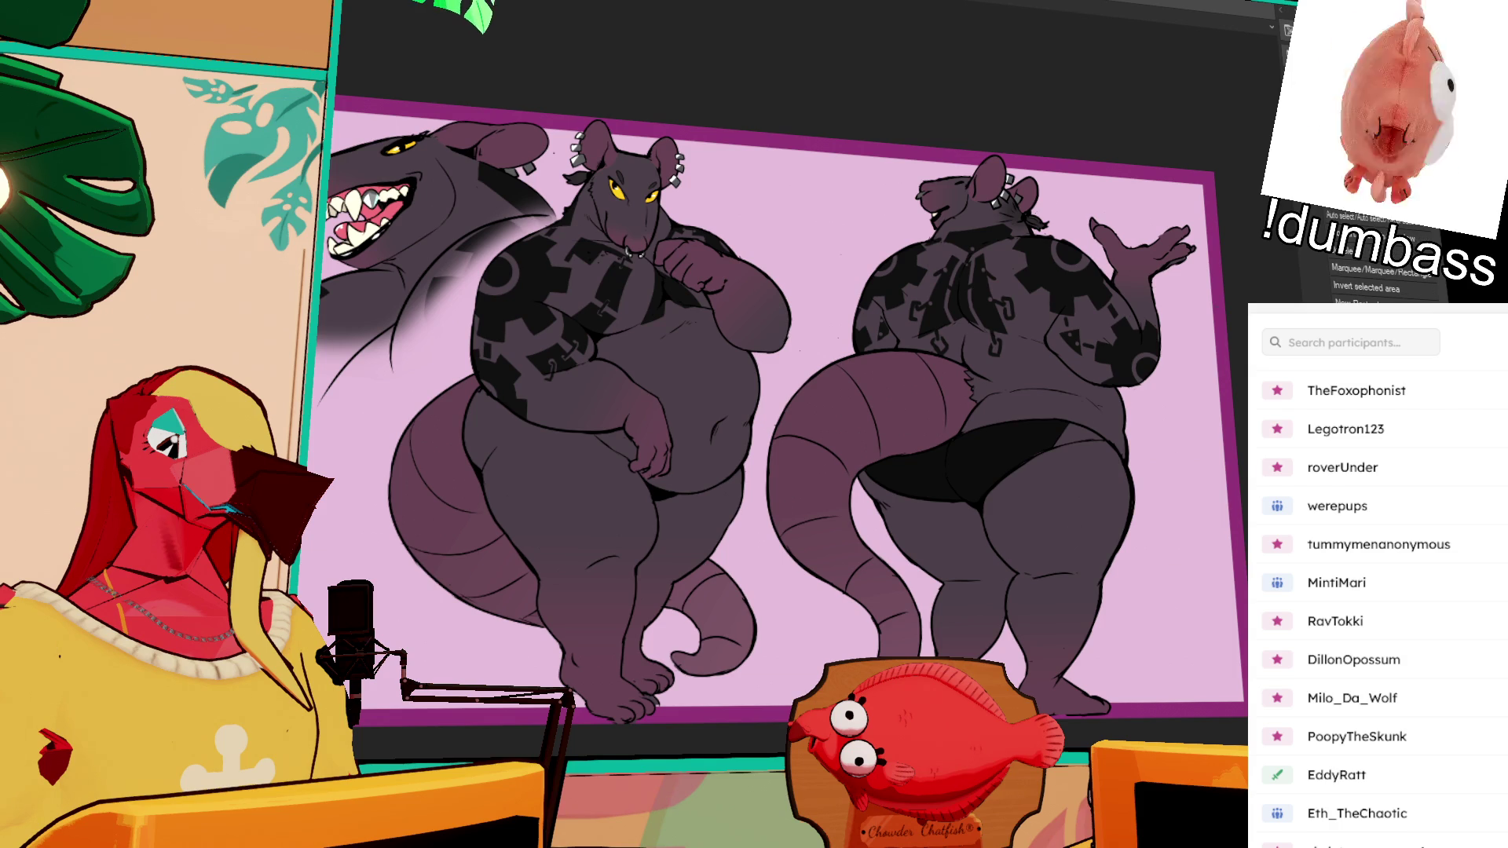
scroll(1382, 279, down, 1)
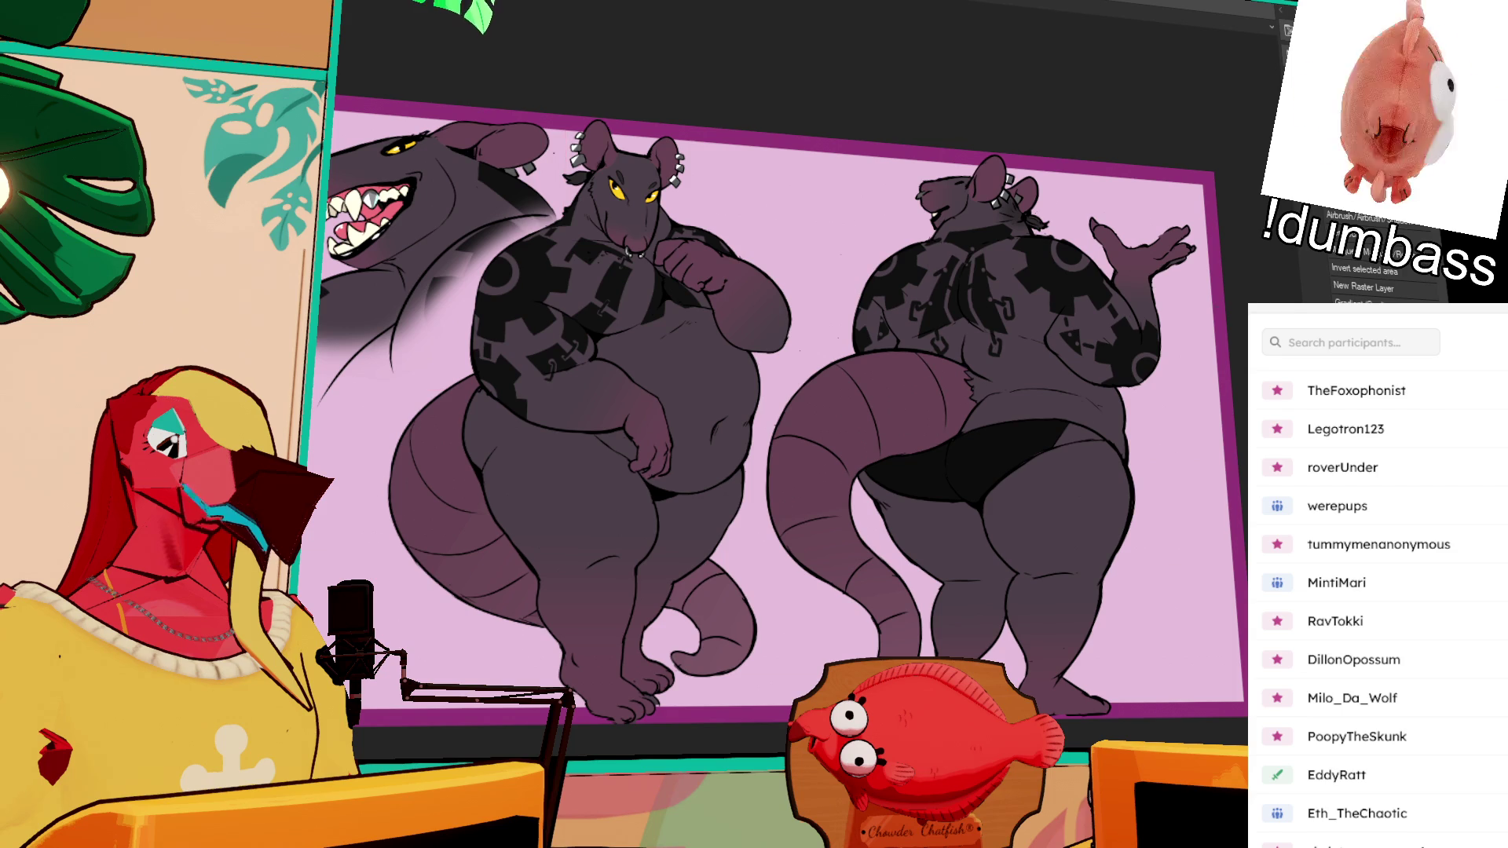
mouse_move(377, 180)
mouse_down()
mouse_move(503, 236)
mouse_move(393, 314)
mouse_move(518, 345)
mouse_up()
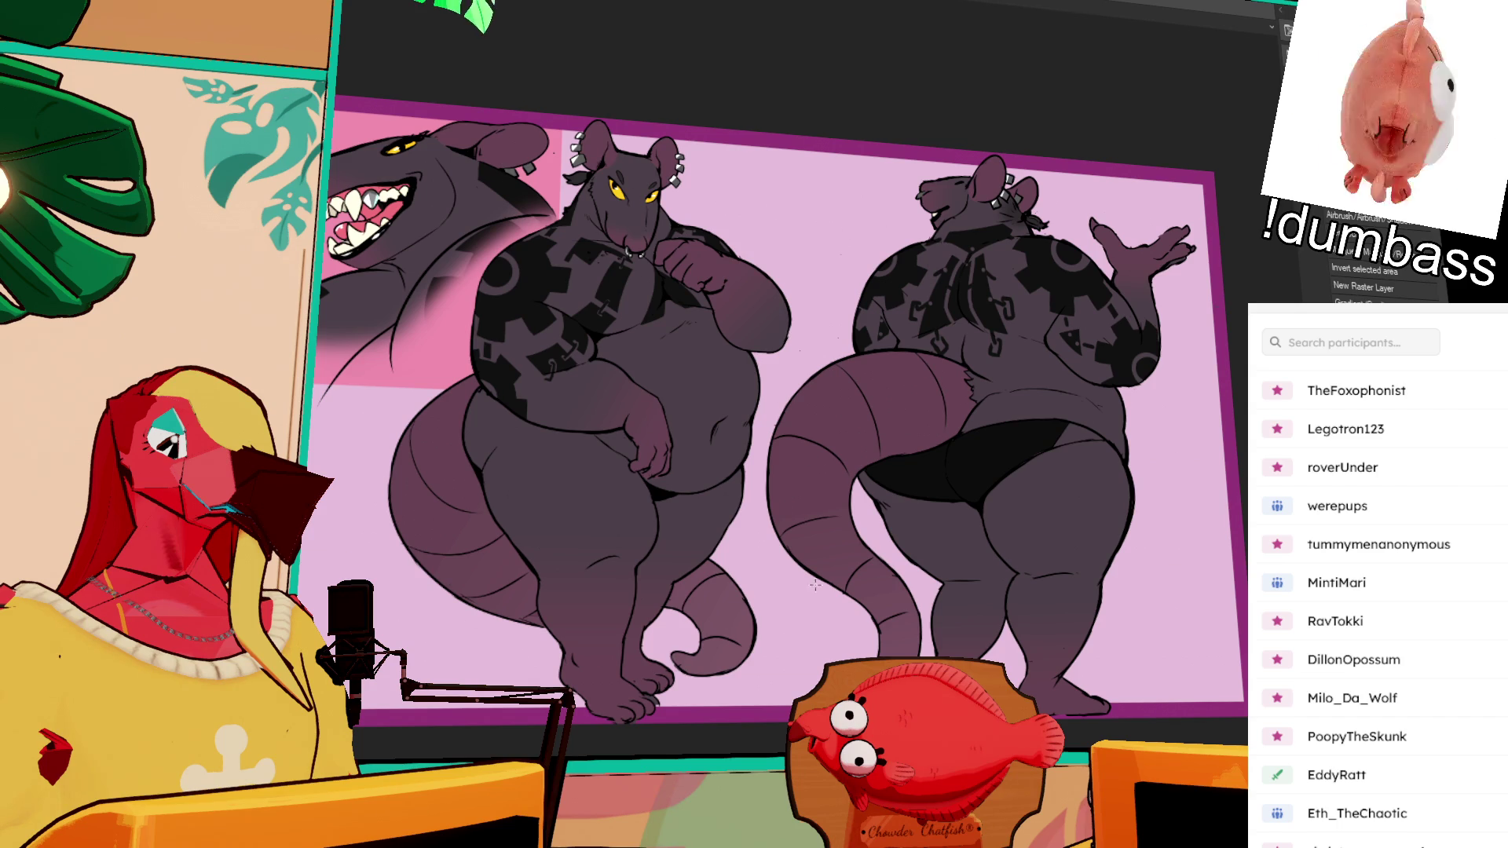
Step: Fill a marquee rectangle behind the front-view rat with a pink gradient
mouse_move(772, 695)
mouse_down()
mouse_move(481, 410)
mouse_move(452, 122)
mouse_up()
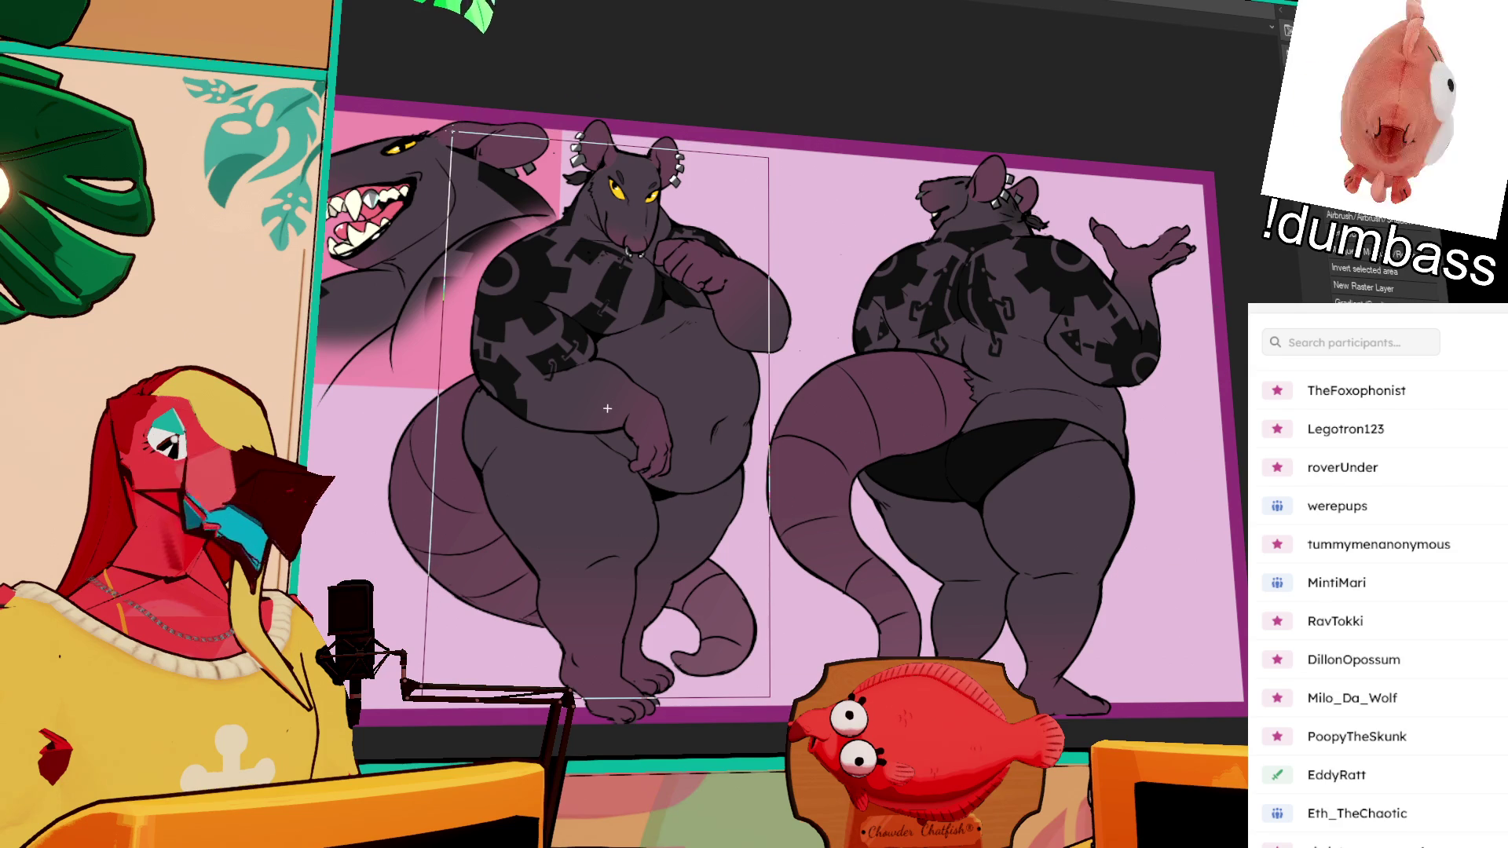
drag(607, 403, 658, 221)
key(ctrl+d)
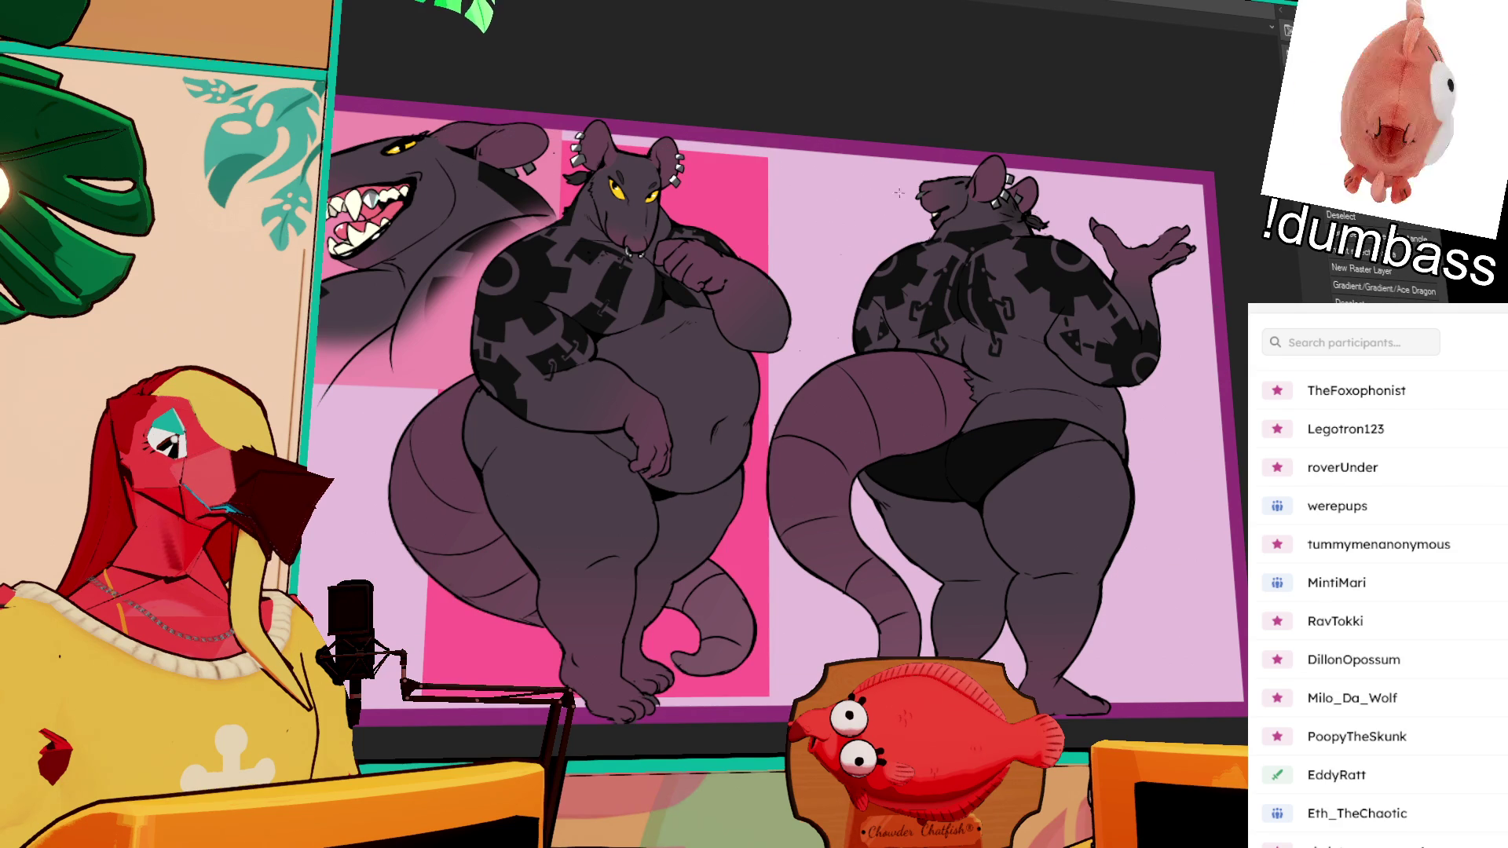
Step: Give the back-view rat a pink gradient panel, then marquee the middle rat's area
mouse_move(813, 160)
mouse_down()
mouse_move(1060, 471)
mouse_move(1194, 667)
mouse_move(1188, 690)
mouse_up()
drag(998, 423, 1200, 677)
key(ctrl+d)
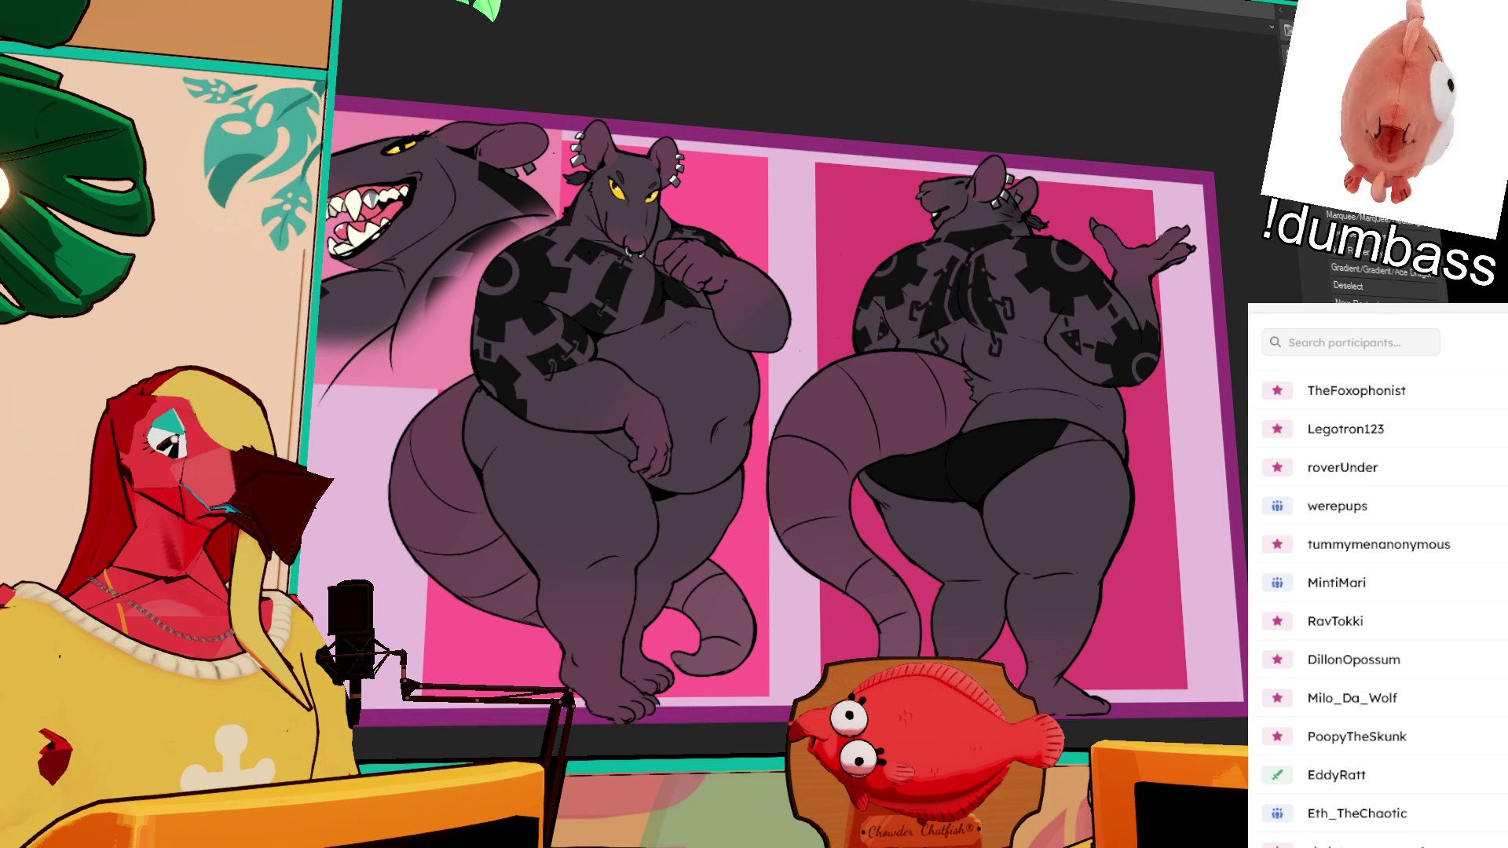
mouse_move(591, 165)
mouse_down()
mouse_move(1008, 580)
mouse_move(964, 631)
mouse_up()
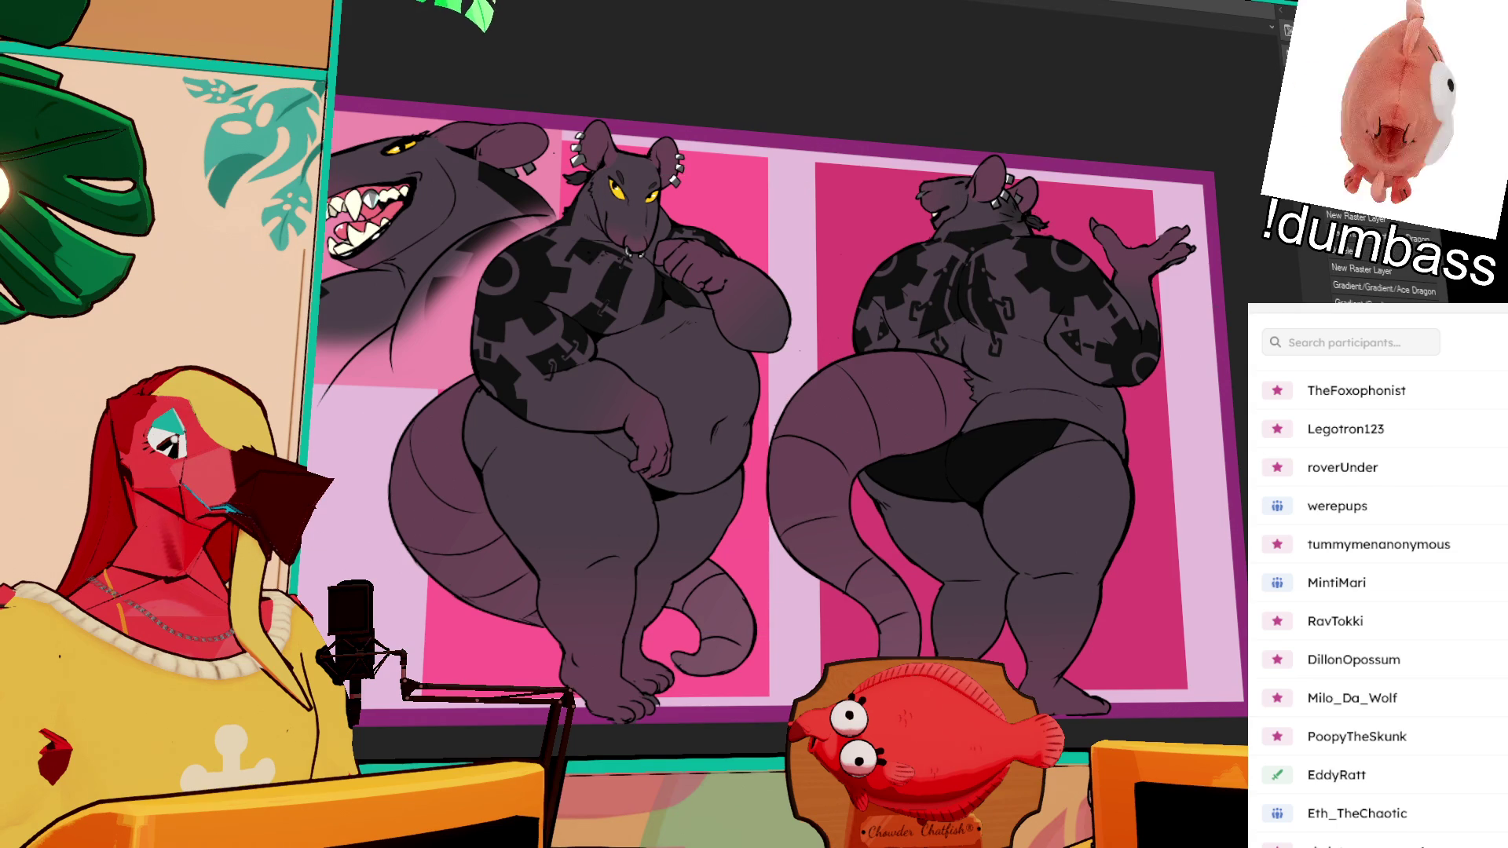
key(ctrl+z)
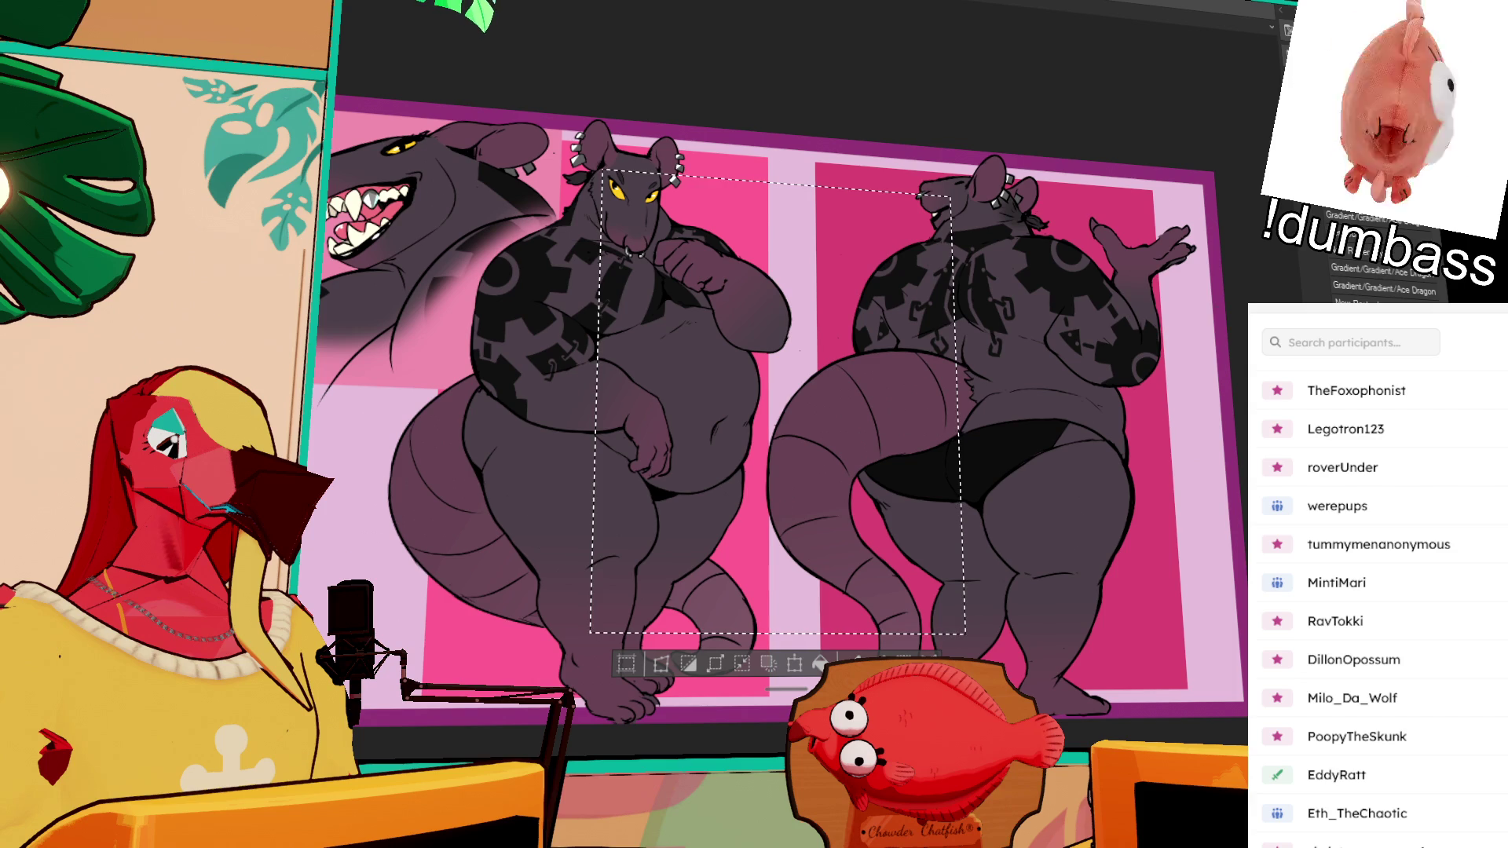
Step: Hide the artwork, auto-select the lavender strips and border, and fill them lighter pink-lavender
key(ctrl+z)
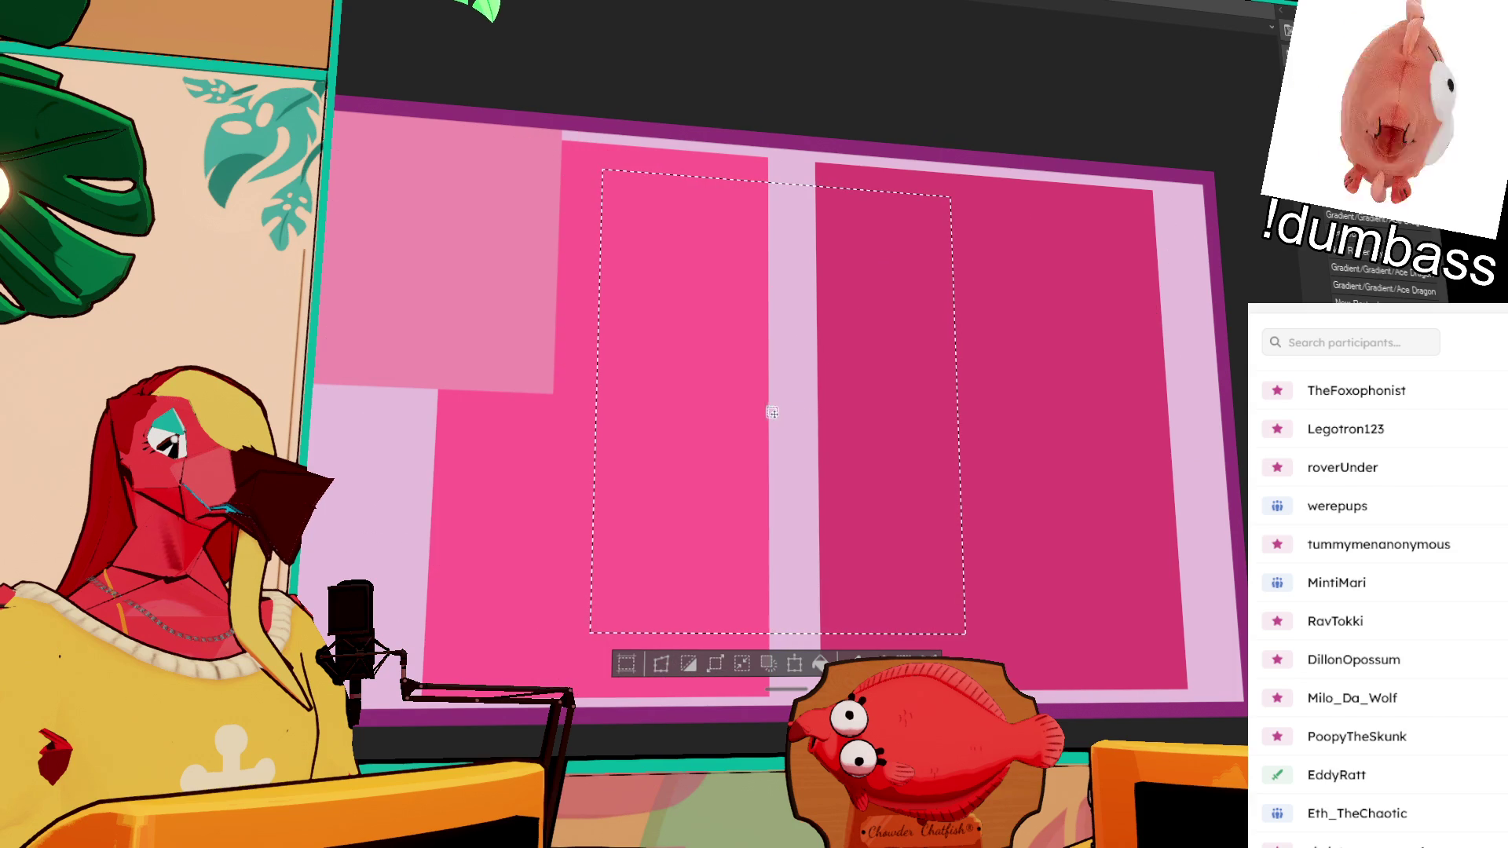
key(ctrl+d)
click(791, 409)
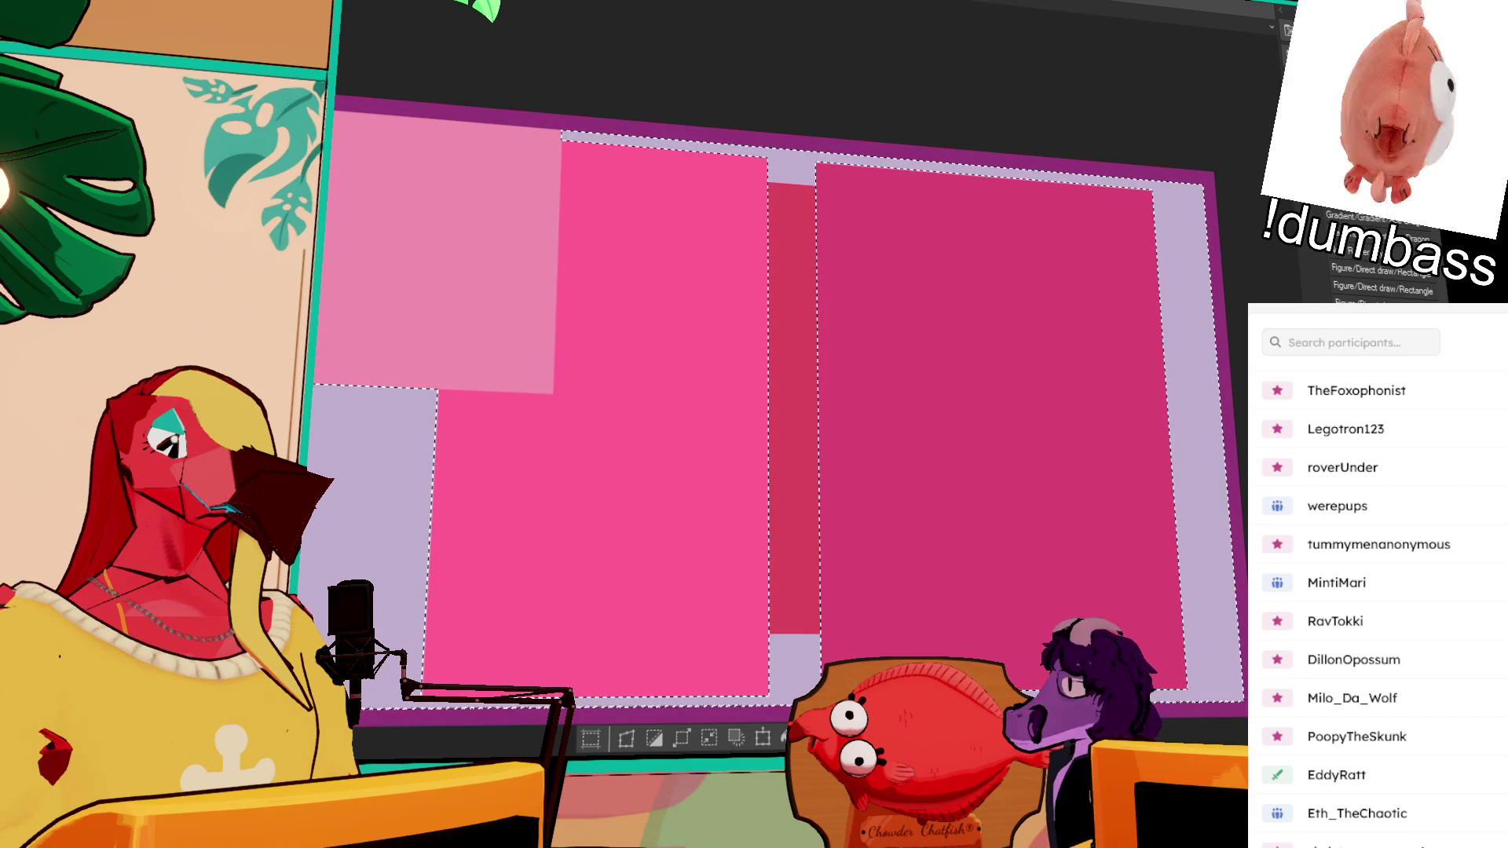
key(ctrl+d)
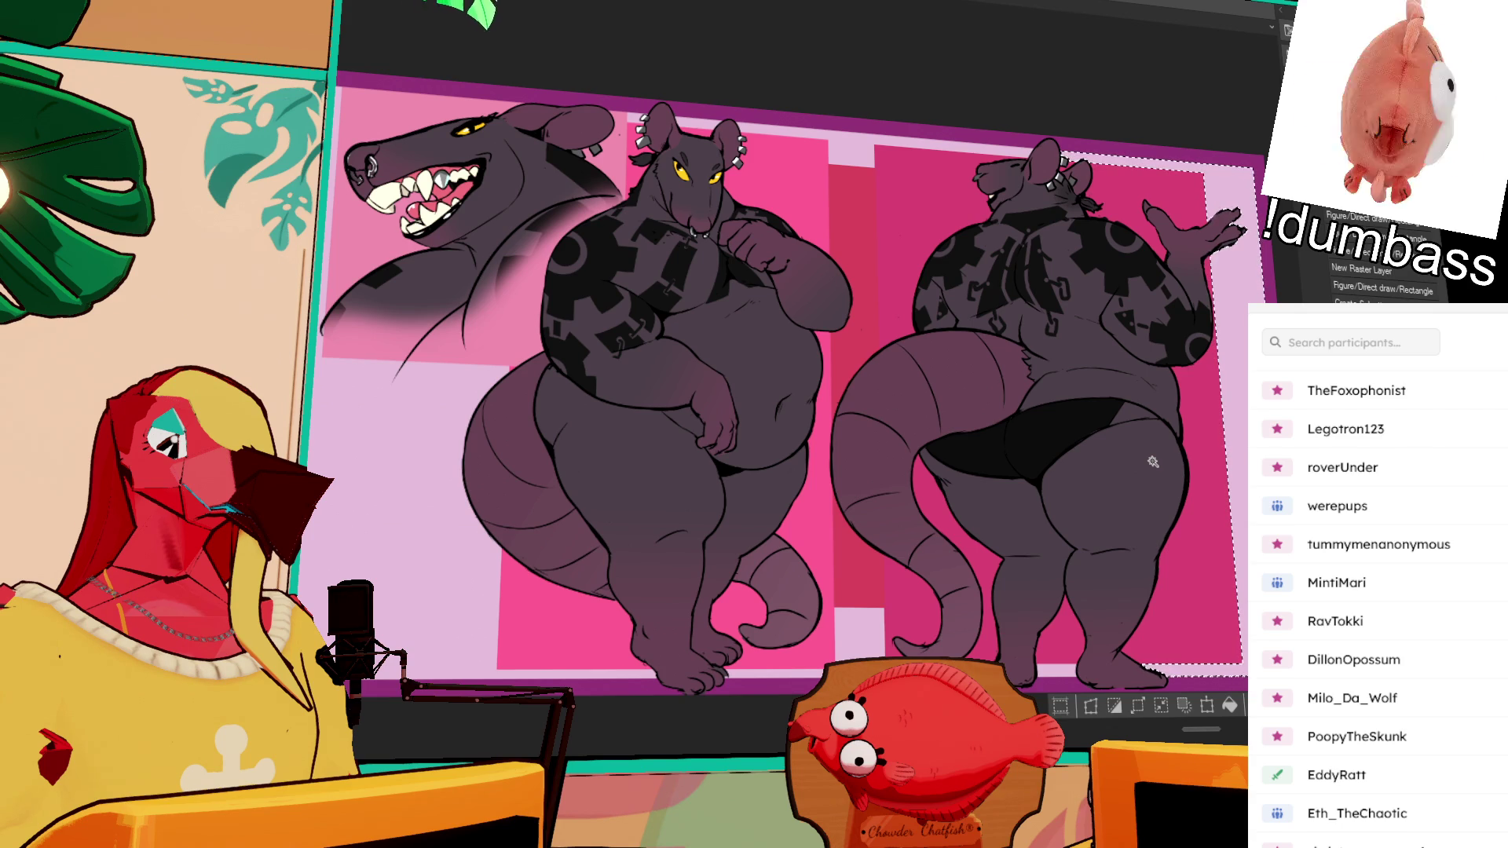
key(ctrl+d)
scroll(826, 458, up, 2)
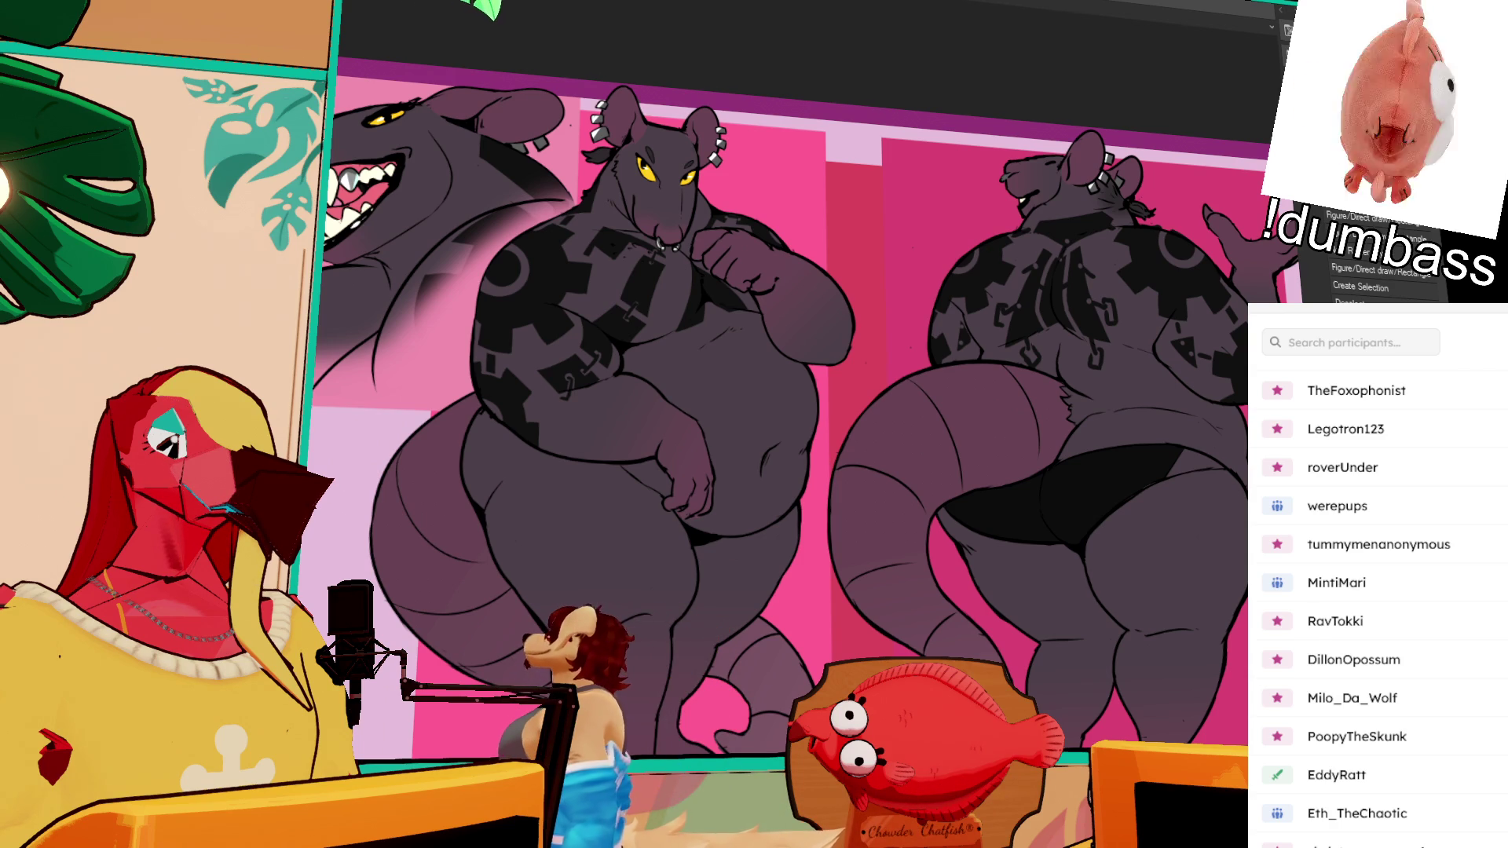
scroll(790, 408, right, 2)
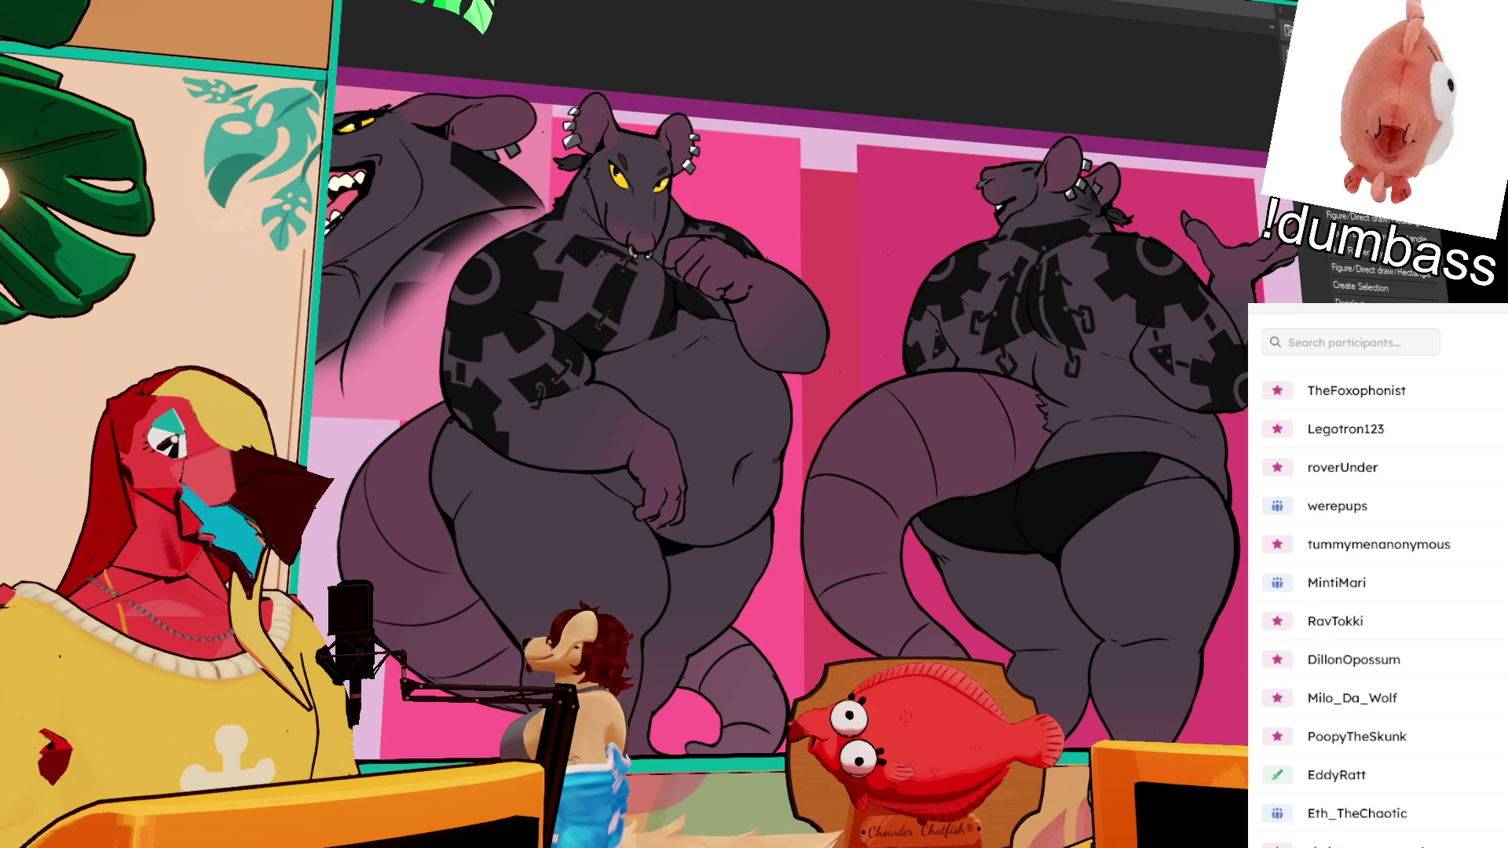
scroll(790, 408, right, 2)
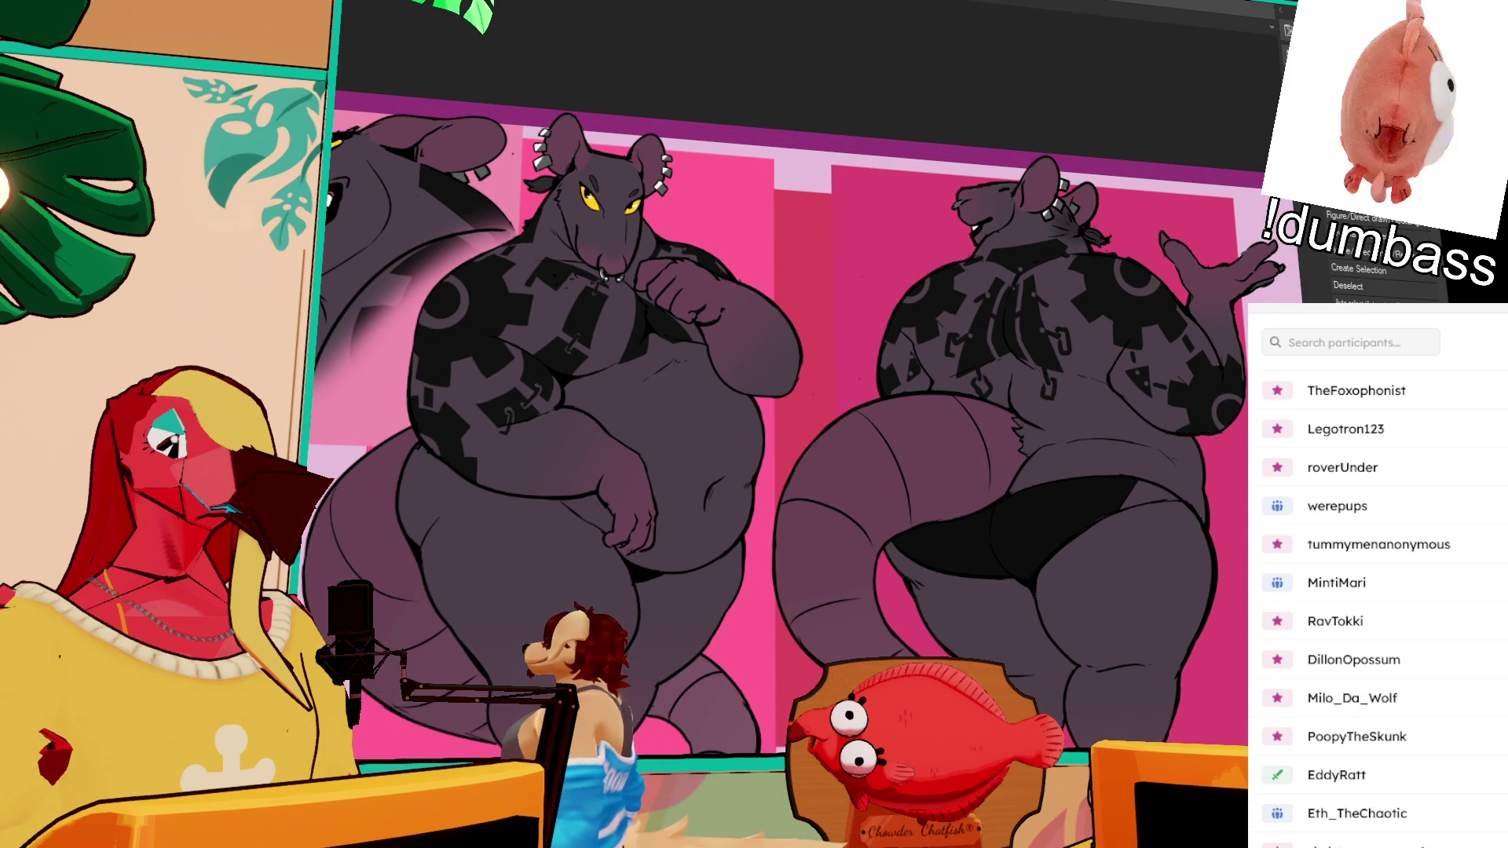
scroll(797, 417, down, 1)
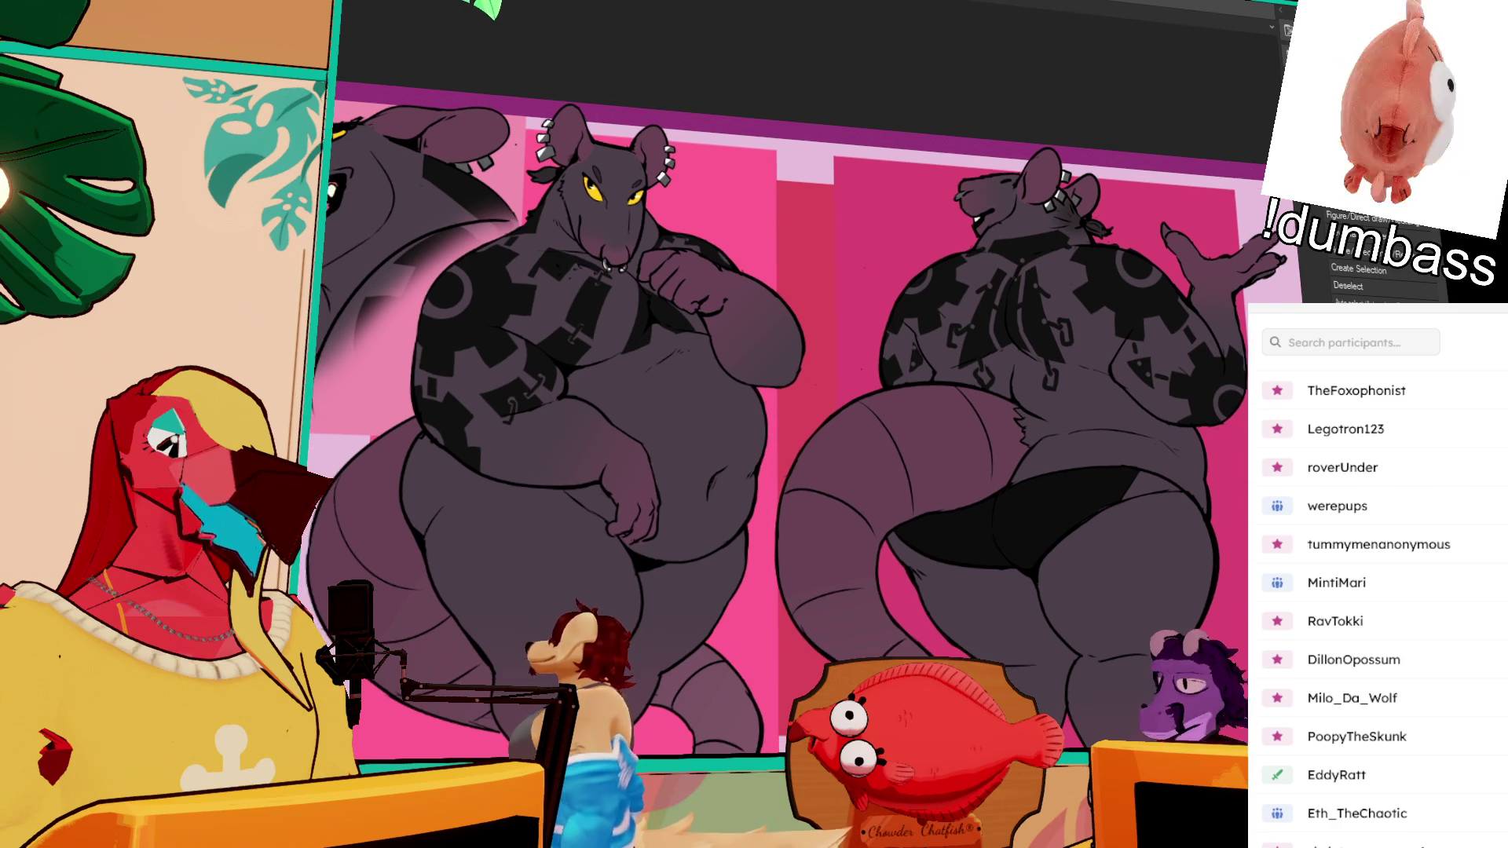
scroll(785, 424, right, 2)
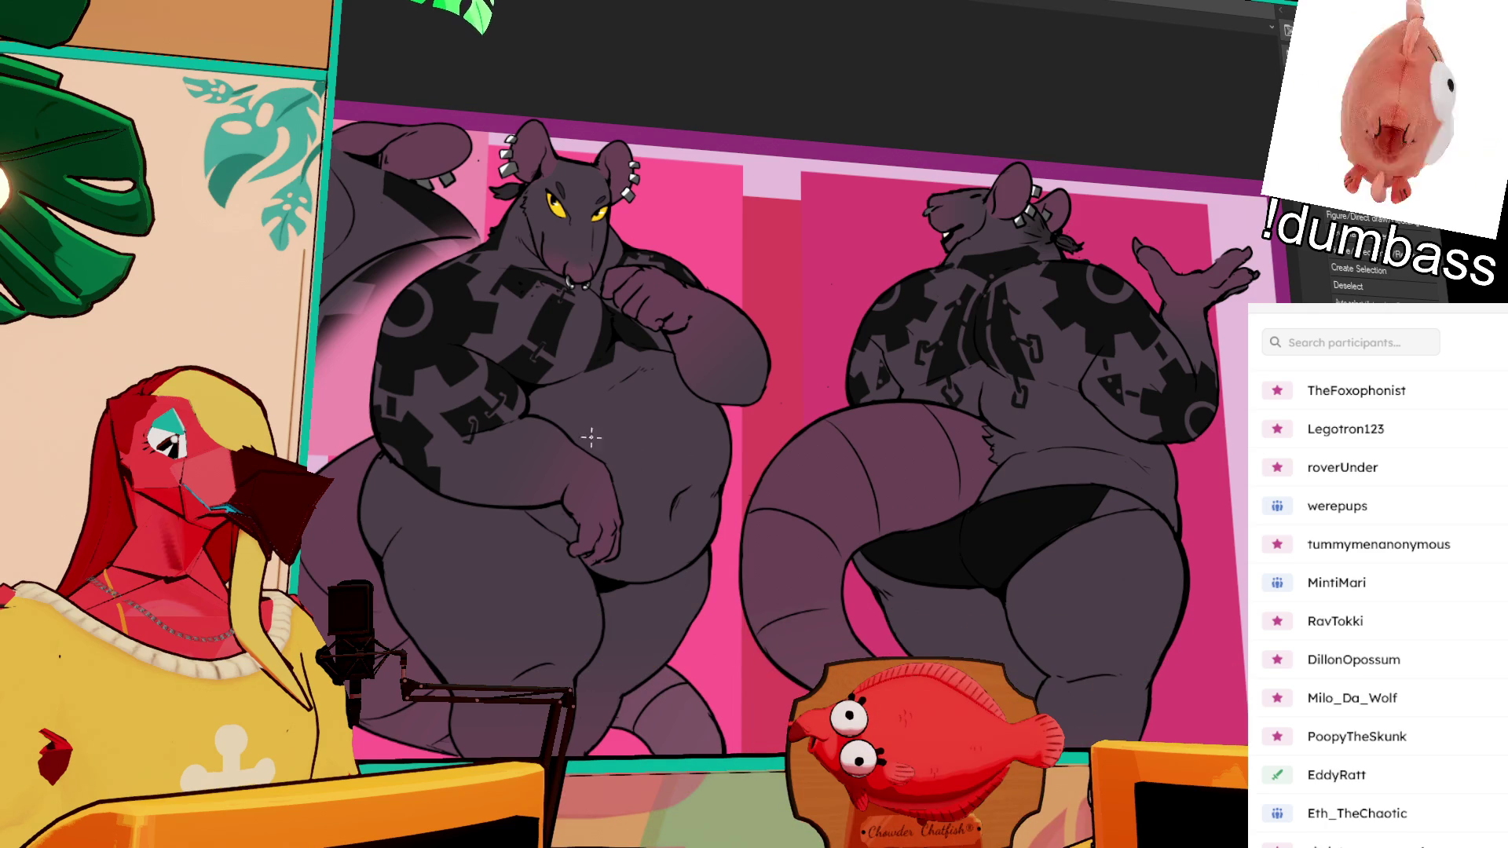
Step: Lasso-select the front-view rat's belly and fill it orange
drag(589, 431, 722, 443)
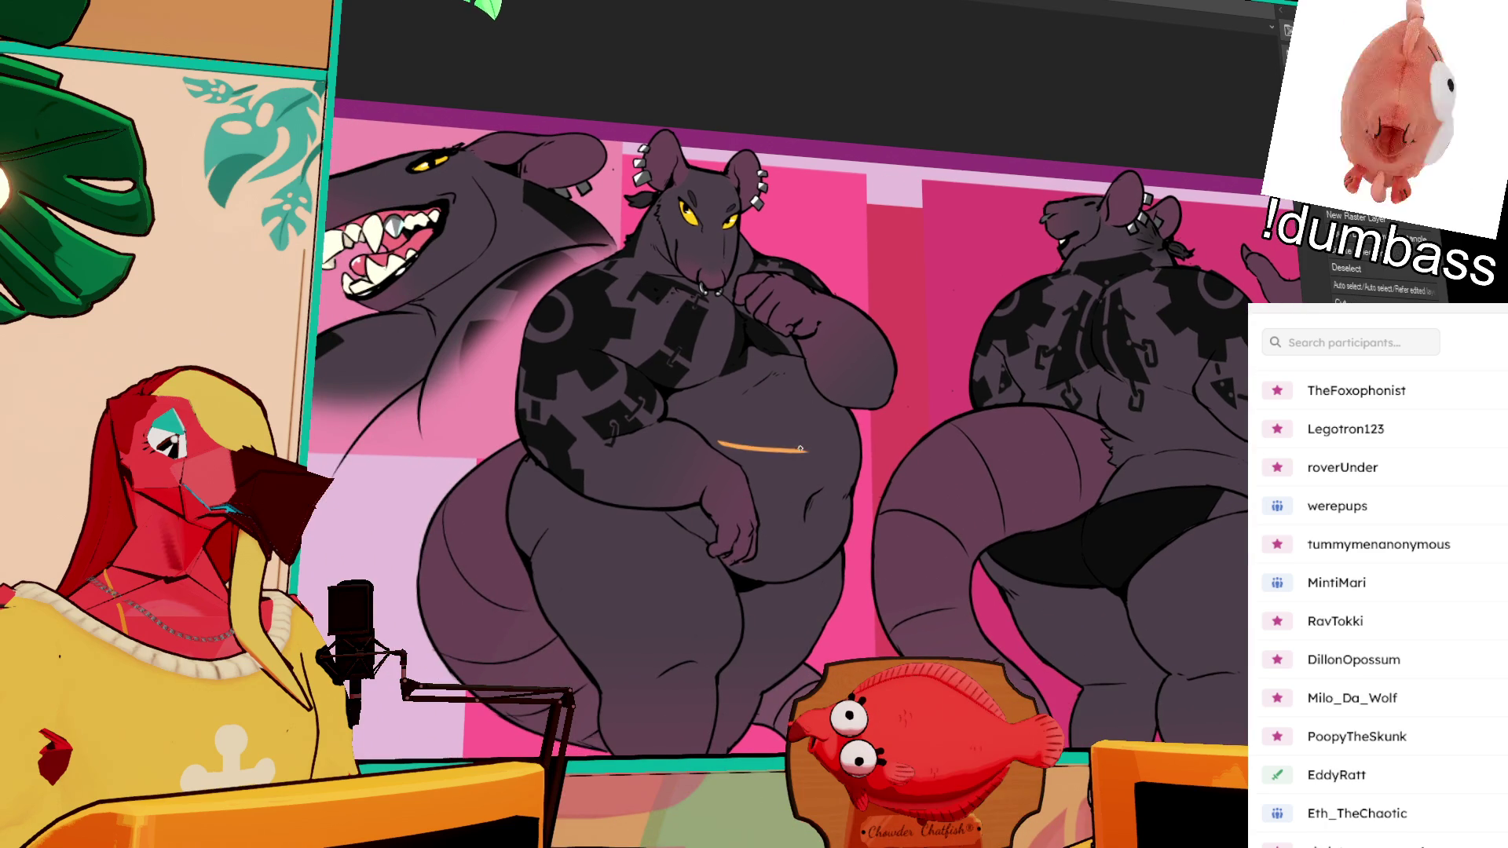
drag(717, 448, 856, 427)
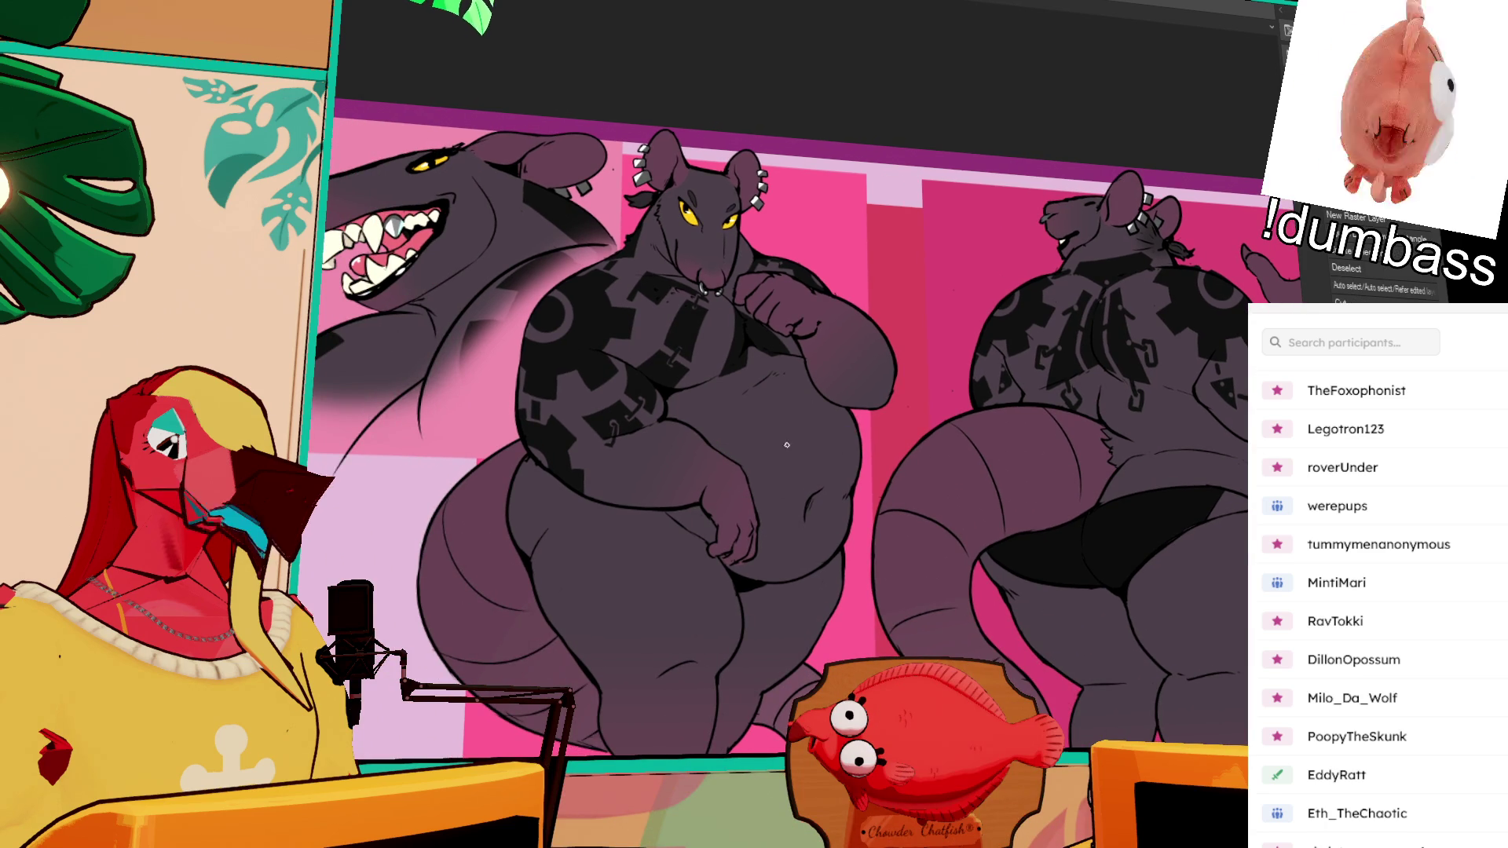
click(793, 503)
key(ctrl+d)
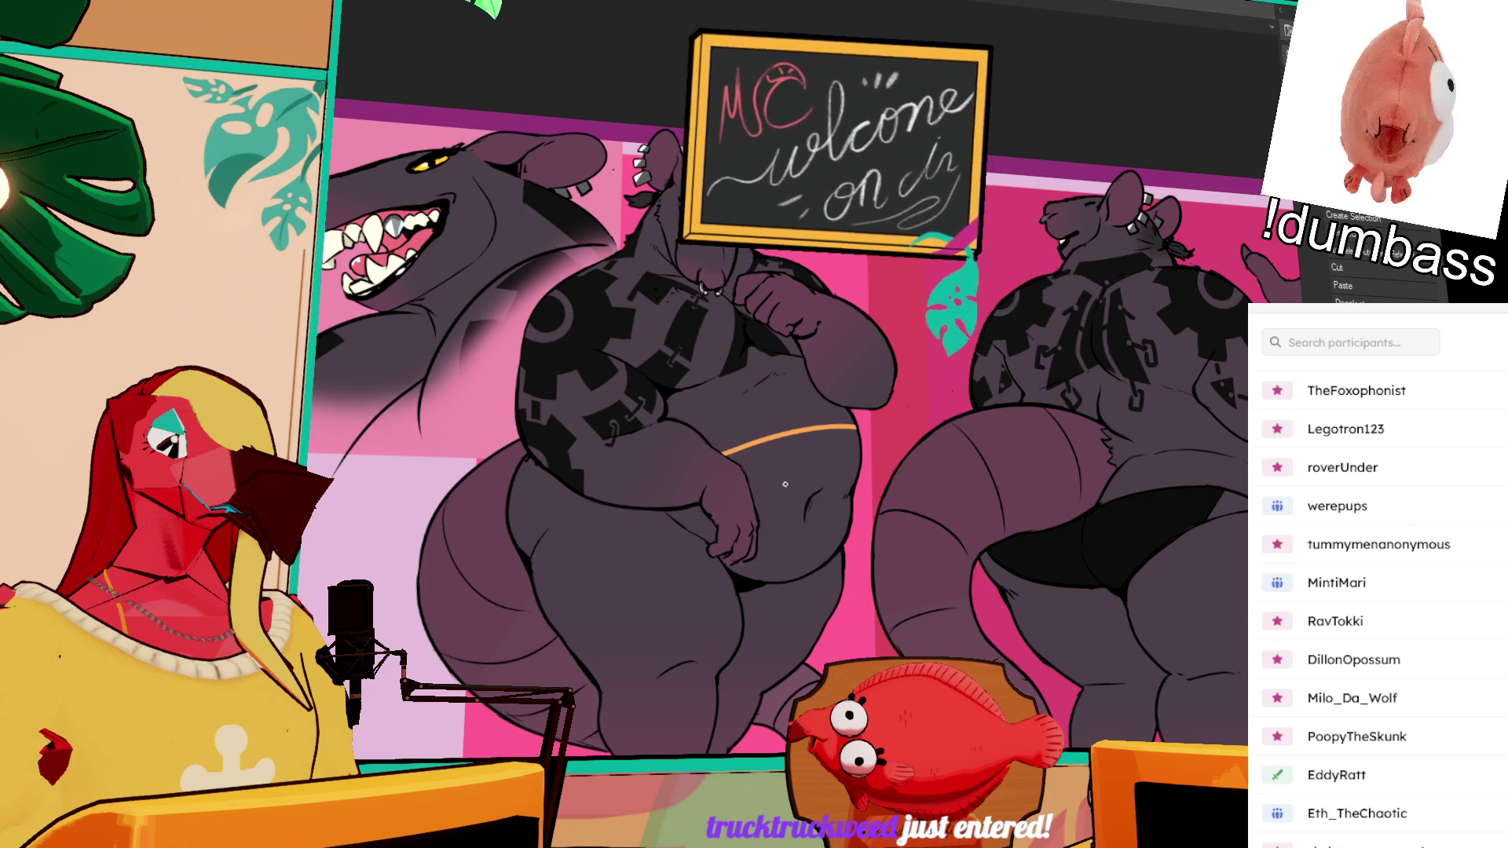
Step: Try orange fills on the belly, thighs and lower legs, then undo them
click(786, 487)
click(597, 550)
click(754, 629)
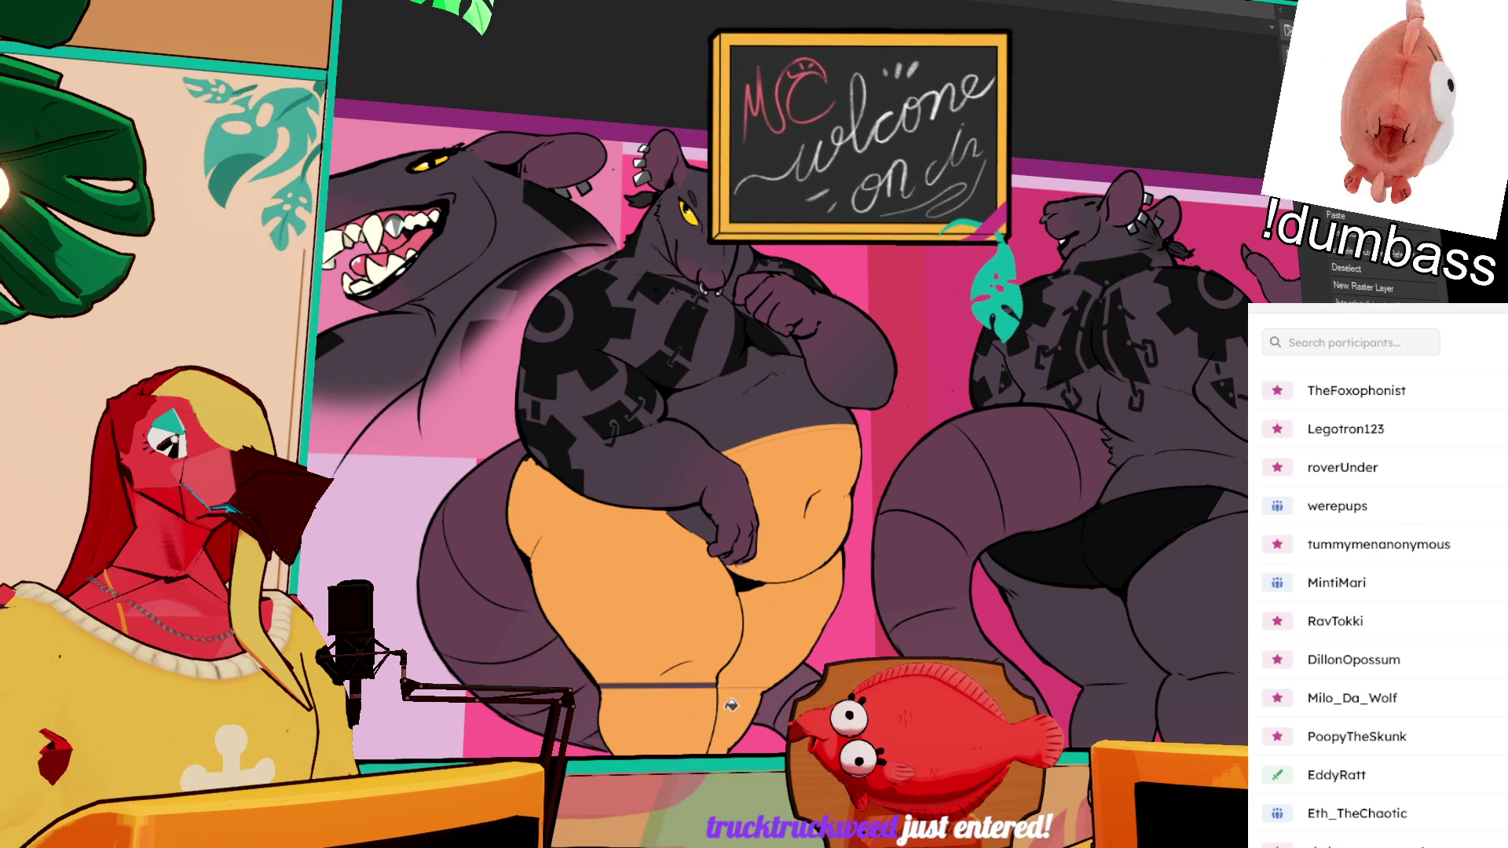
click(683, 715)
key(ctrl+z)
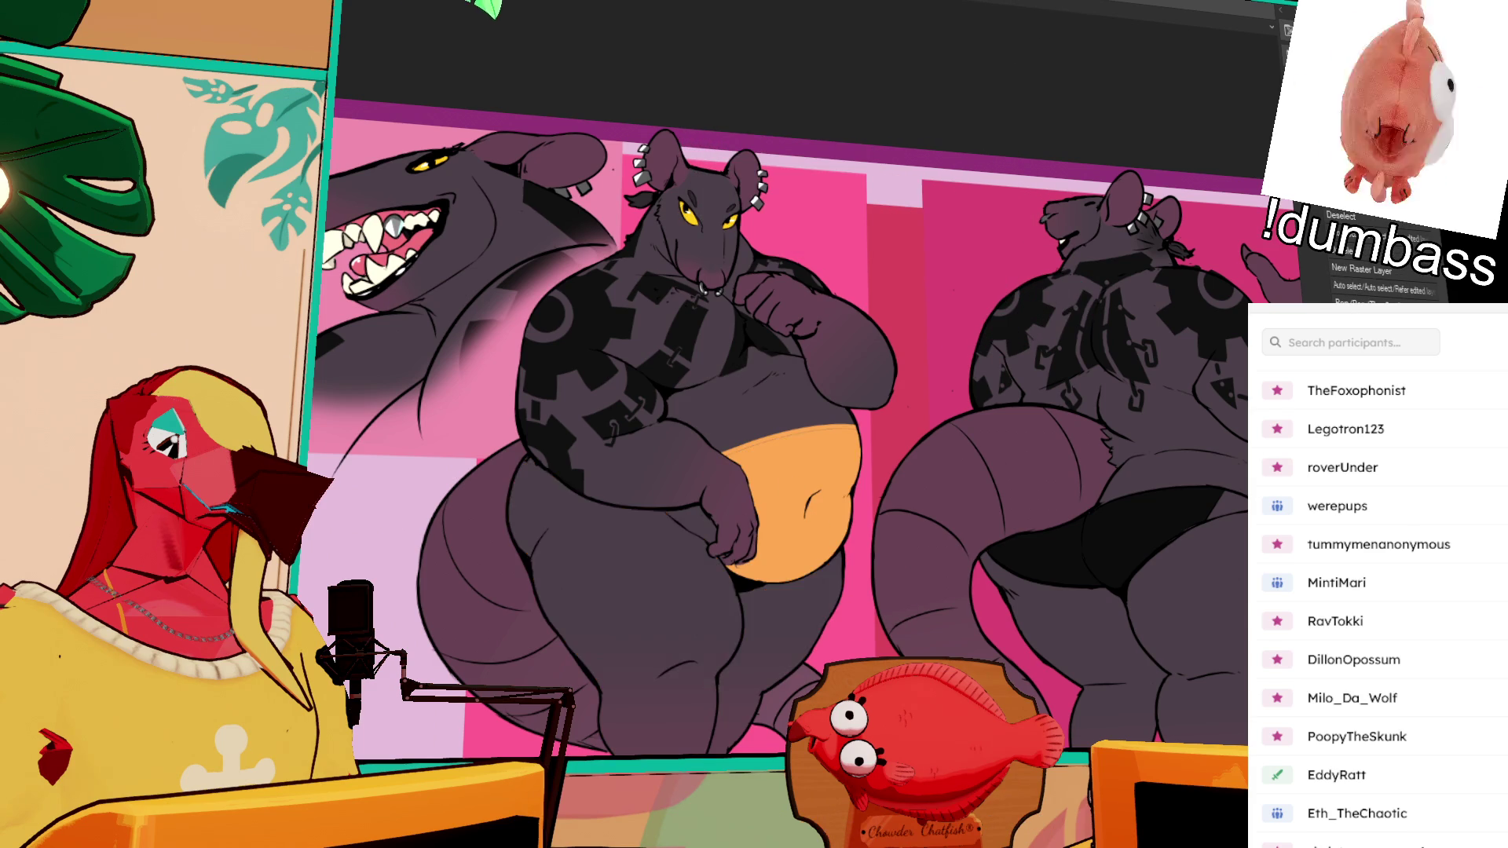
key(ctrl+z)
key(ctrl+d)
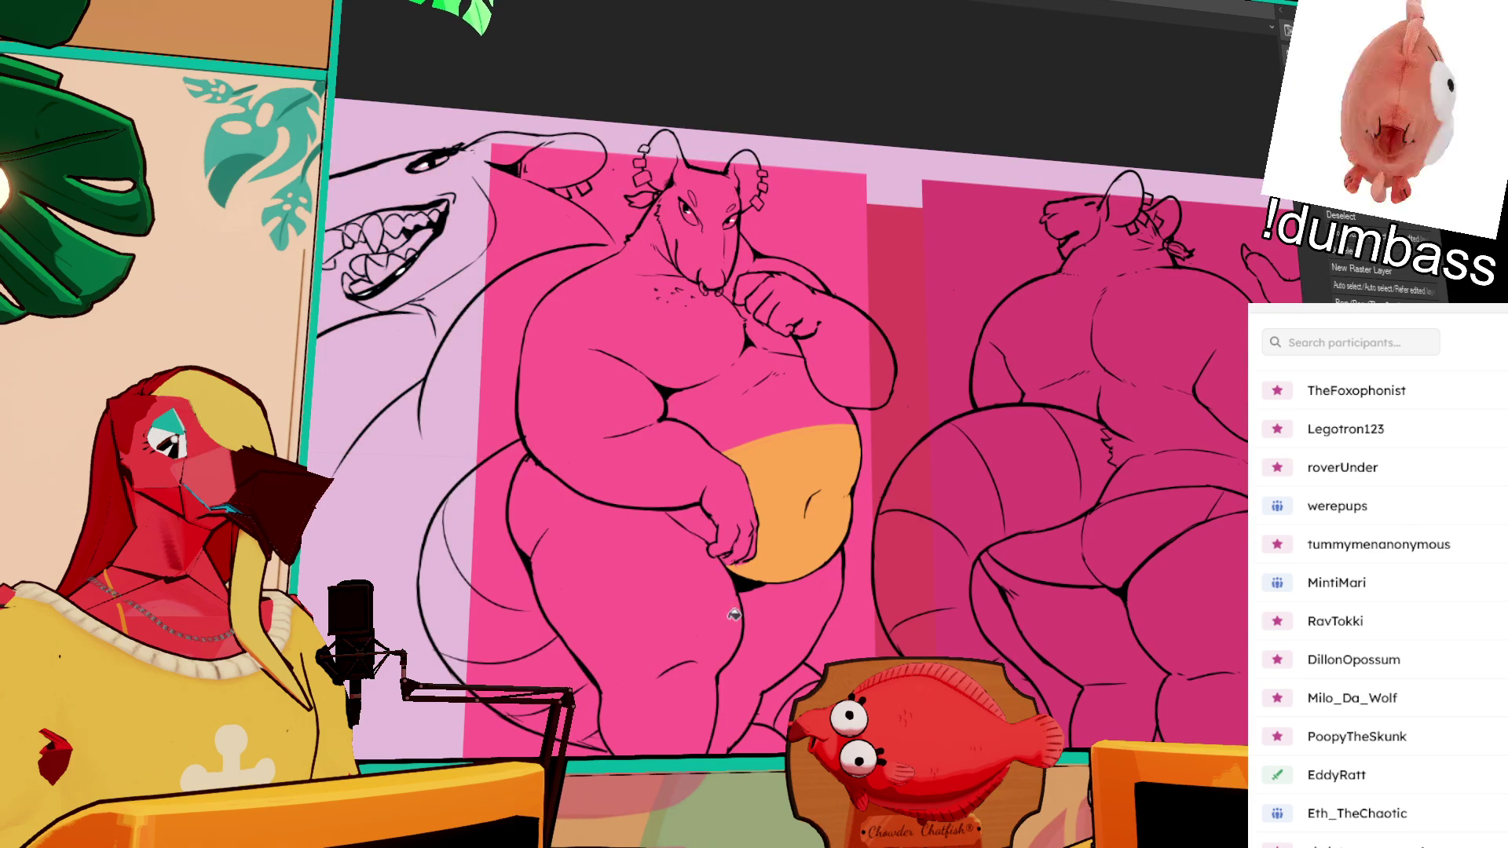
Step: Fill both thighs orange and trim the belly's top edge back to pink
click(693, 581)
click(785, 634)
key(ctrl+z)
key(ctrl+z)
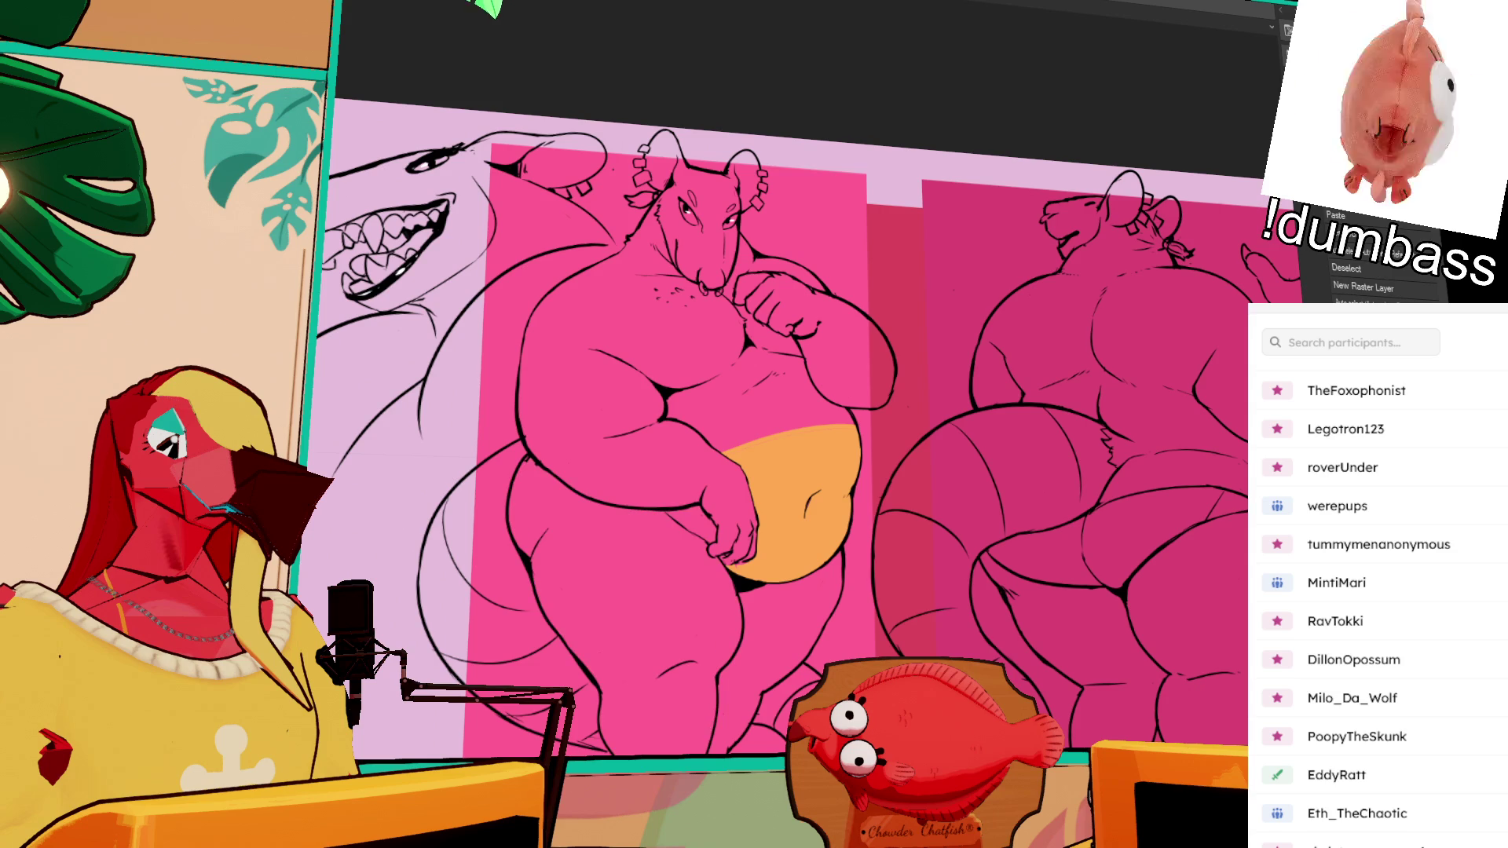
click(691, 581)
click(783, 622)
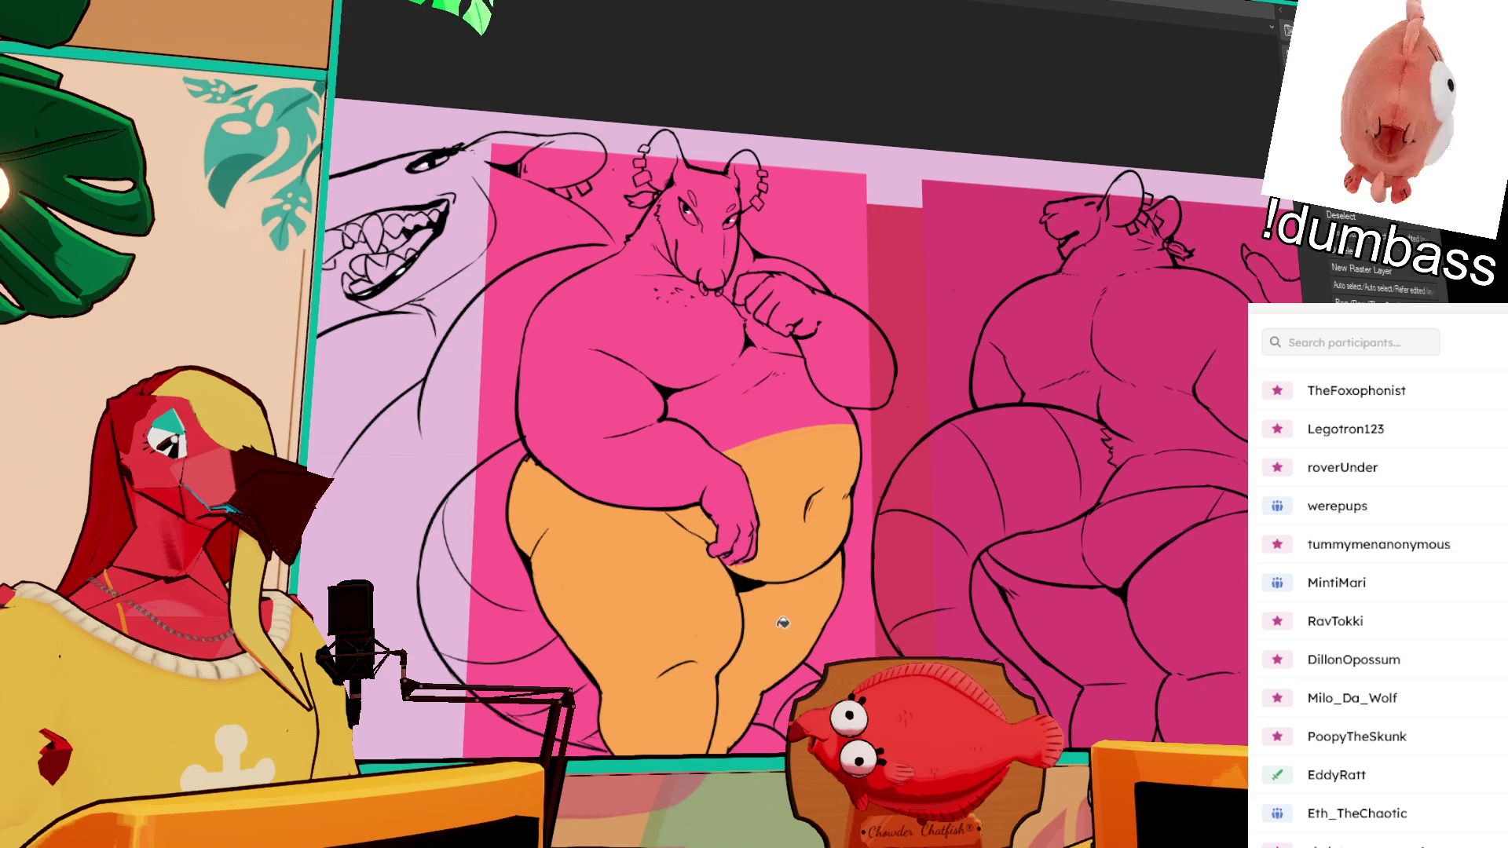
drag(727, 453, 856, 428)
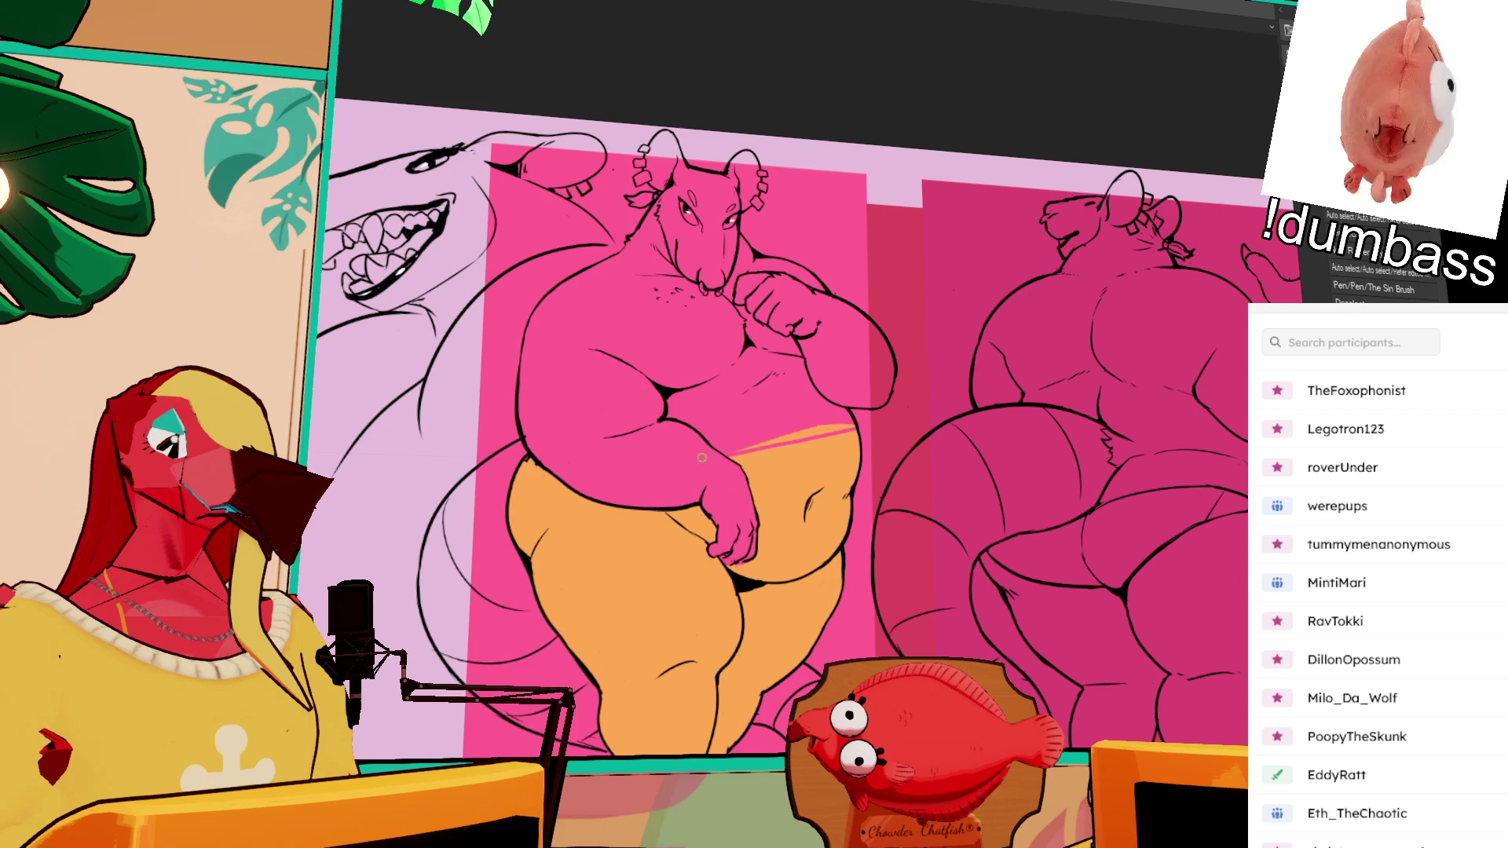
click(746, 452)
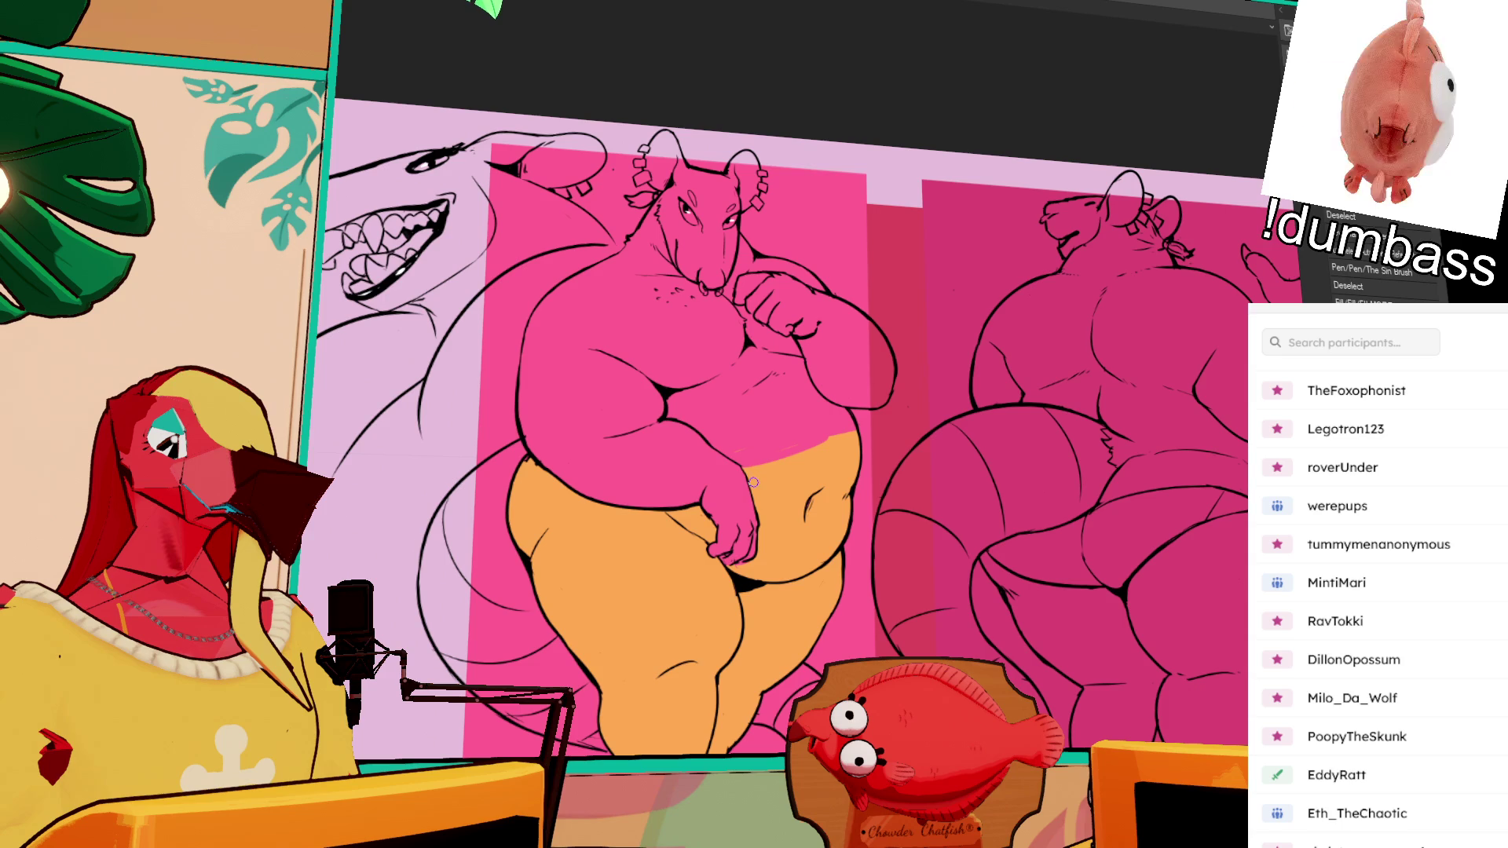